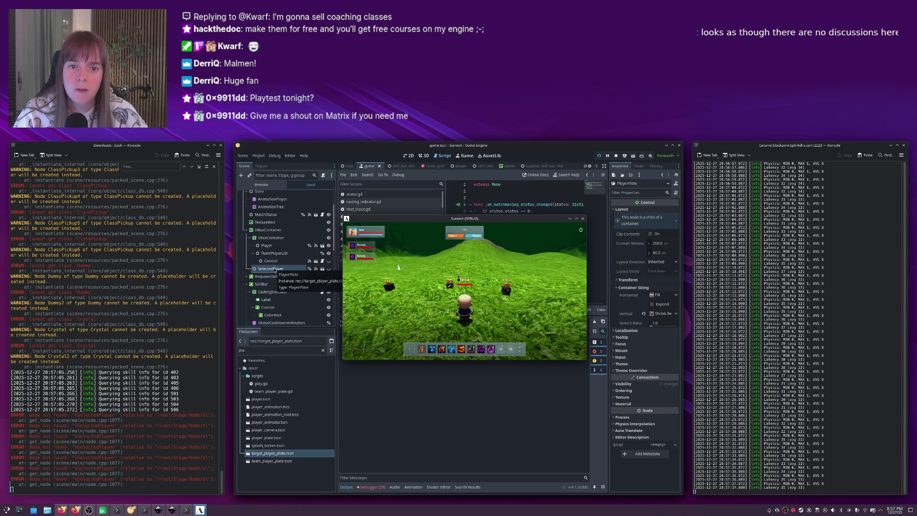
Check the %SelectedPlayer lookup in Qt Creator's ui.cpp, then return to the Godot editor.
left_click(275, 269)
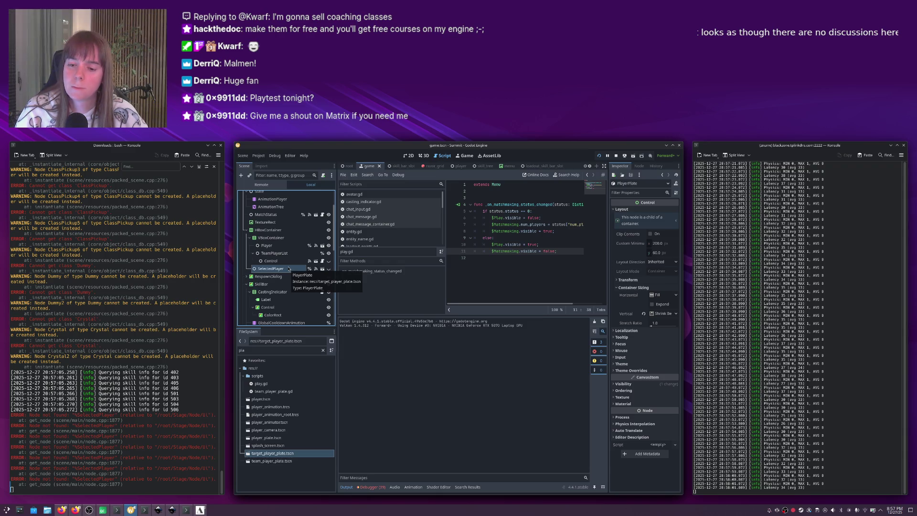
key("alt+Tab")
key("Up")
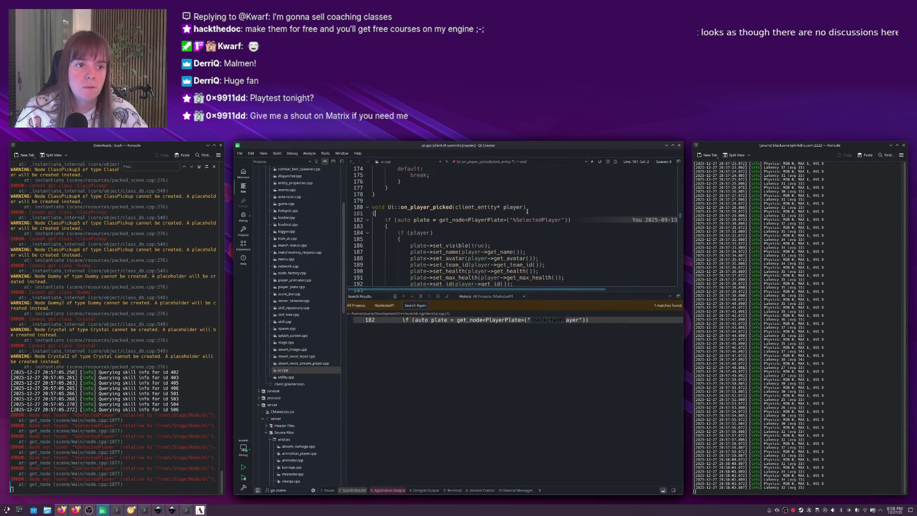
key("alt+Tab")
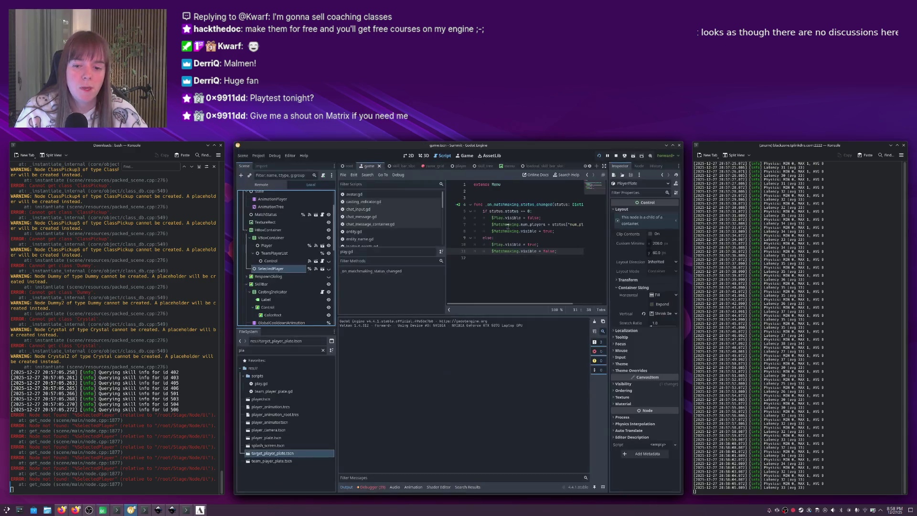
Hide the SelectedPlayer plate node in the game scene tree.
scroll(117, 230, "up", 6)
scroll(117, 230, "up", 15)
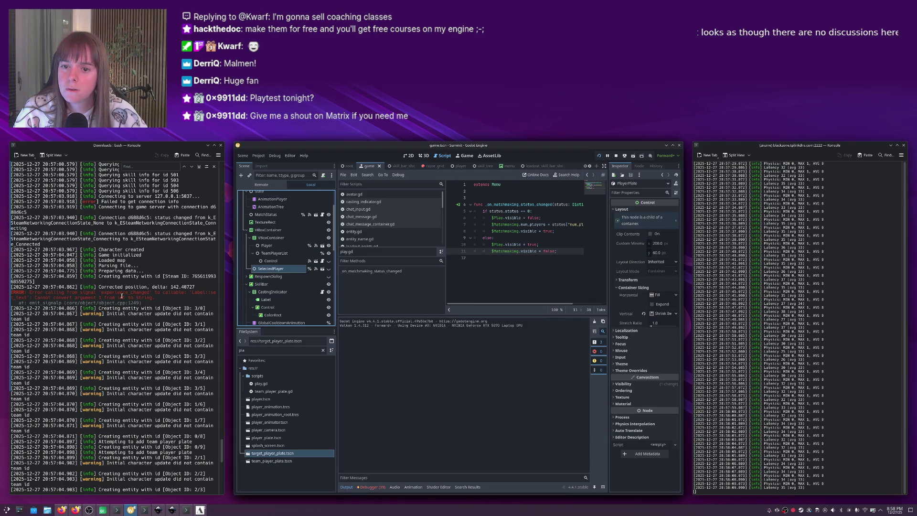
scroll(122, 296, "up", 15)
scroll(181, 285, "down", 20)
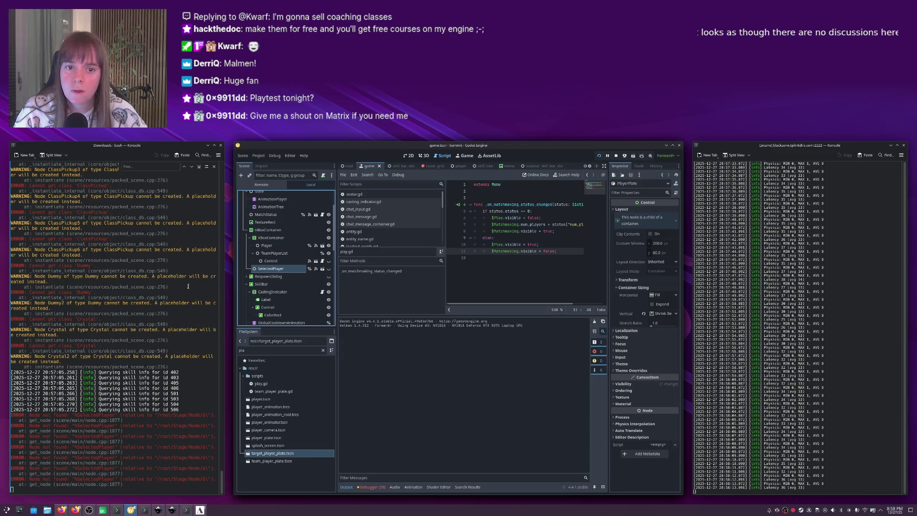
left_click(329, 269)
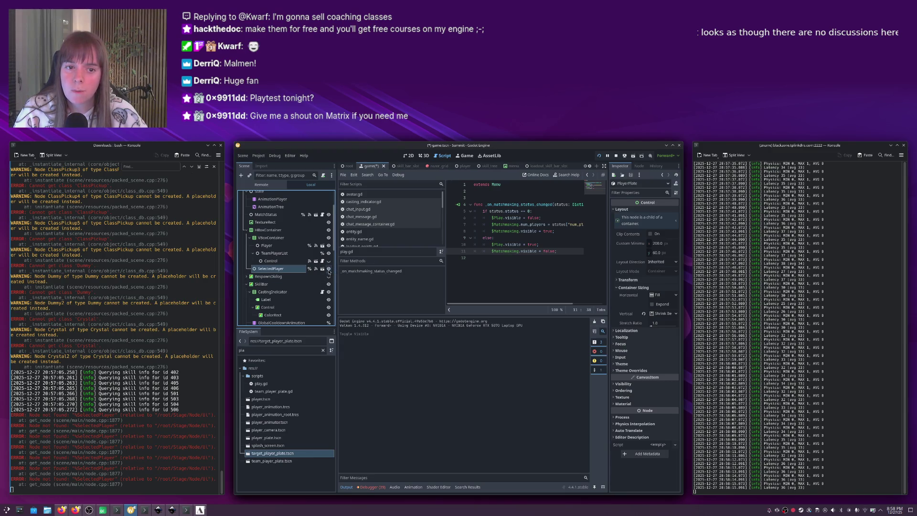
Save the game scene, test-run it with F5, and close the running game.
key("ctrl+s")
key("F5")
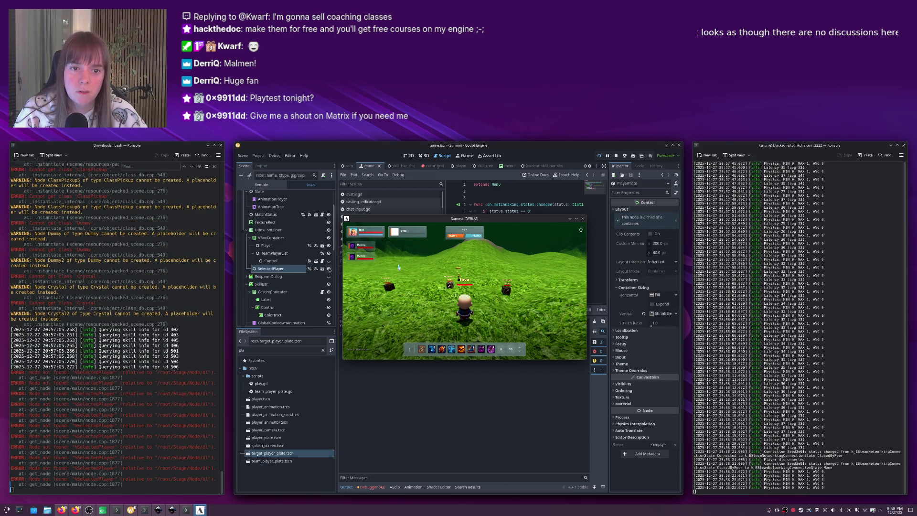
key("F8")
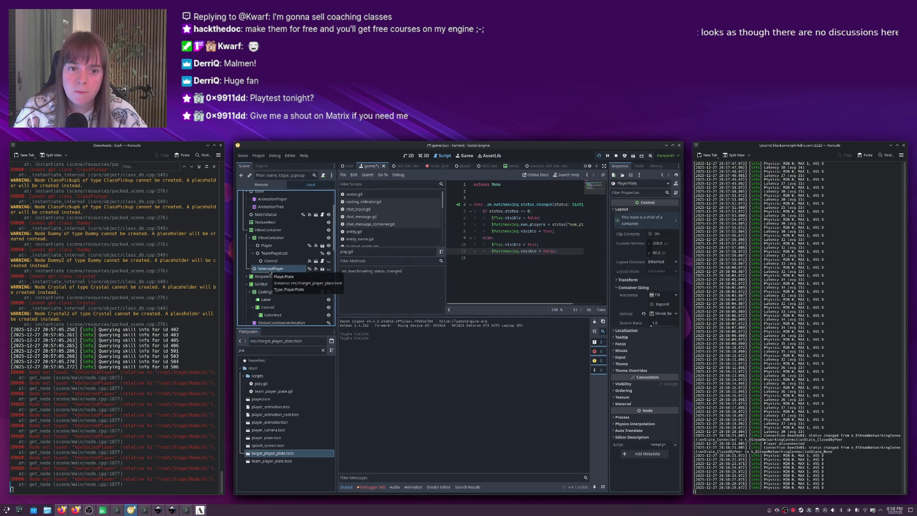
key("alt+Tab")
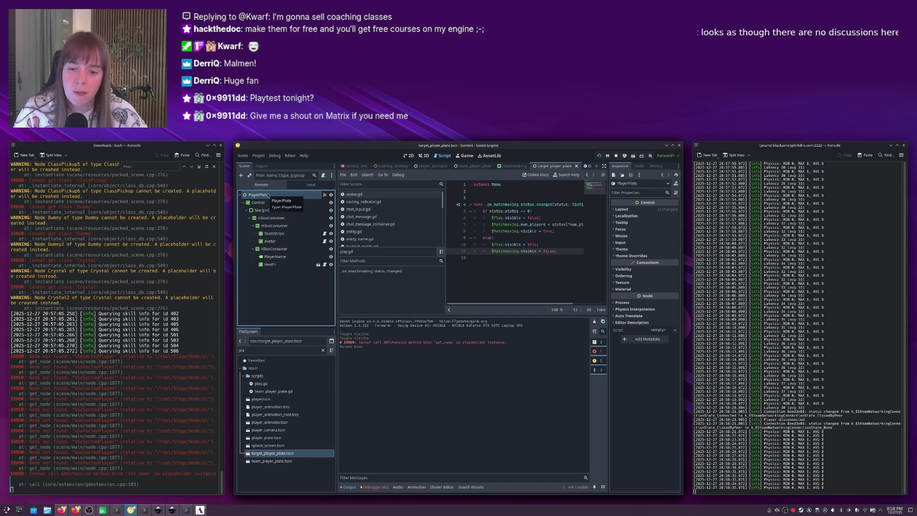
Return to Godot and look over PlayerPlate's signals and the combat_text and player_plate scenes.
key("alt+Tab")
key("alt+Tab")
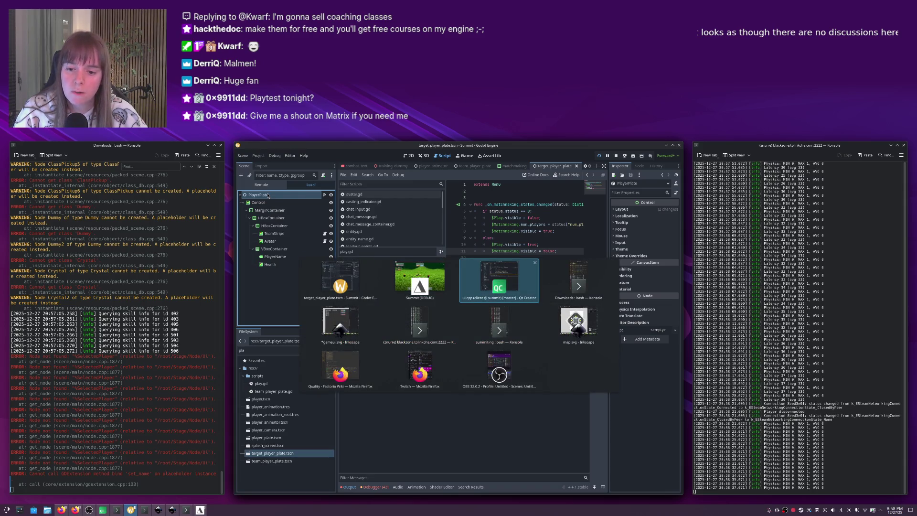
key("alt+shift+Tab")
key("alt+shift+Tab")
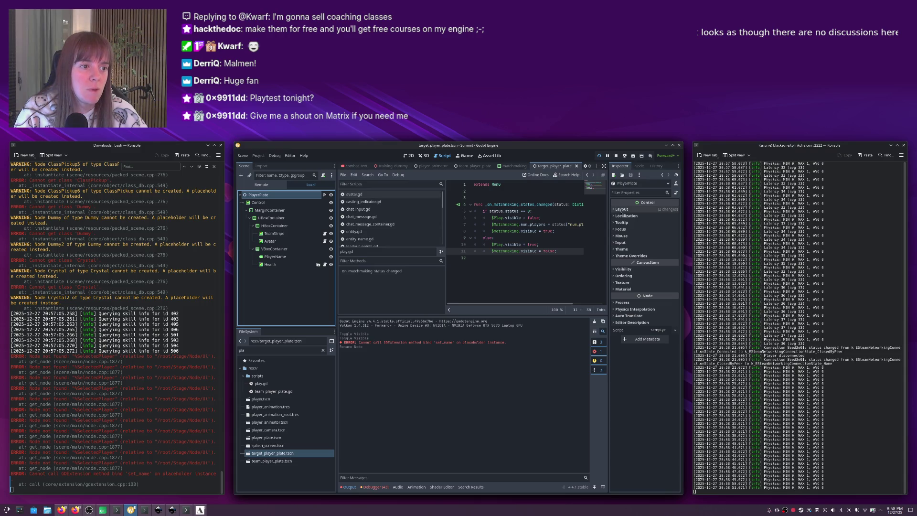
left_click(640, 166)
left_click(621, 166)
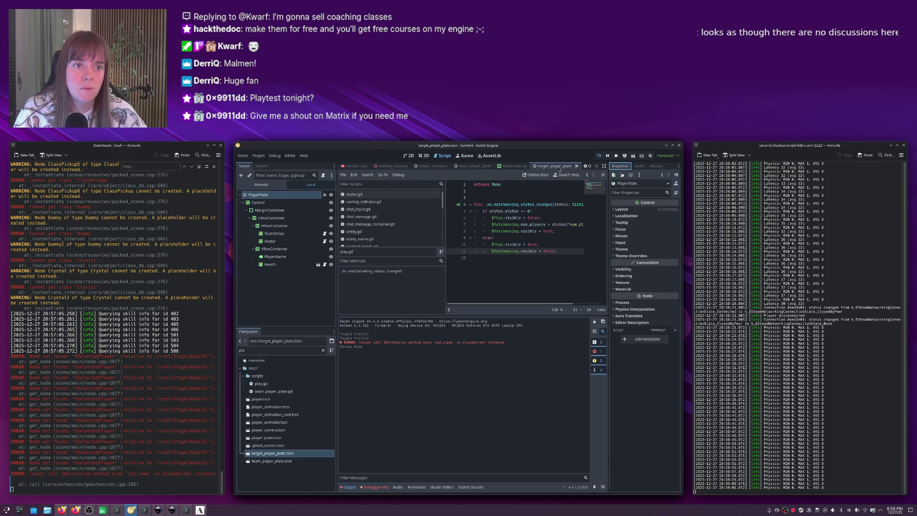
left_click(358, 167)
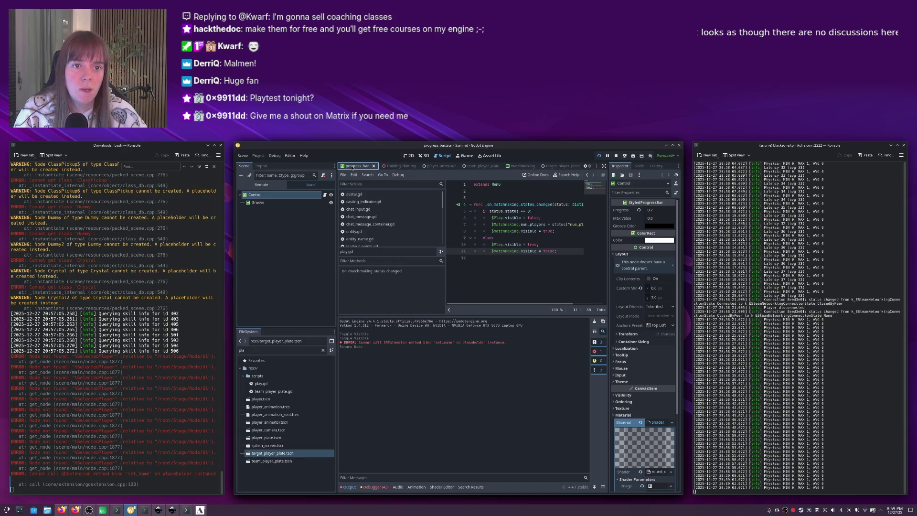
left_click(353, 167)
Close the training_dummy, player_animator, shard, globals, matchmaking, player, menu and other tabs.
middle_click(391, 167)
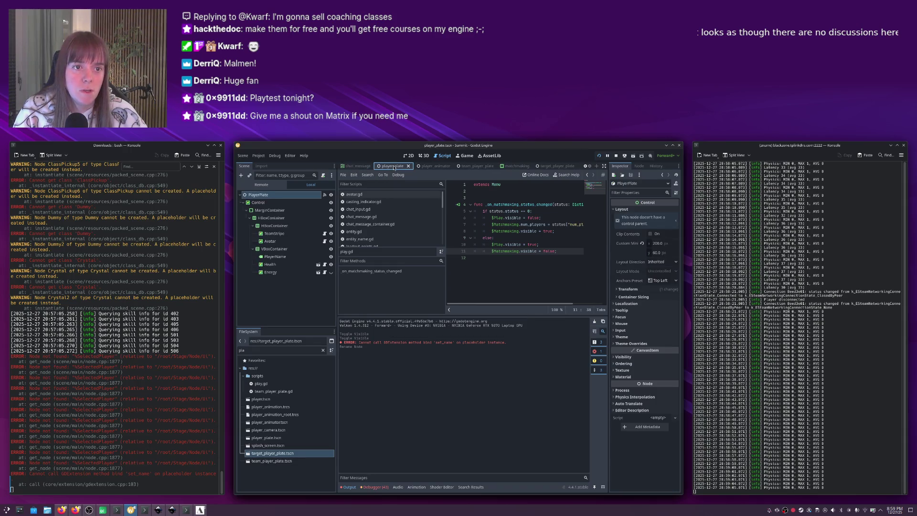
middle_click(424, 167)
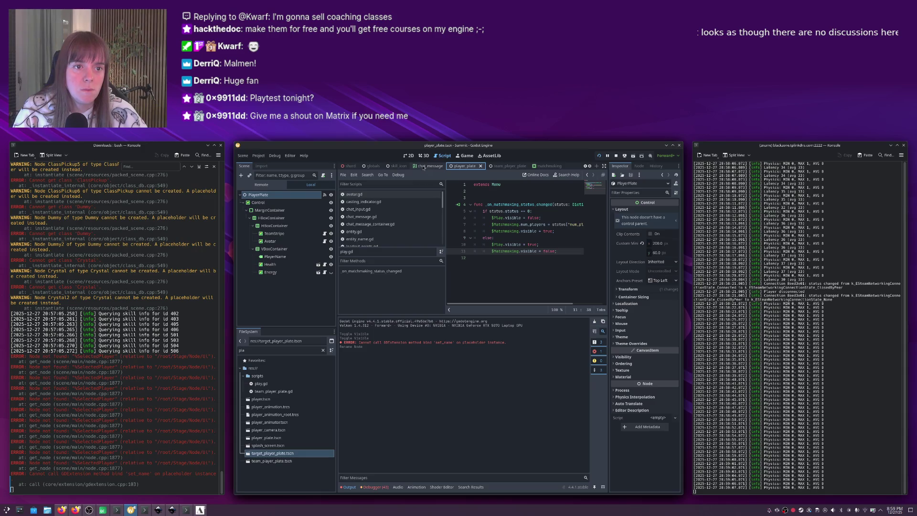
middle_click(347, 167)
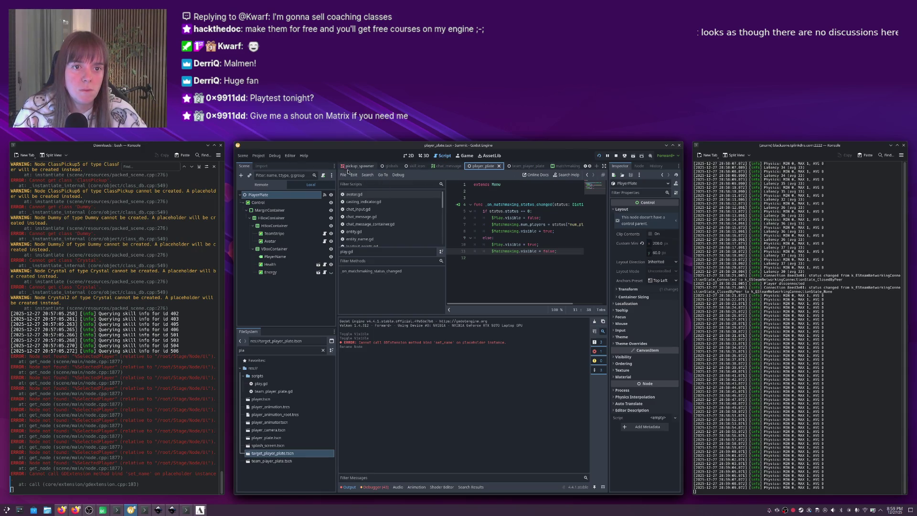
middle_click(348, 168)
middle_click(351, 167)
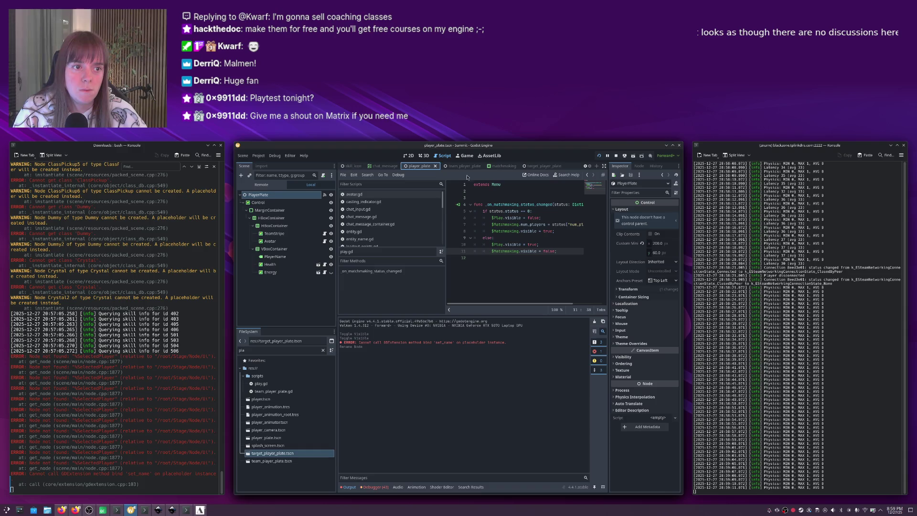
middle_click(496, 167)
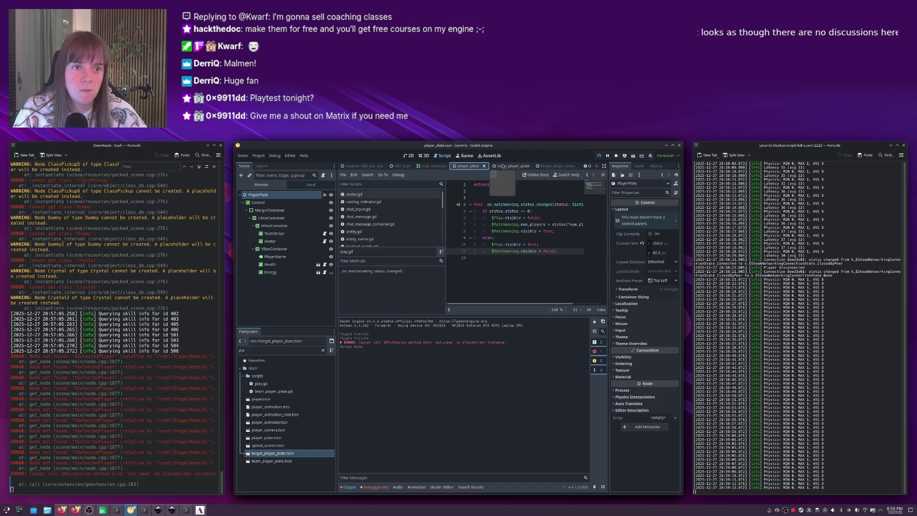
middle_click(362, 168)
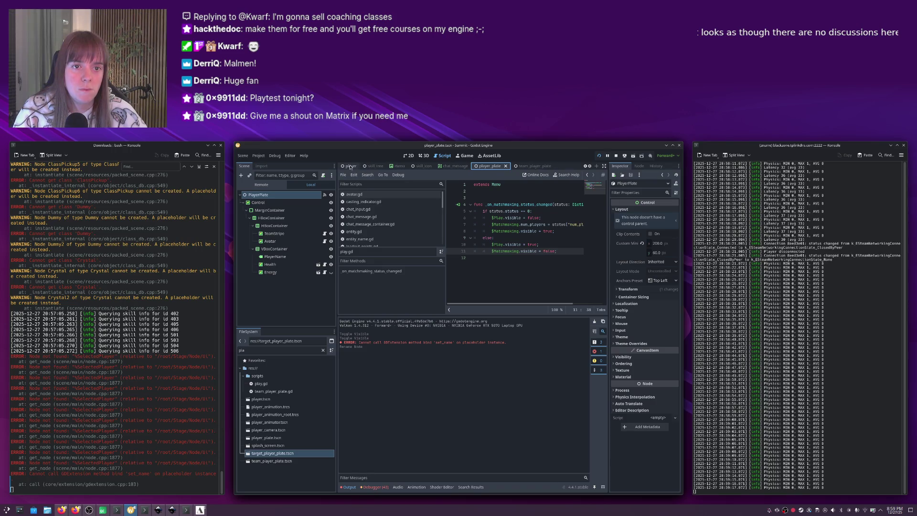
middle_click(352, 167)
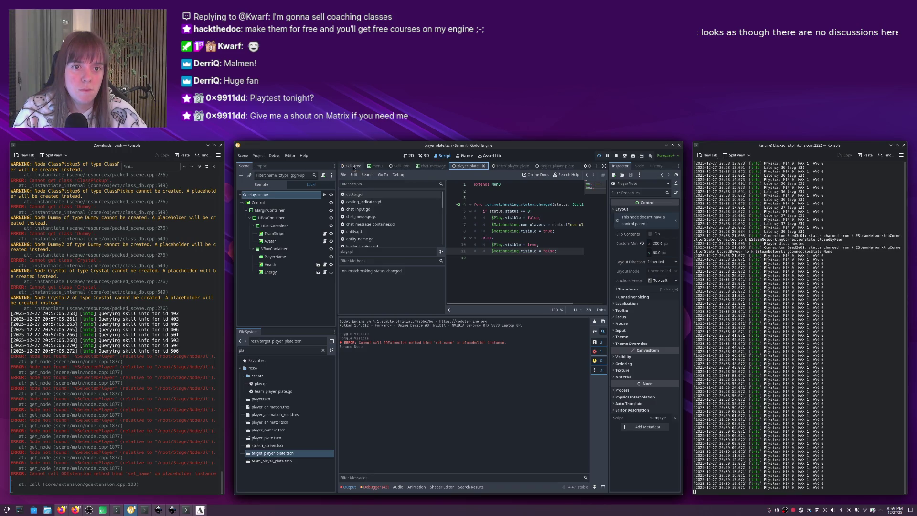
middle_click(373, 166)
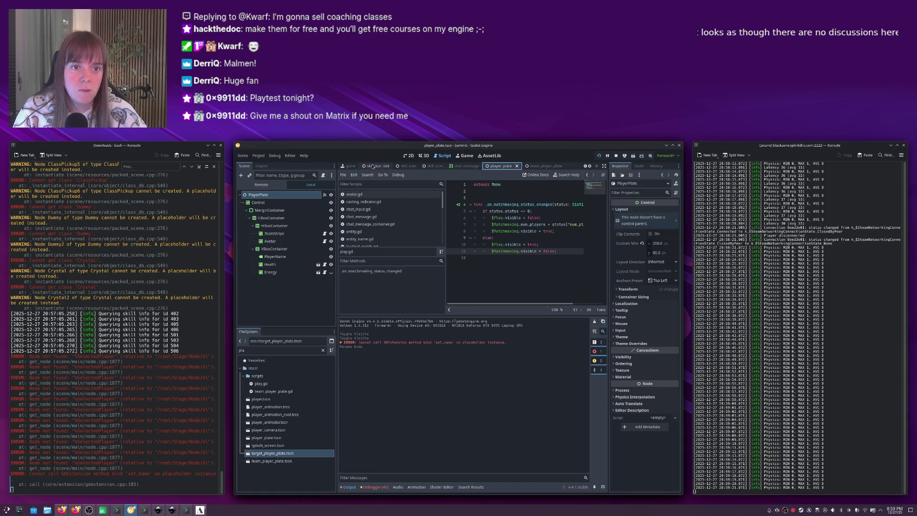
left_click(348, 166)
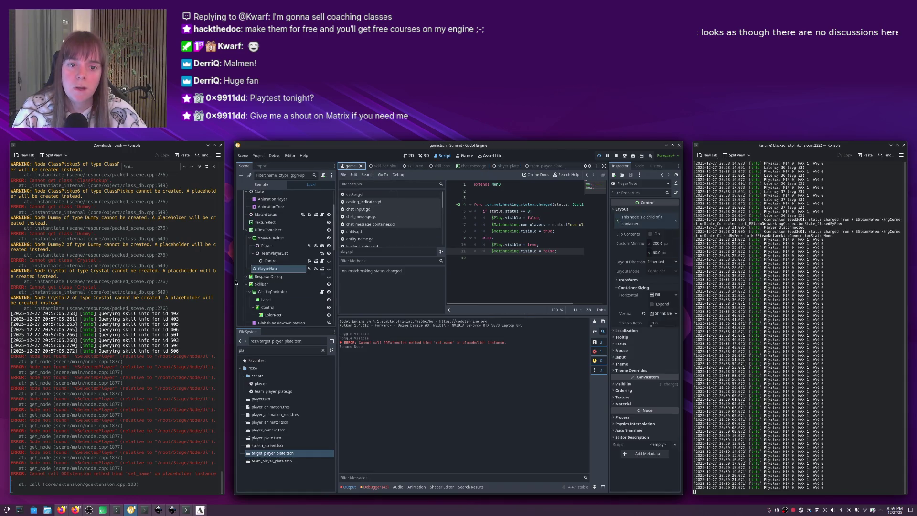
left_click(268, 269)
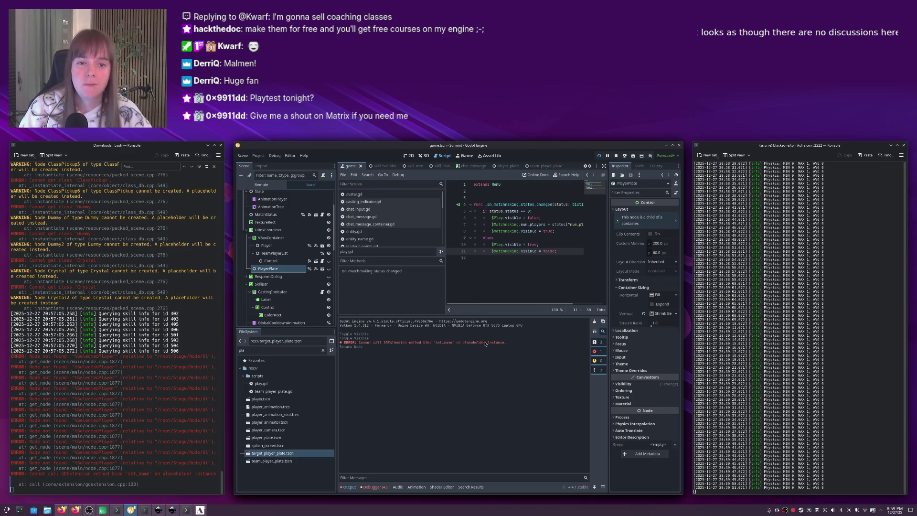
Switch over to Qt Creator's ui.cpp at the on_player_picked code.
key("alt+Tab")
key("alt+Tab")
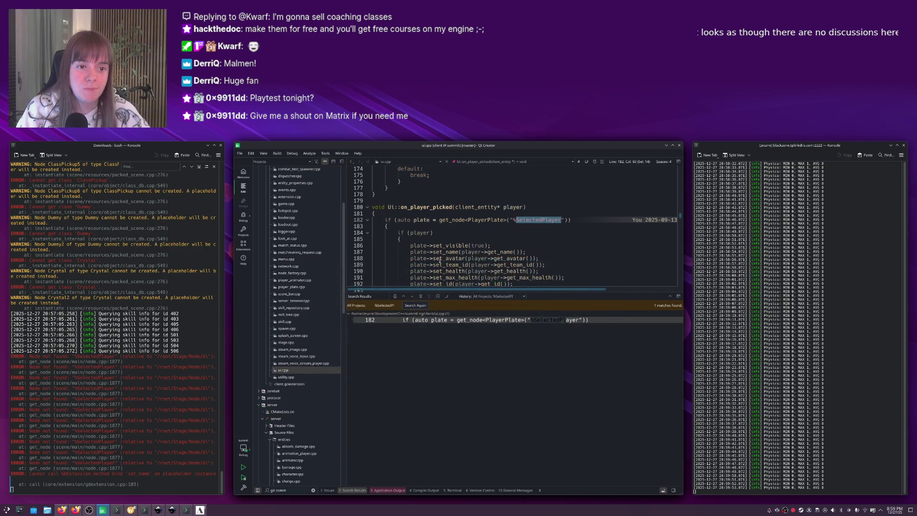
Dismiss the search results and jump from the set_name call to player_plate.hpp.
left_click(439, 258)
key("Escape")
left_click(449, 253)
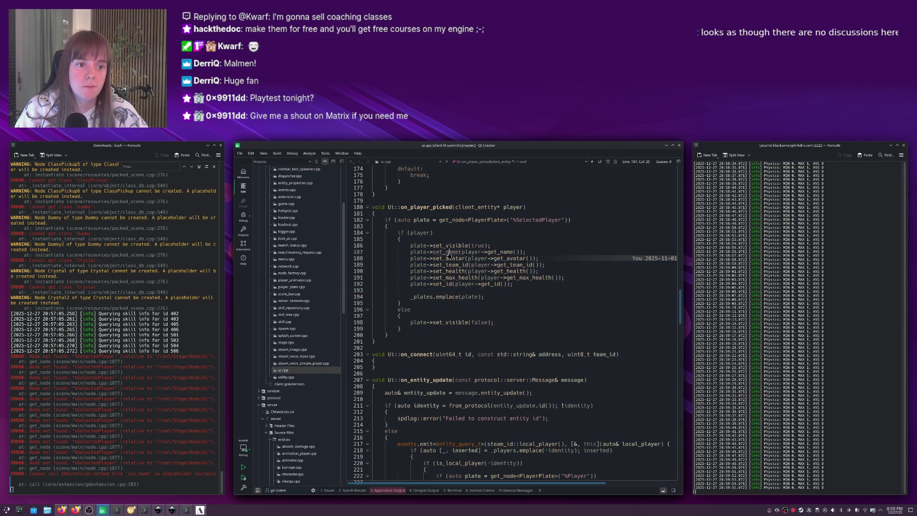
key("F2")
key("F4")
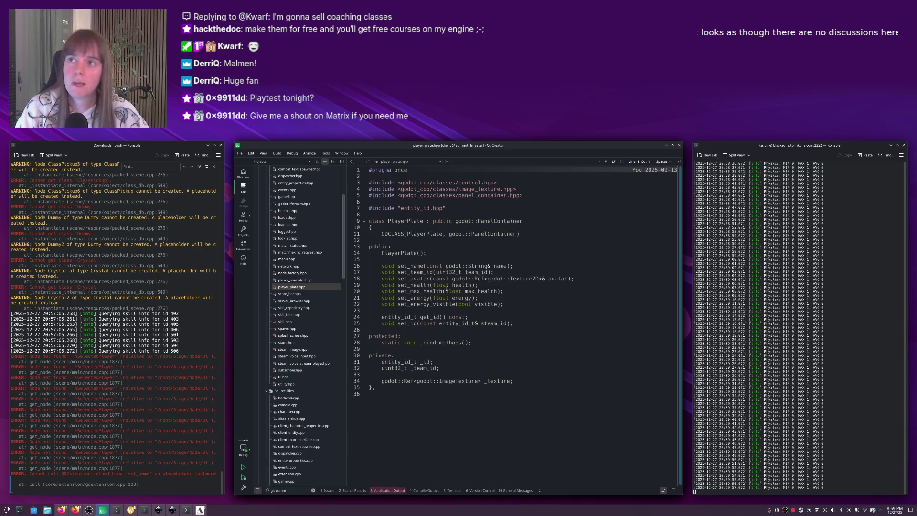
Review the set_name declaration, briefly check Godot, and return to the header.
mouse_move(447, 272)
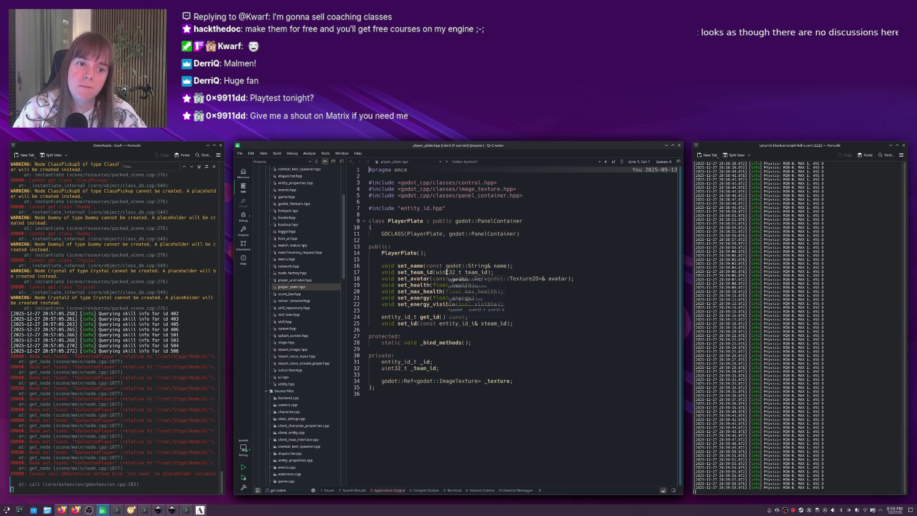
left_click(412, 265)
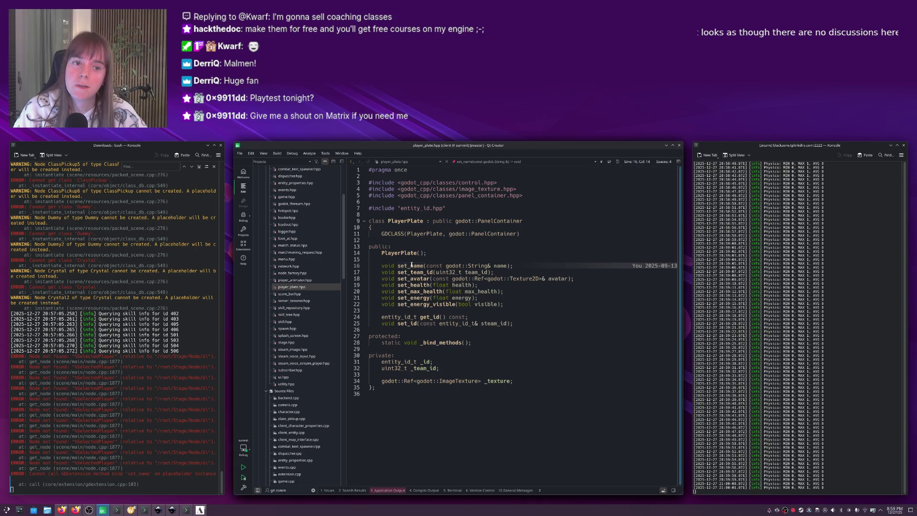
mouse_move(466, 268)
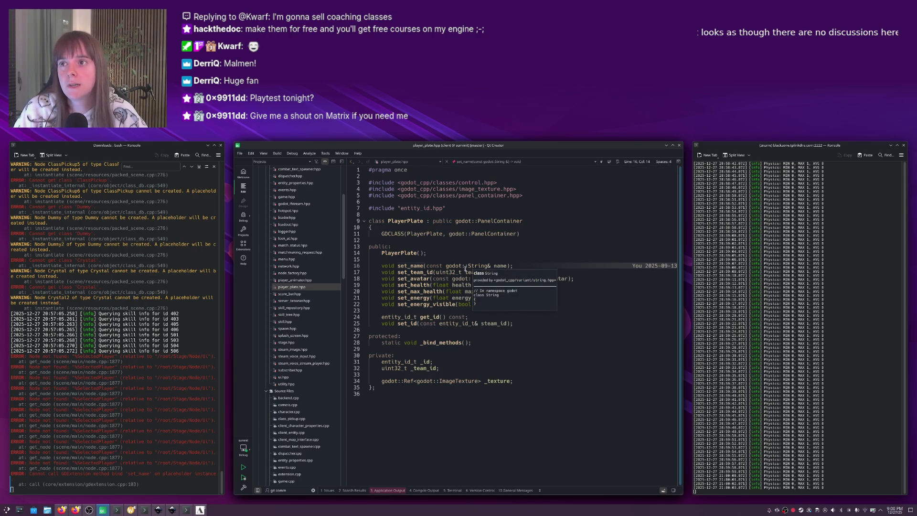
mouse_move(416, 266)
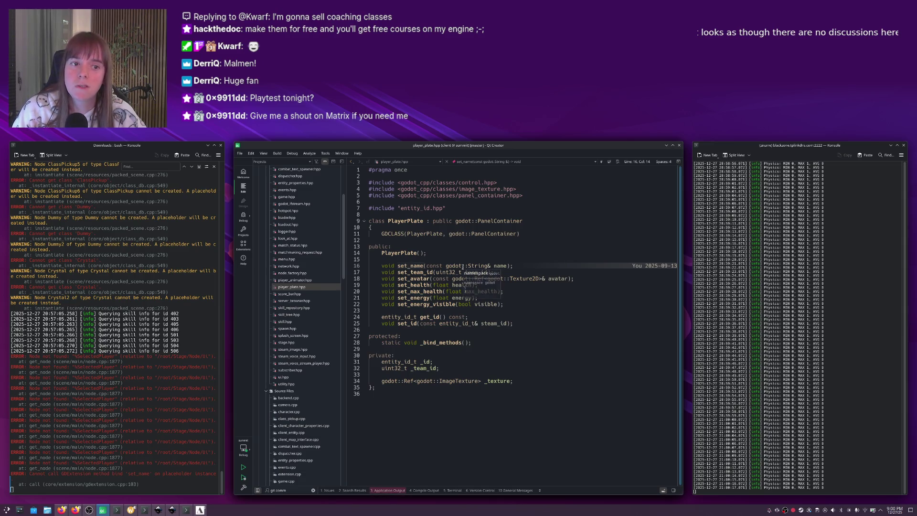
mouse_move(506, 222)
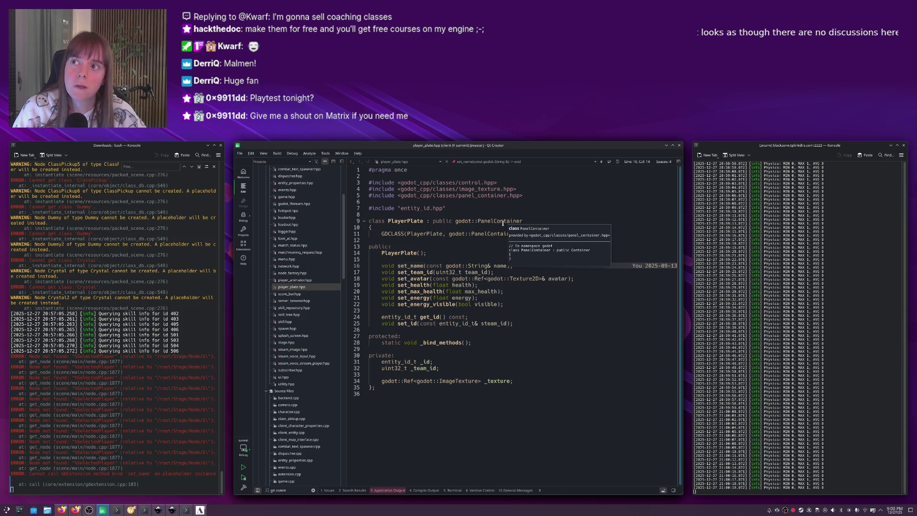
key("alt+Tab")
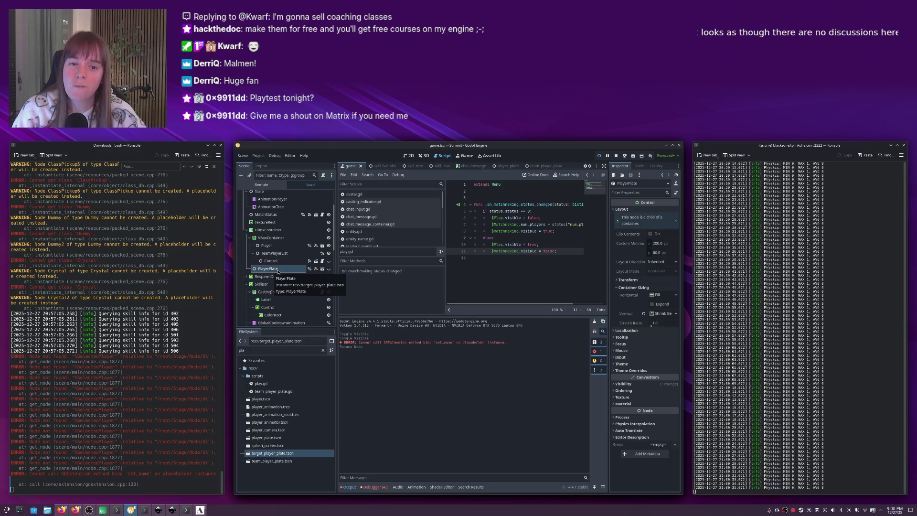
key("alt+Tab")
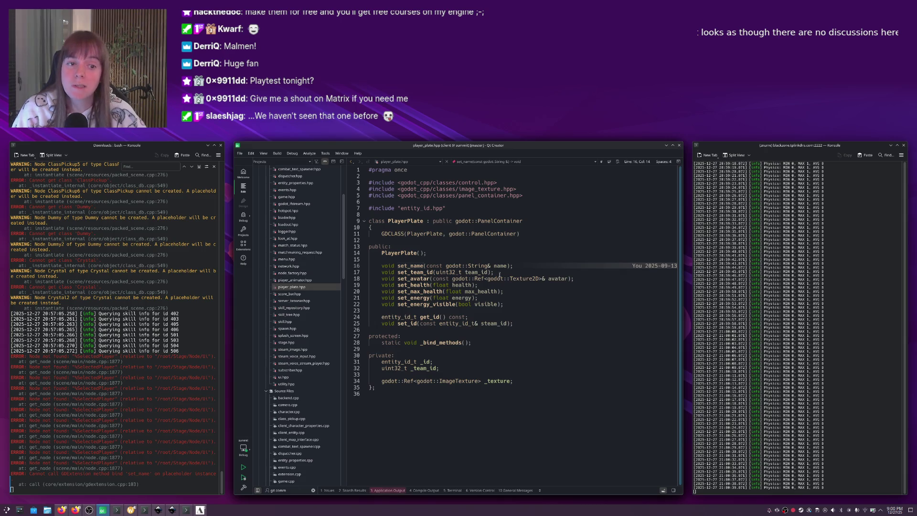
Rename the set_name declaration in player_plate.hpp to set_entity_name.
type("play")
key("BackSpace")
key("BackSpace")
key("BackSpace")
type("en")
type("_")
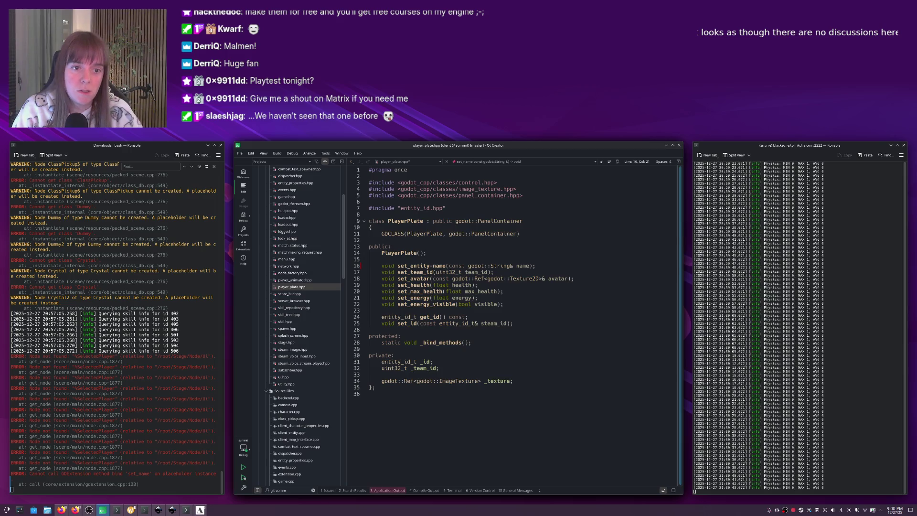
double_click(423, 266)
In player_plate.cpp, rename the definition to set_entity_name and the signal to entity_name_changed.
key("F4")
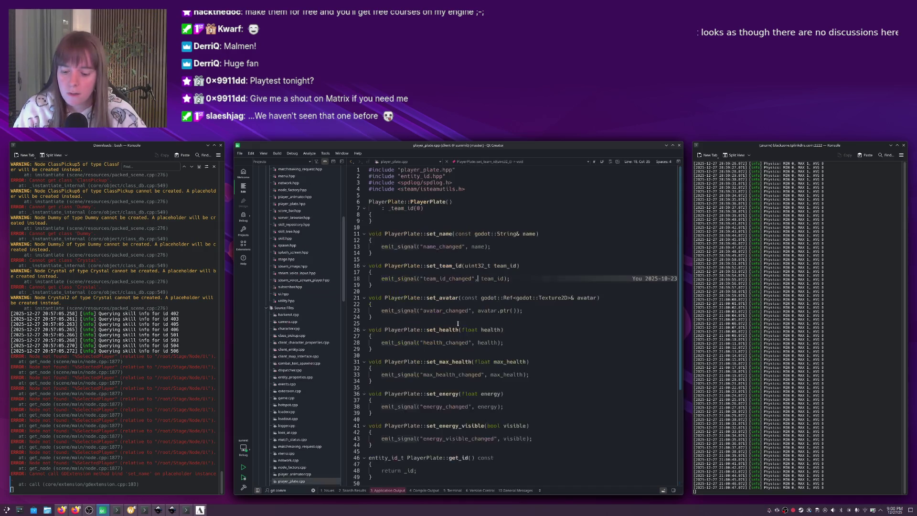
left_click(436, 246)
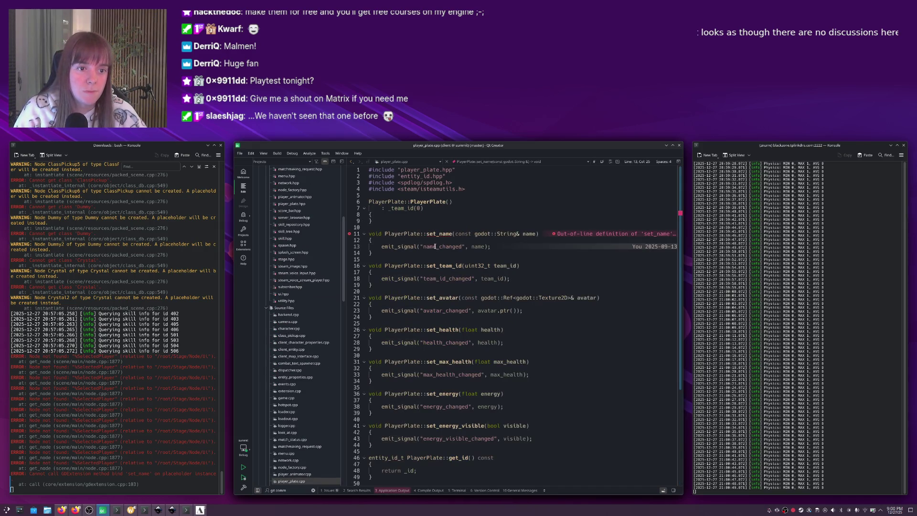
type("entity_")
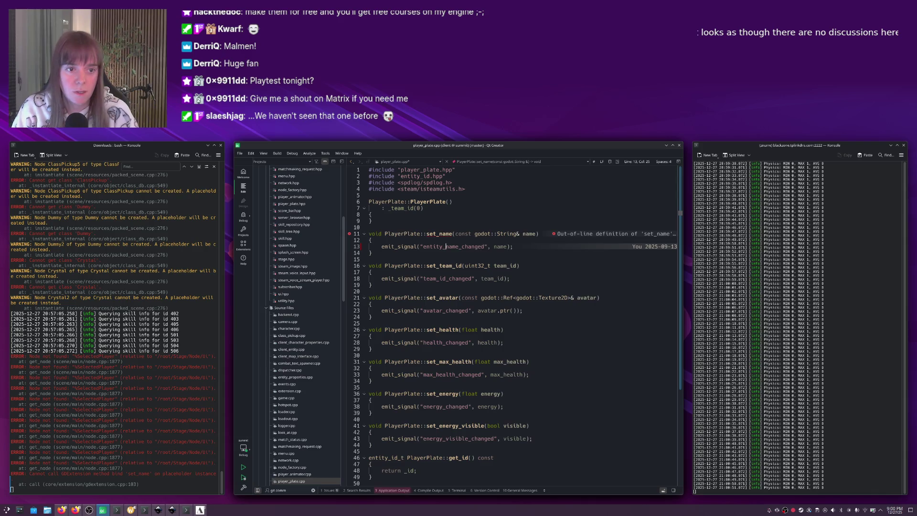
left_click(440, 233)
type("entity_")
left_click(458, 243)
Return to the header and build the project with Ctrl+B.
key("F4")
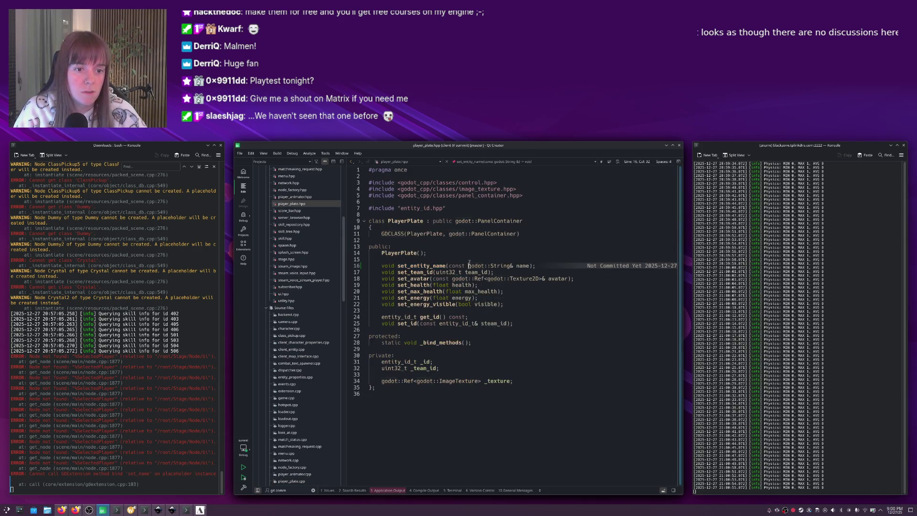
key("Down")
key("Down")
key("ctrl+b")
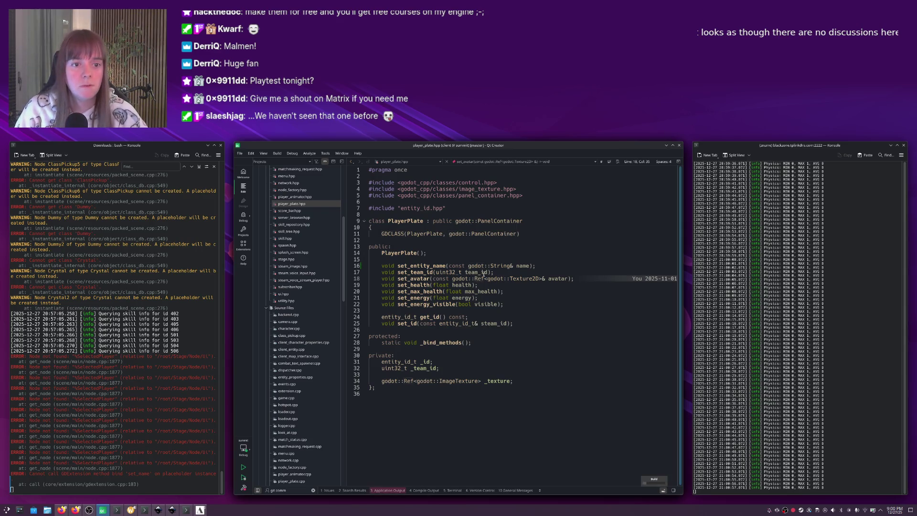
left_click(488, 273)
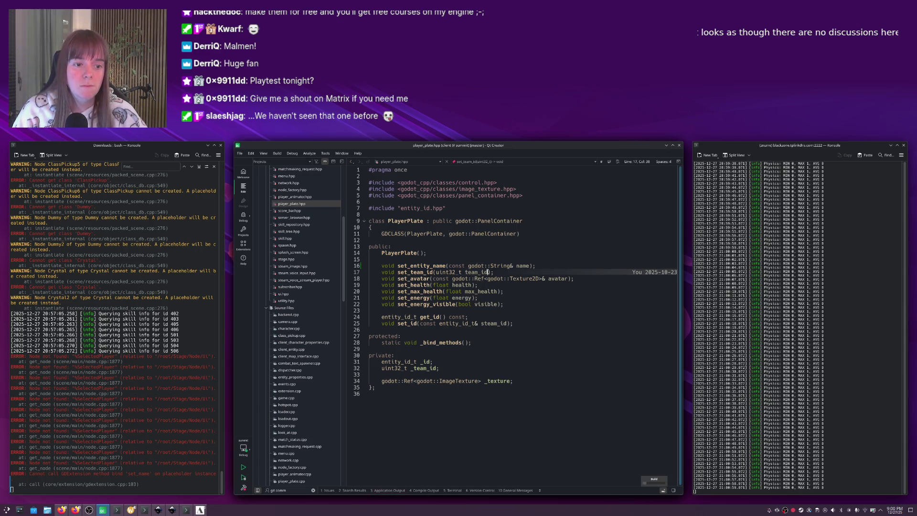
key("Up")
key("Up")
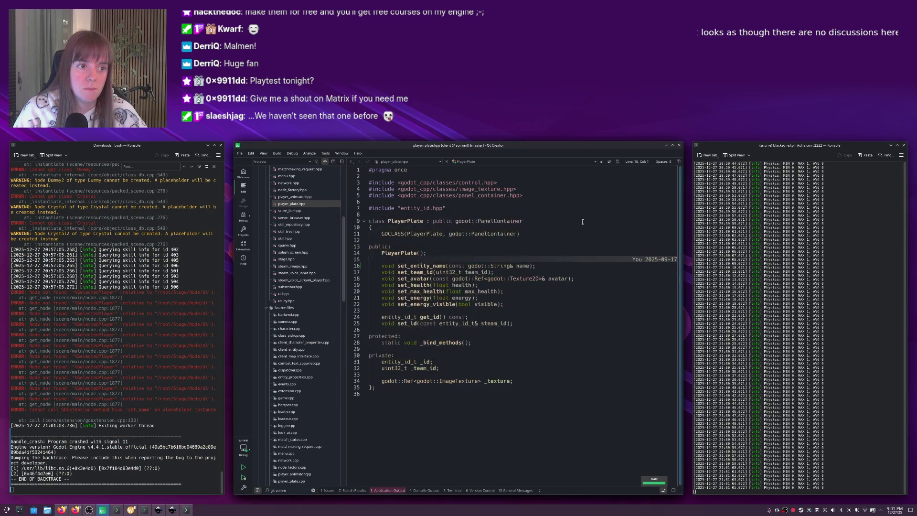
Close the crashed game and list all usages of set_entity_name.
left_click(497, 228)
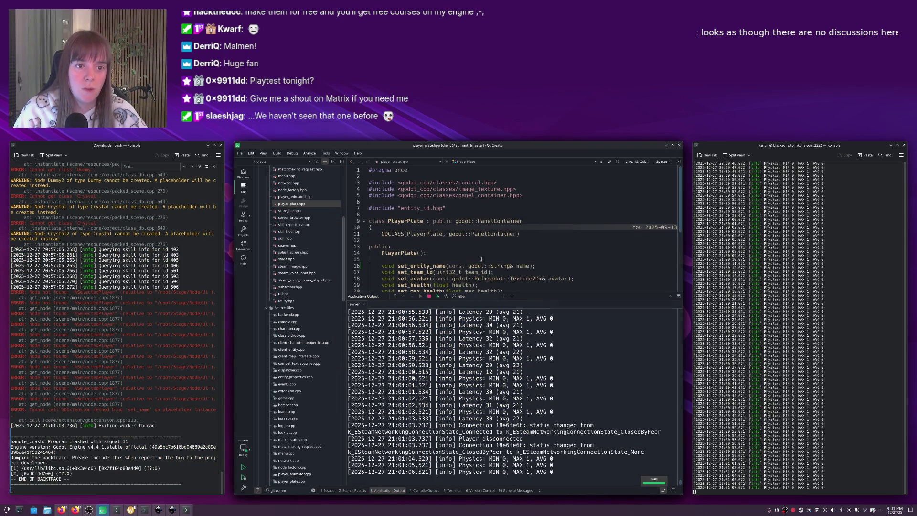
key("Escape")
left_click(426, 266)
key("ctrl+shift+u")
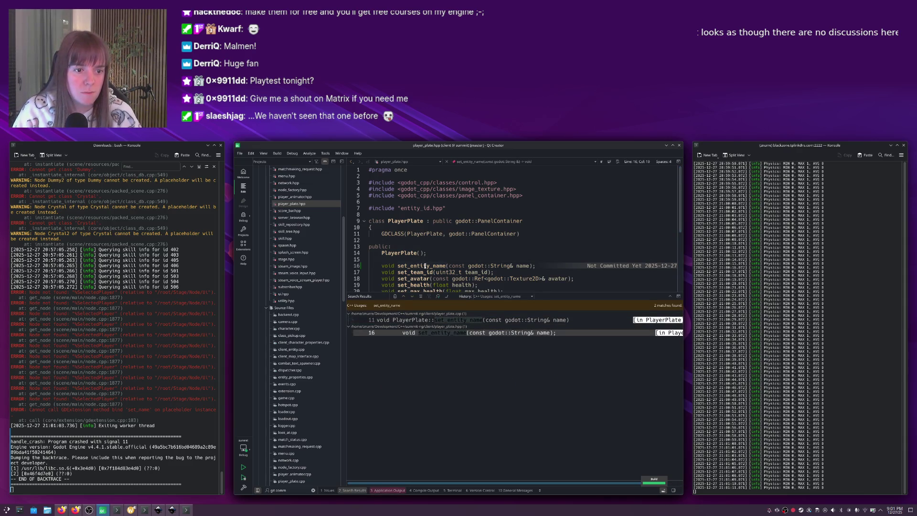
left_click(431, 265)
key("Escape")
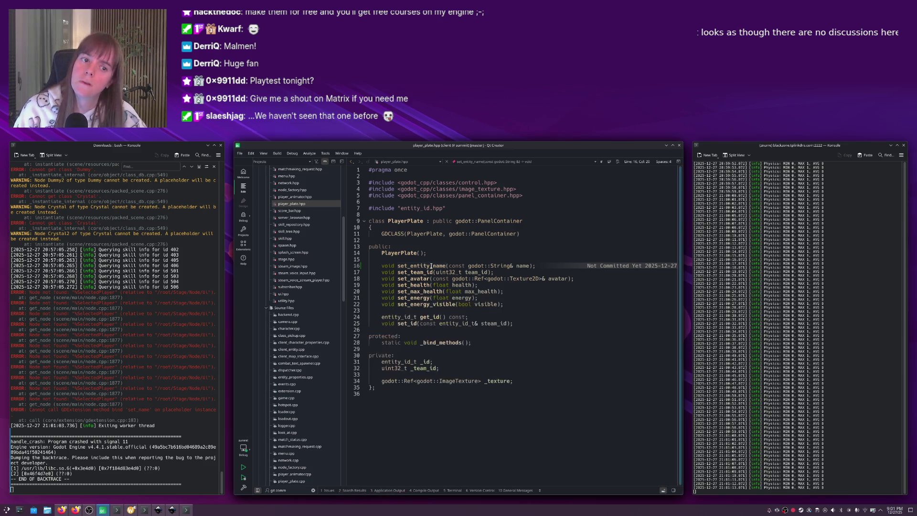
mouse_move(431, 265)
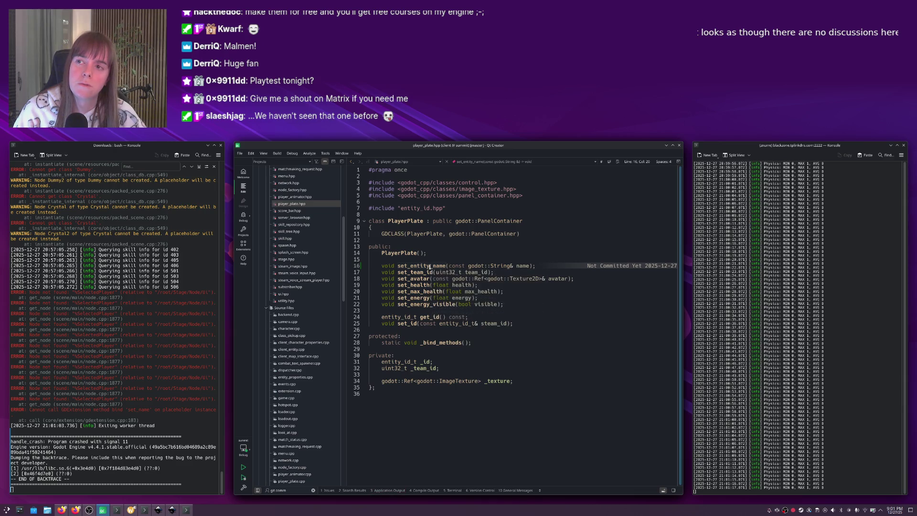
Open ui.cpp with the Ctrl+K locator.
key("ctrl+k")
type("ui.cpp")
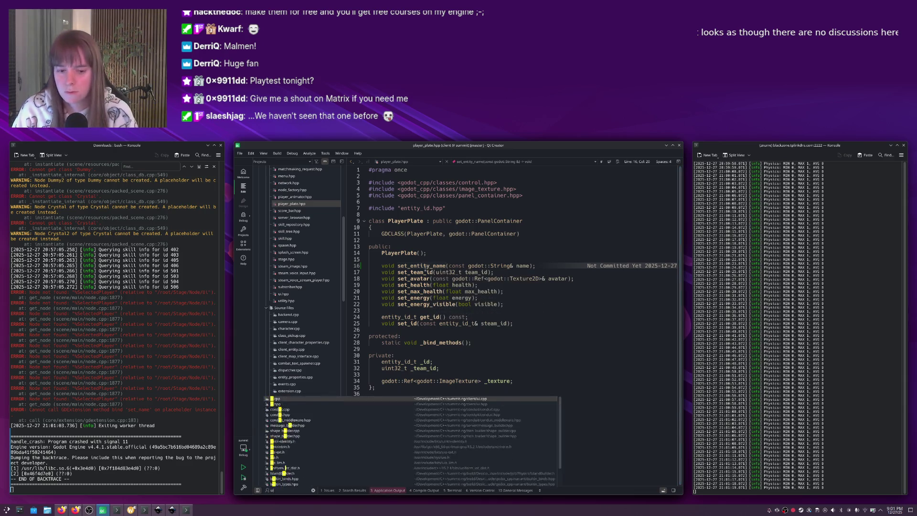
key("Return")
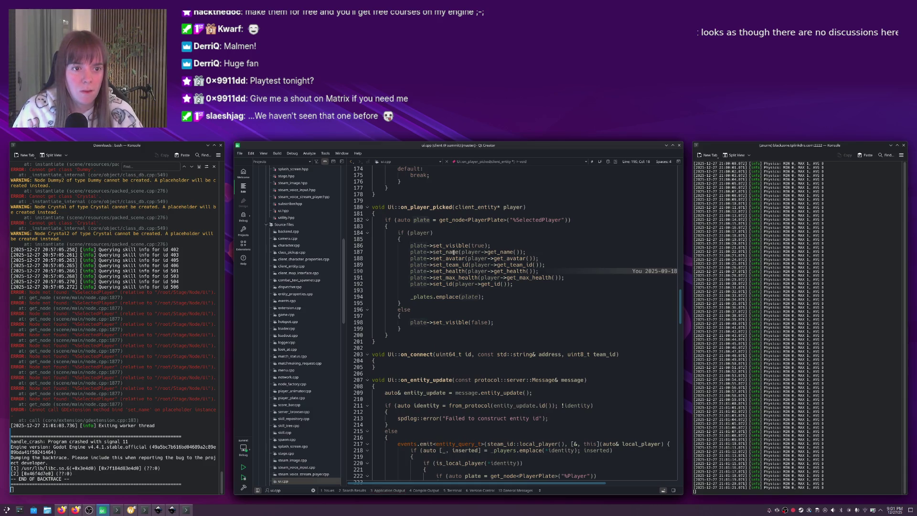
Change the set_name call on line 187 to set_entity_name.
left_click(446, 252)
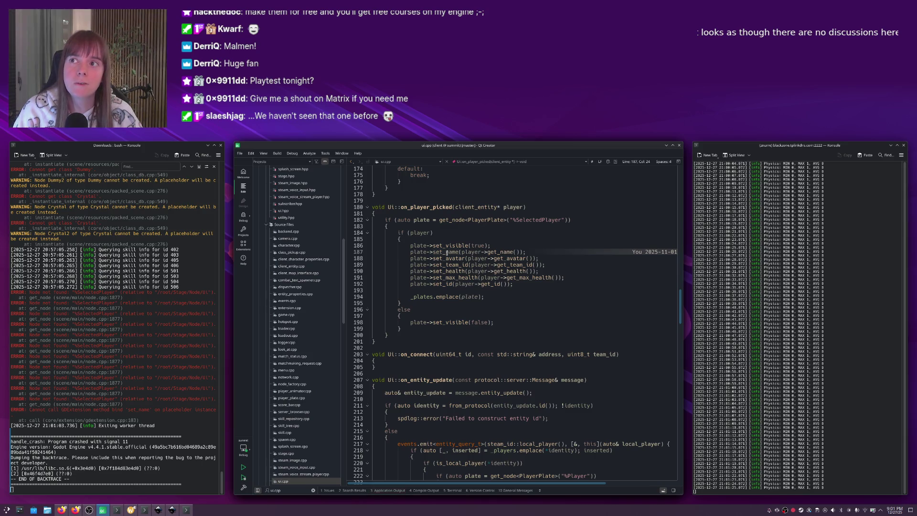
mouse_move(472, 265)
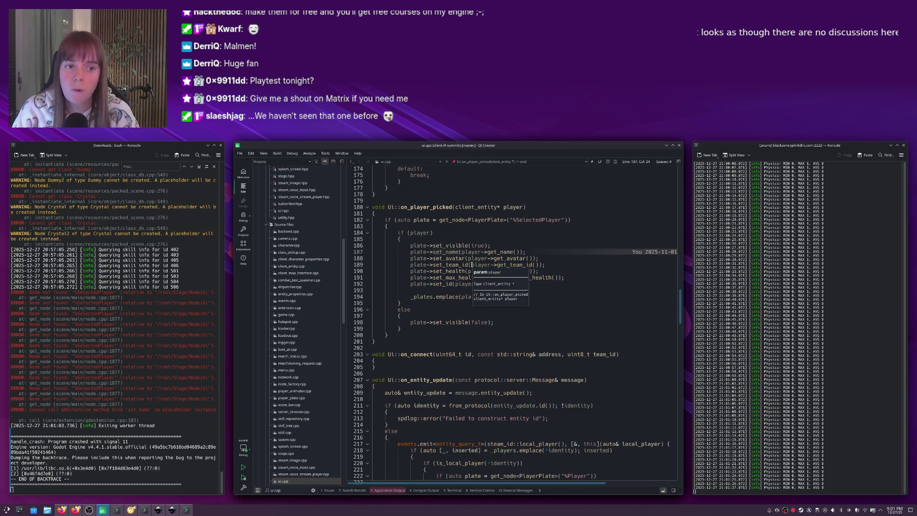
type("entity_")
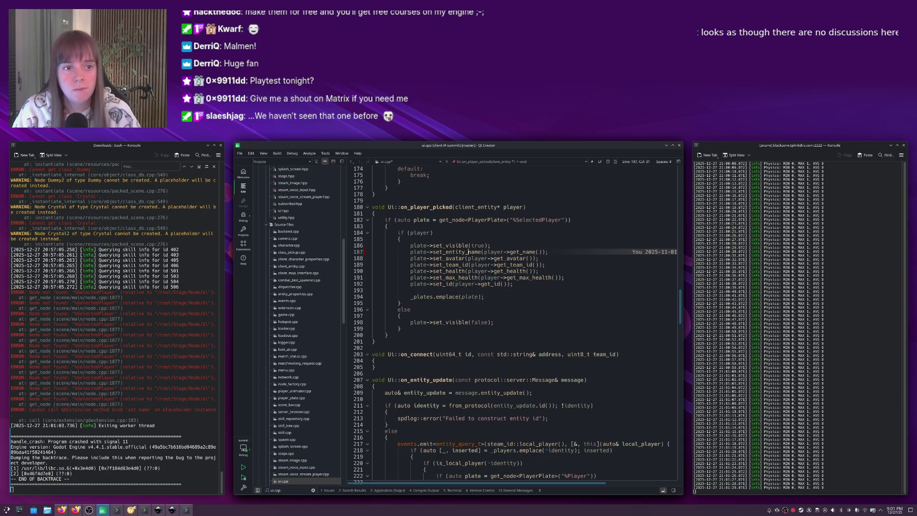
Search for "set_name(" and change the calls on lines 226 and 253 to set_entity_name.
double_click(478, 245)
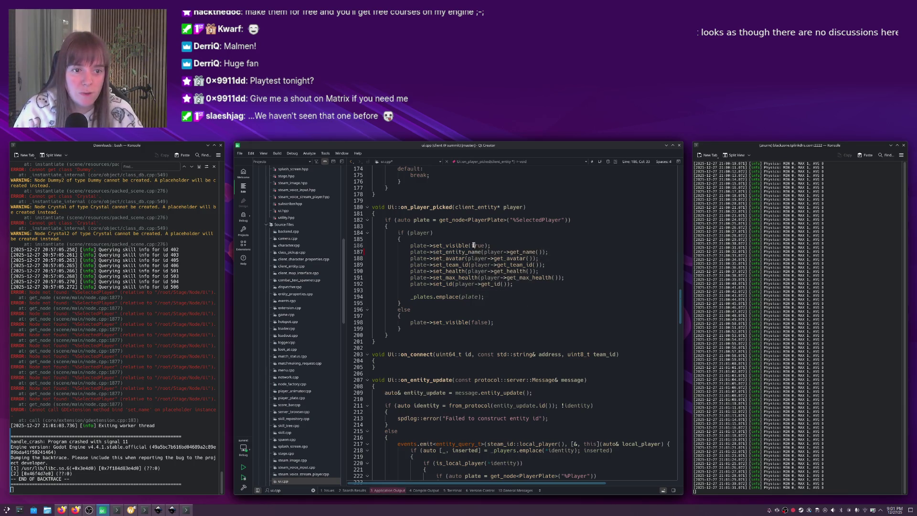
key("ctrl+f")
type("set_name(")
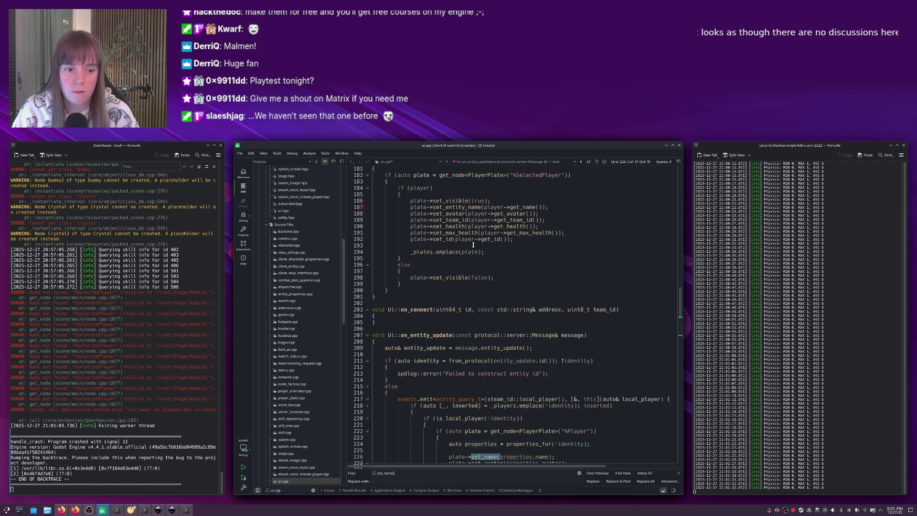
left_click(485, 356)
type("entity_")
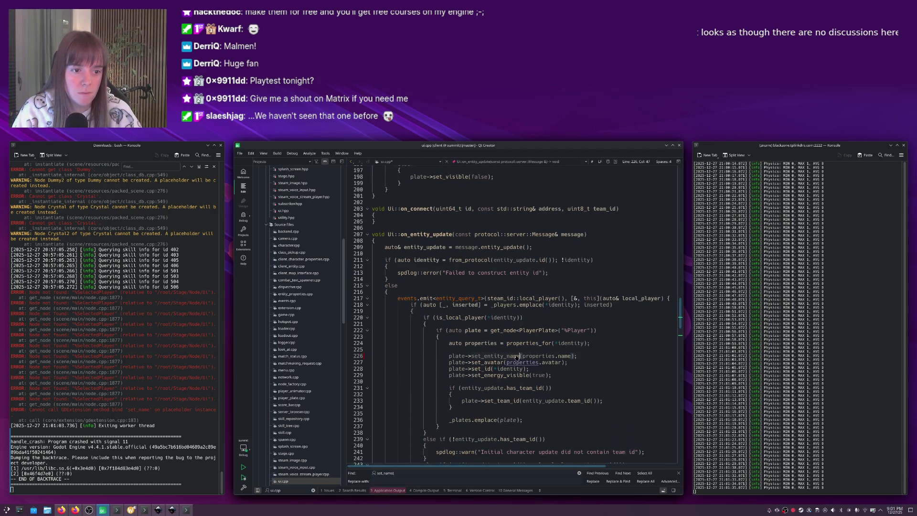
key("F3")
scroll(512, 353, "down", 4)
left_click(487, 375)
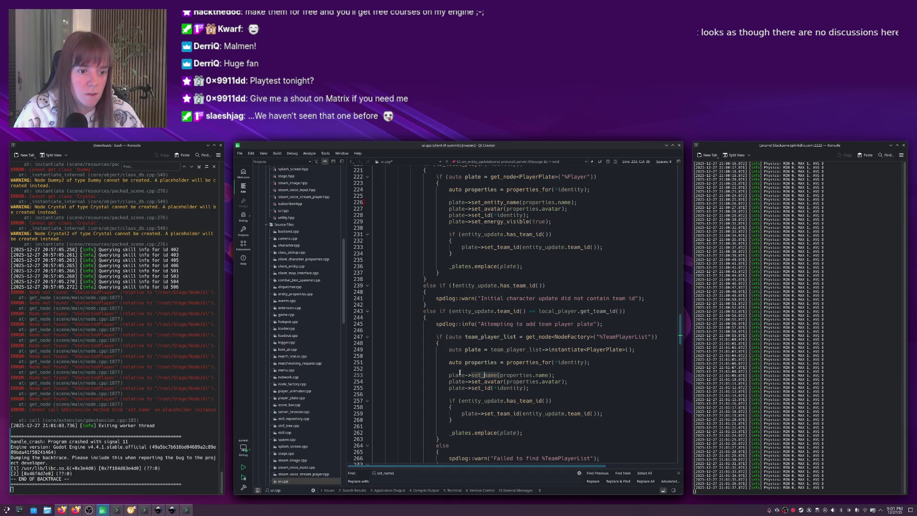
type("entity_")
left_click(496, 366)
key("Escape")
Save ui.cpp and rebuild the project.
scroll(497, 366, "up", 15)
left_click(498, 361)
key("ctrl+r")
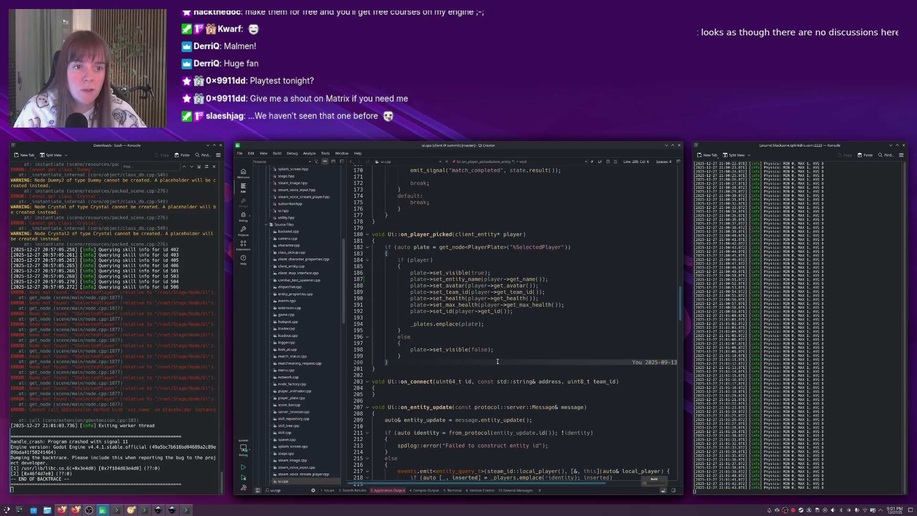
key("alt+Tab")
key("alt+Tab")
key("alt+Tab")
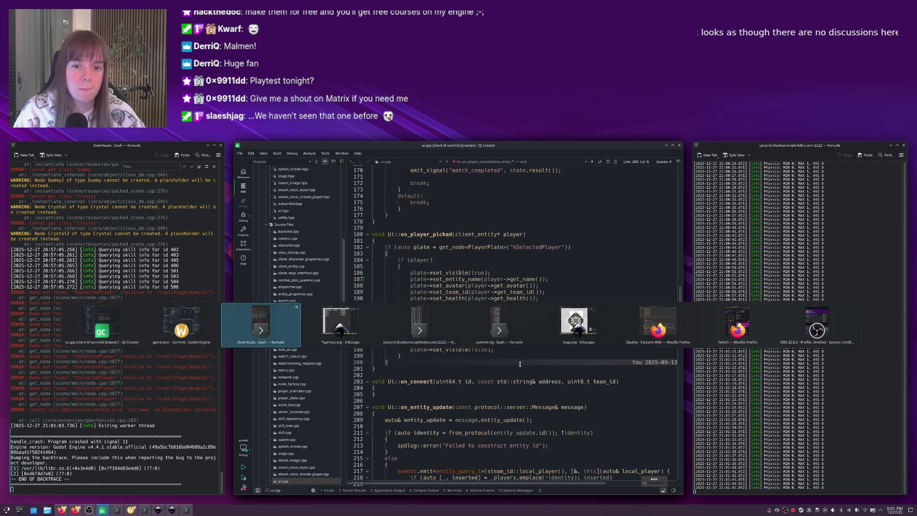
Rerun the previous cmake install command in the summit-ng terminal.
key("alt+Tab")
key("Up")
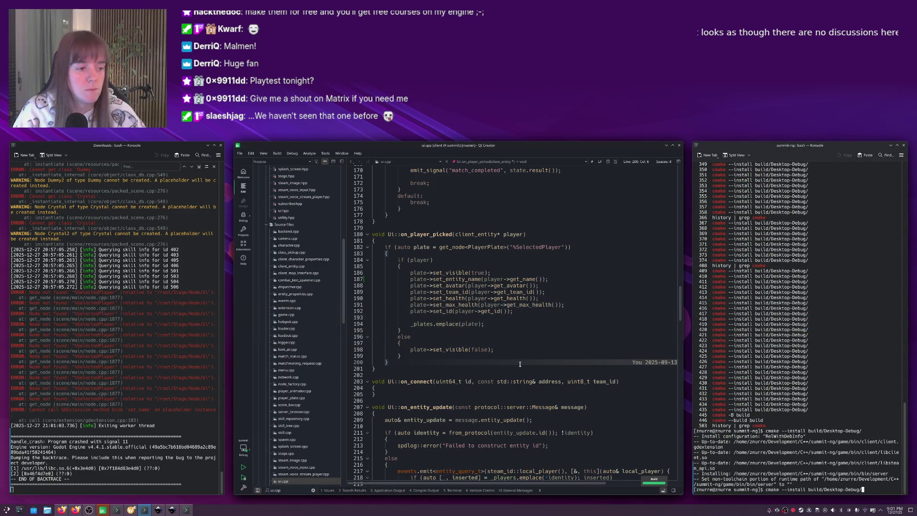
key("Return")
left_click(518, 343)
Reload the Godot project and select the game scene's PlayerPlate node.
key("alt+Tab")
key("alt+Tab")
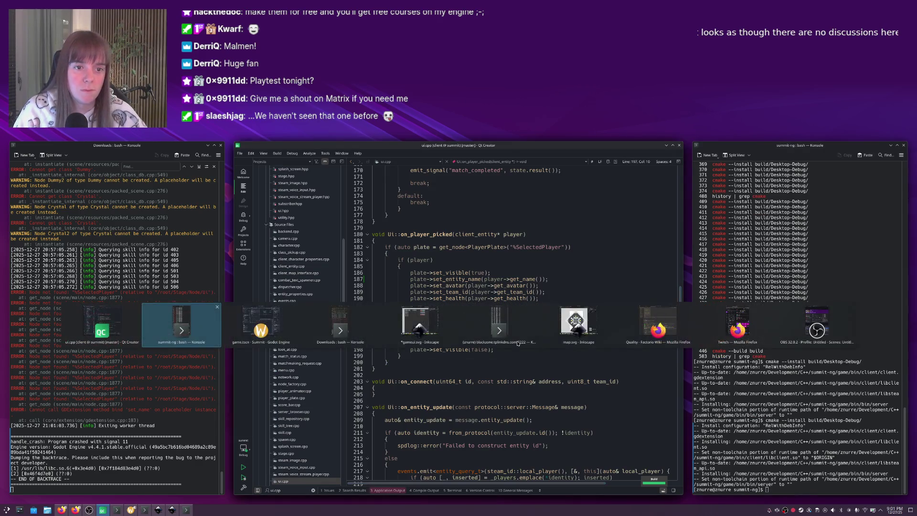
left_click(259, 156)
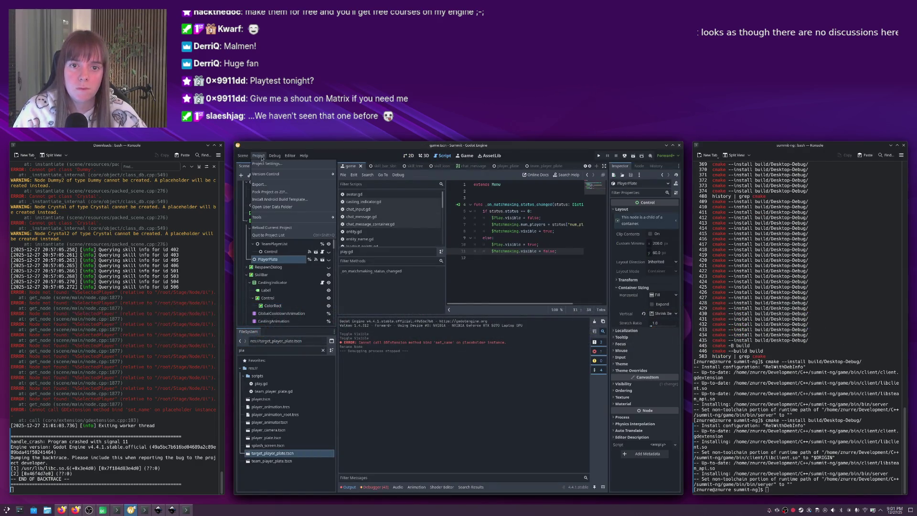
left_click(283, 227)
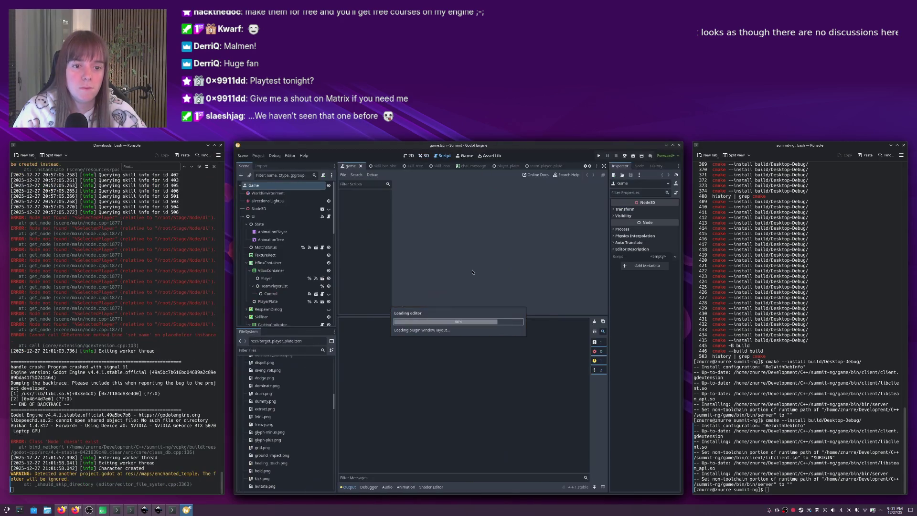
left_click(274, 302)
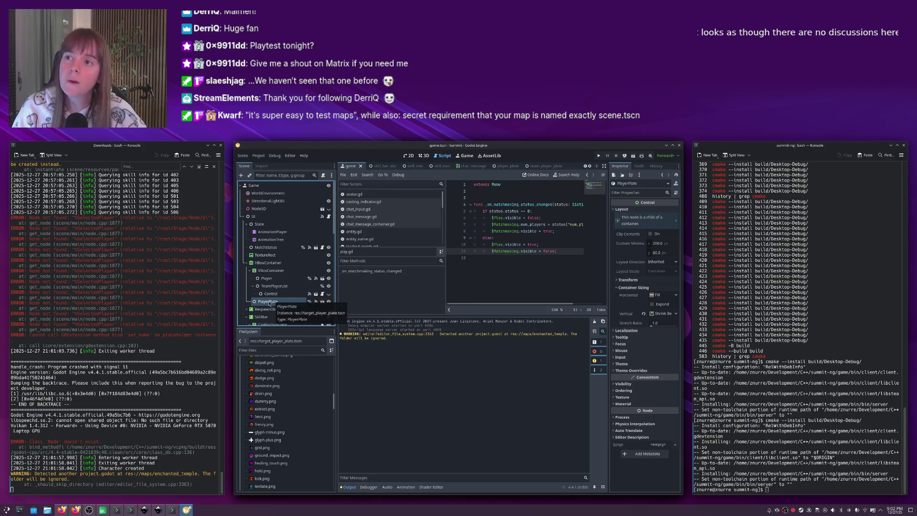
Rename the PlayerPlate node to SelectedPlayer.
double_click(267, 302)
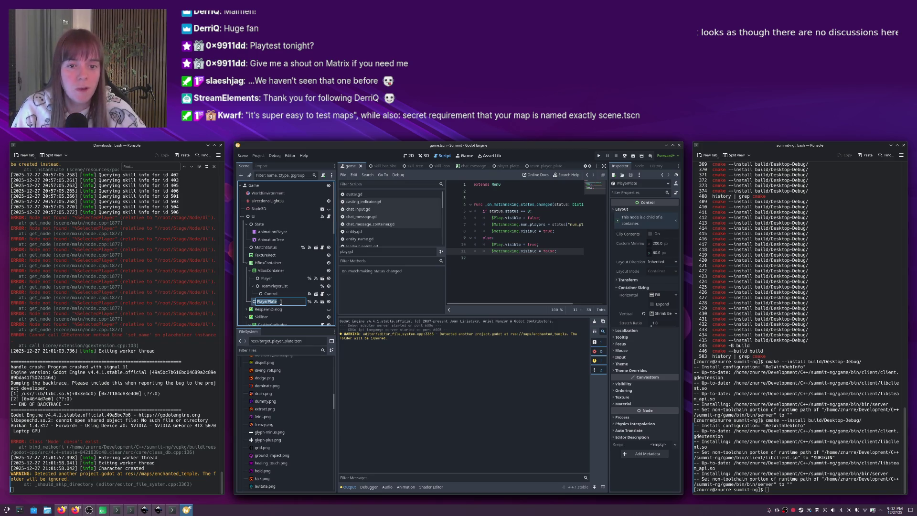
type("Selected")
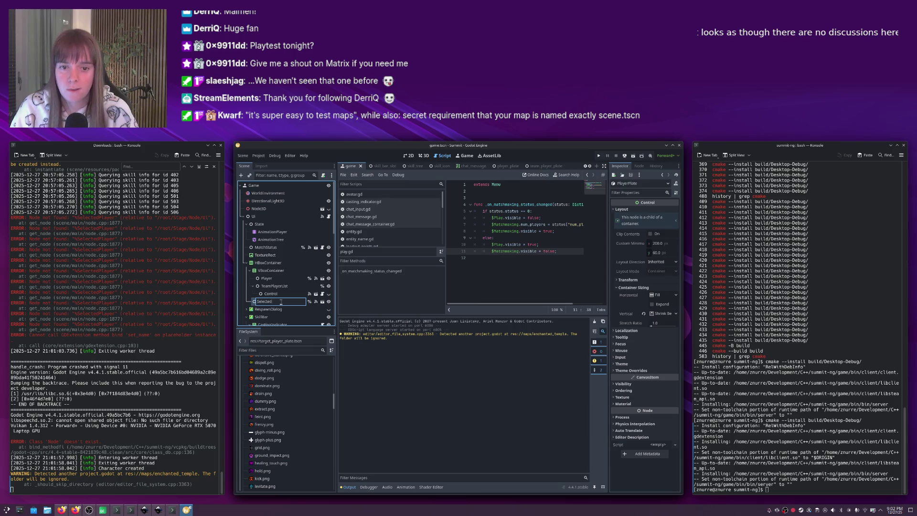
key("Return")
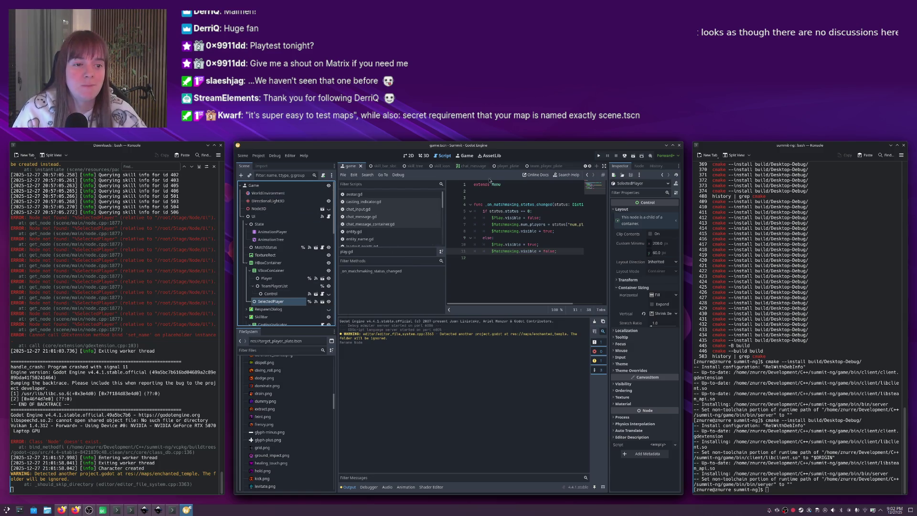
Open target_player_plate and inspect its name_changed signal connection, then return to ui.cpp.
left_click(322, 302)
left_click(639, 167)
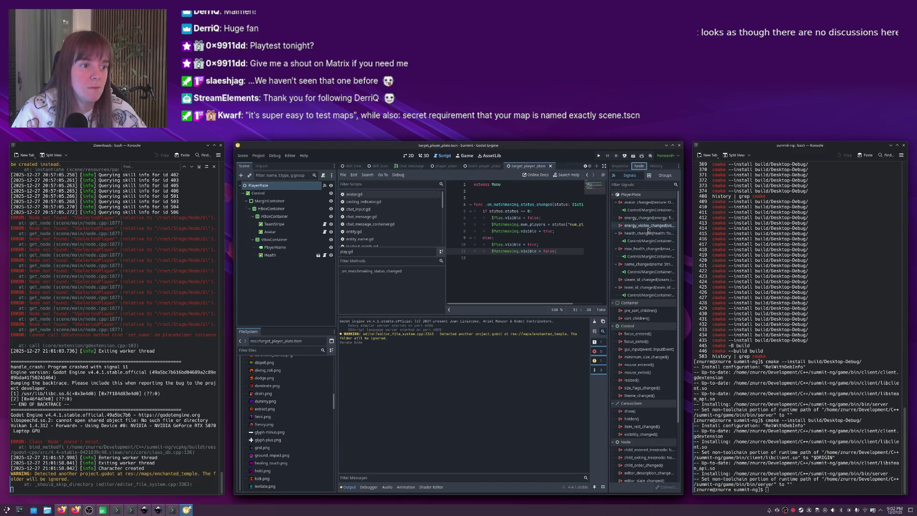
left_click(645, 271)
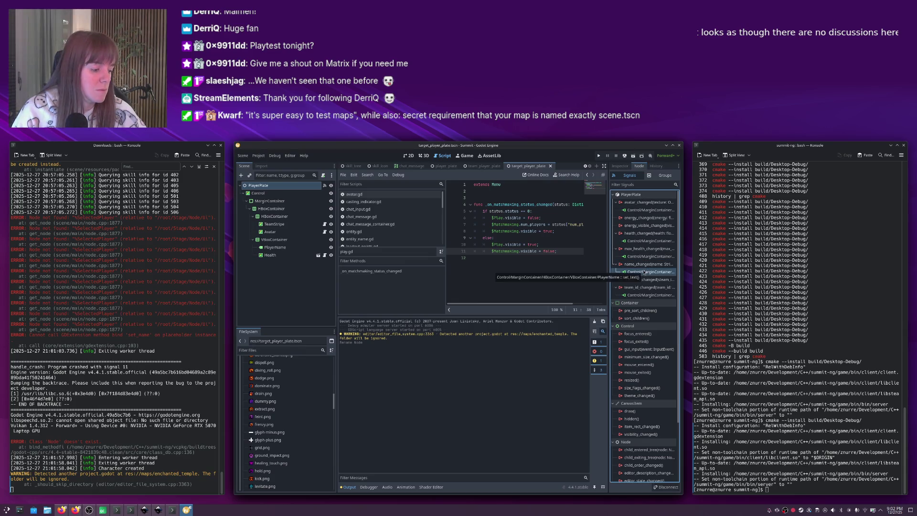
left_click(642, 264)
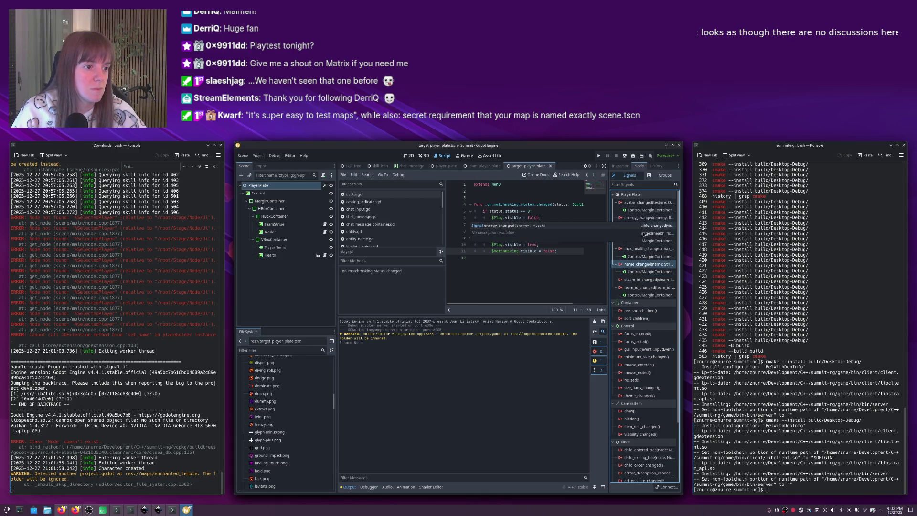
key("alt+Tab")
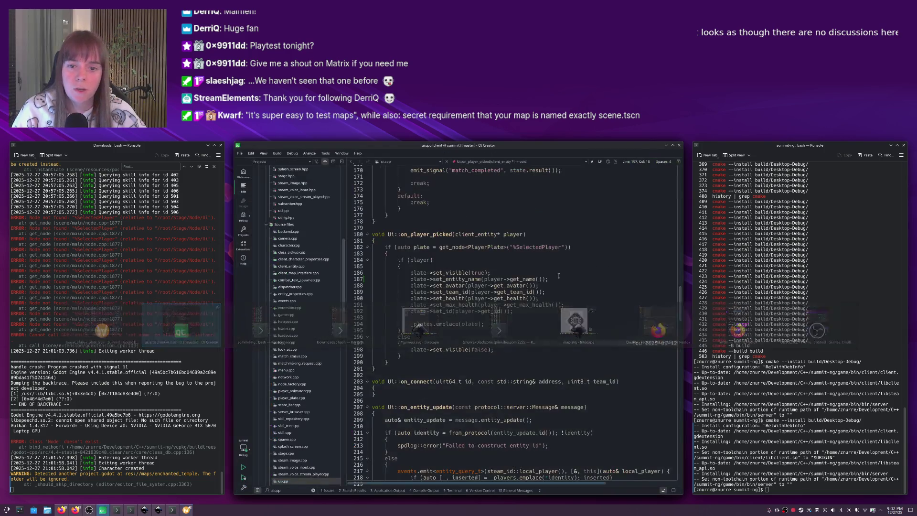
left_click(504, 268)
Scroll through ui.cpp to review the code.
scroll(505, 269, "down", 8)
scroll(504, 269, "down", 8)
scroll(505, 268, "down", 4)
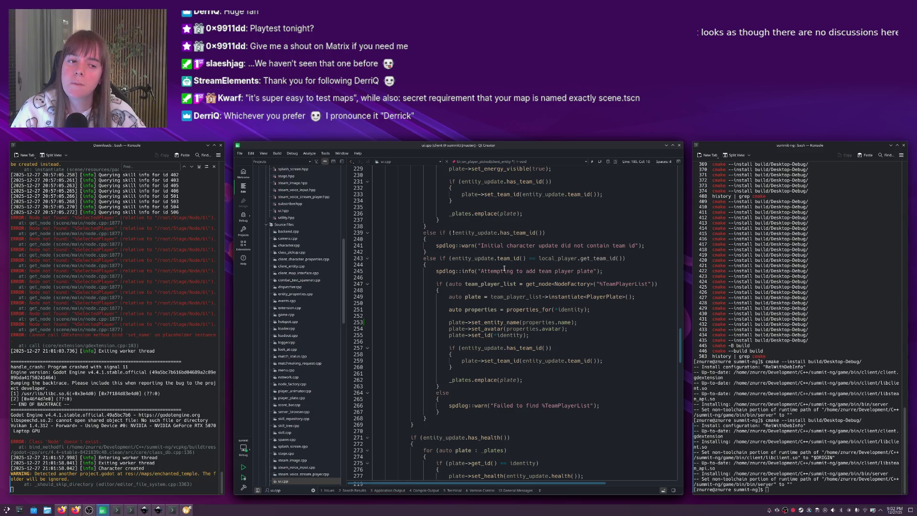
right_click(505, 268)
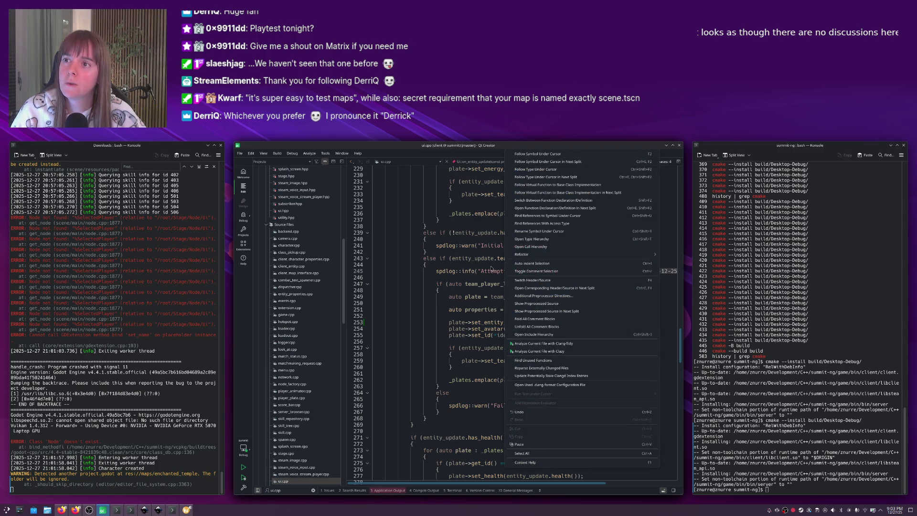
left_click(491, 269)
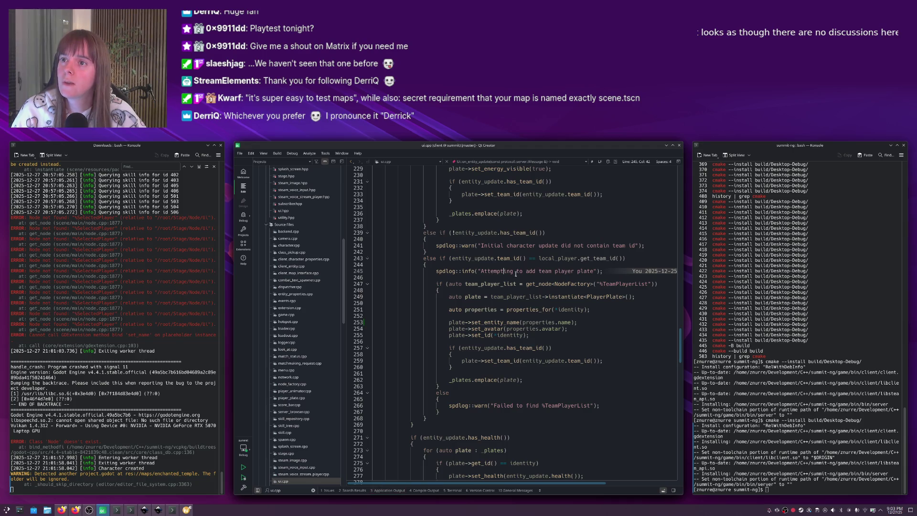
scroll(516, 272, "down", 6)
scroll(515, 274, "down", 20)
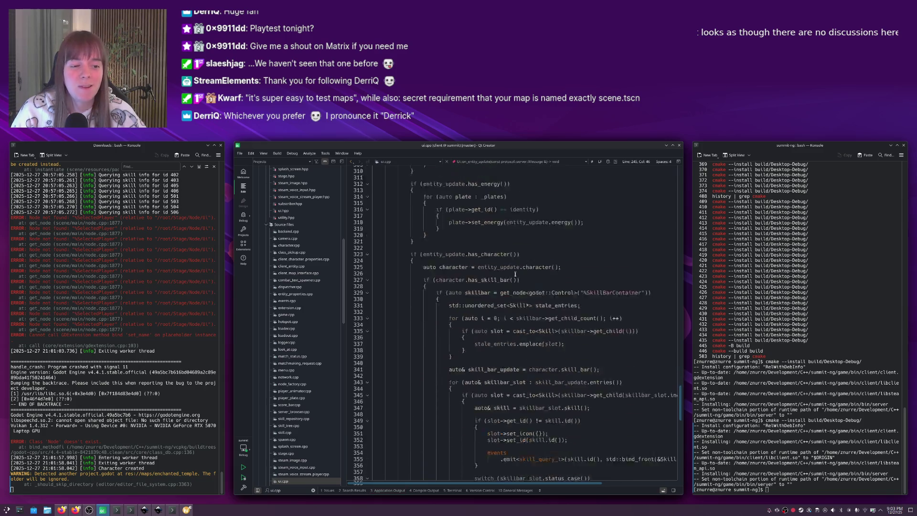
scroll(516, 274, "up", 20)
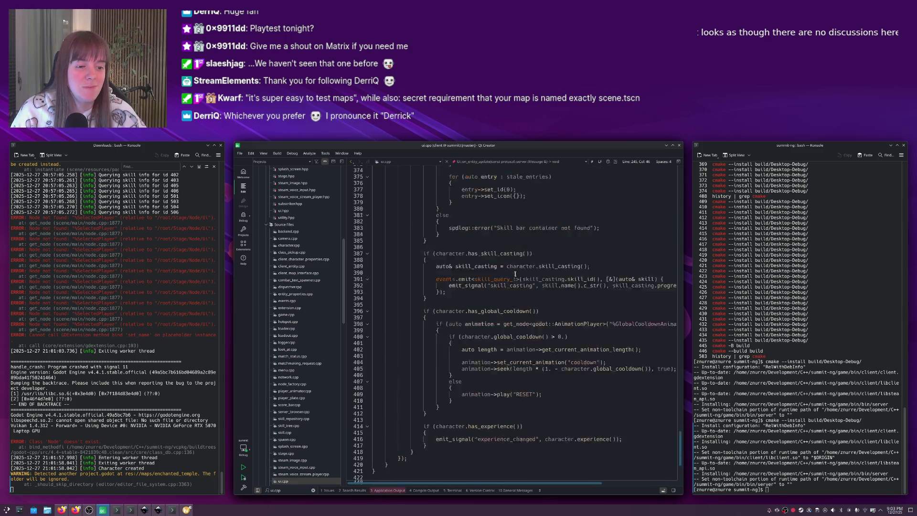
scroll(516, 273, "up", 20)
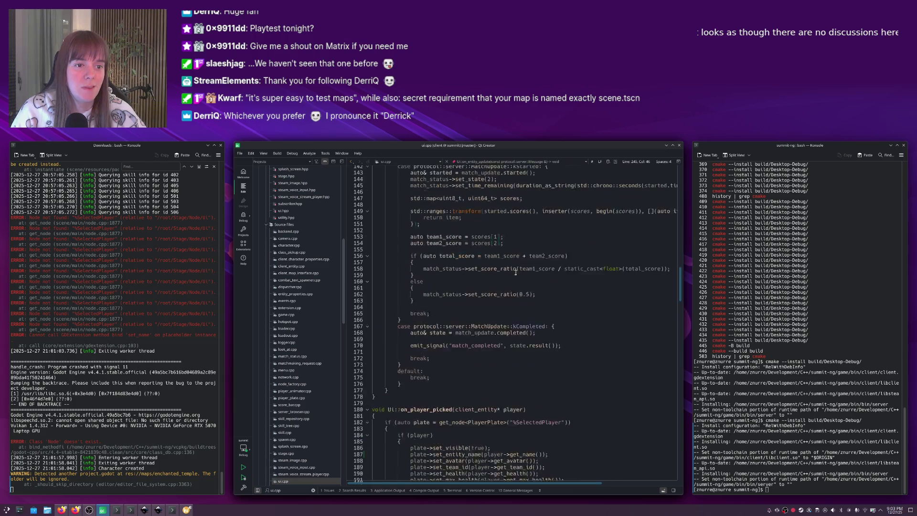
scroll(516, 273, "down", 10)
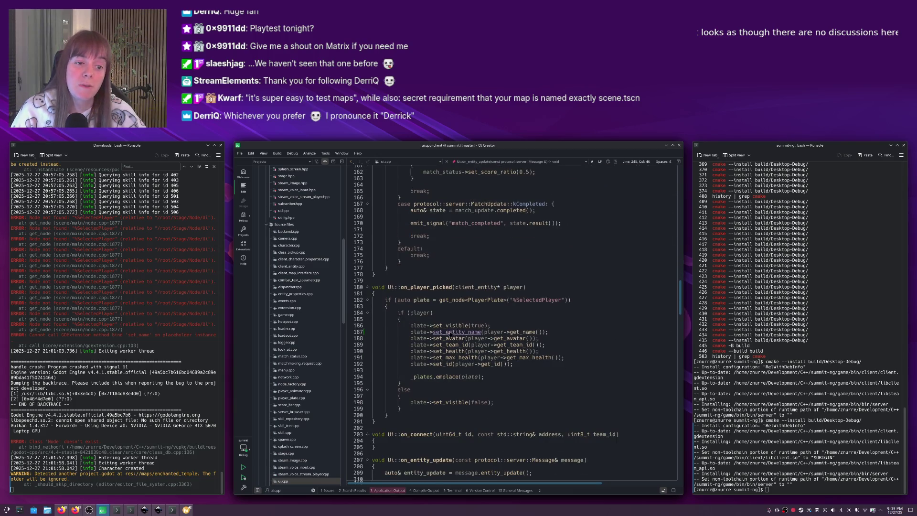
In player_plate.cpp line 13, change entity_name_changed to name_changed in set_entity_name.
key("ctrl+Tab")
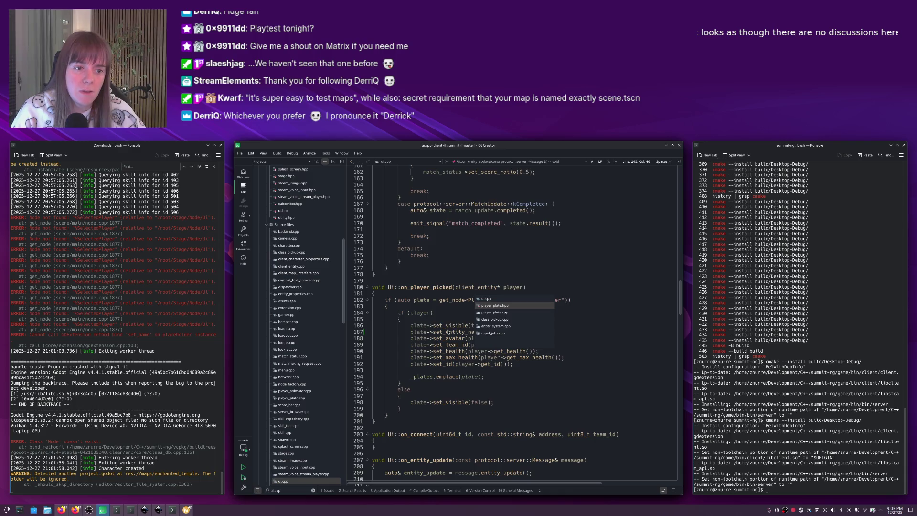
key("ctrl+Tab")
left_click(448, 247)
key("ctrl+BackSpace")
type("nal(\"name_changed\", name);")
key("ctrl+b")
left_click(497, 298)
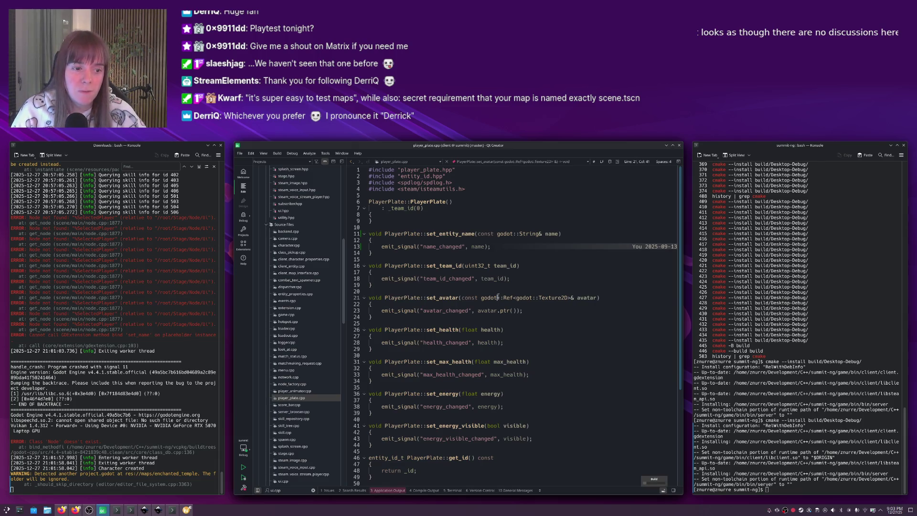
Look over the Godot editor, then return to player_plate.cpp in Qt Creator.
key("alt+Tab")
scroll(656, 324, "up", 3)
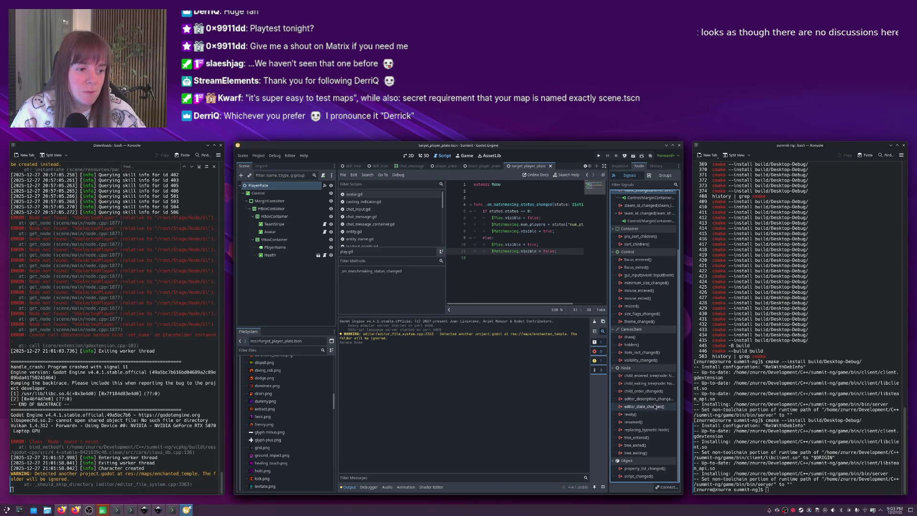
scroll(656, 406, "up", 3)
key("alt+Tab")
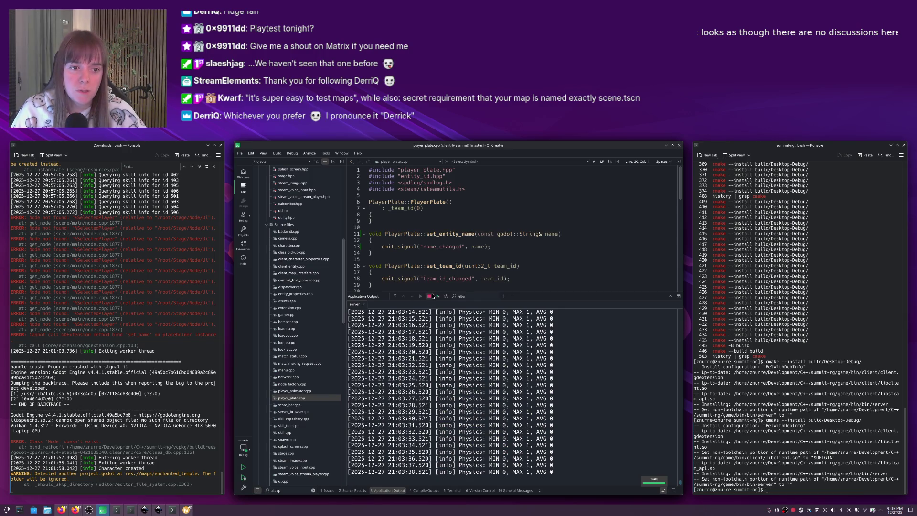
left_click(443, 275)
Rerun cmake --install build/Desktop-Debug/ and launch the game from Godot with F6.
key("Escape")
key("alt+Tab")
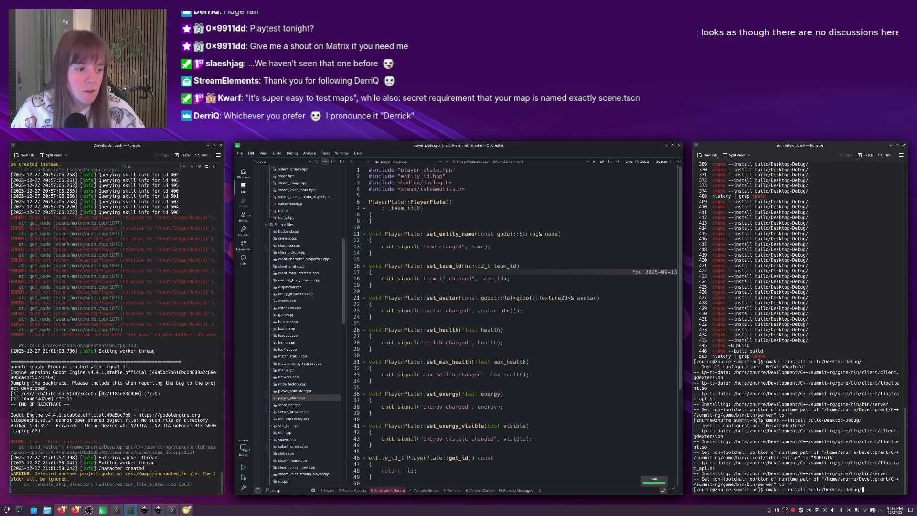
key("Up")
key("Return")
key("alt+Tab")
key("alt+Tab")
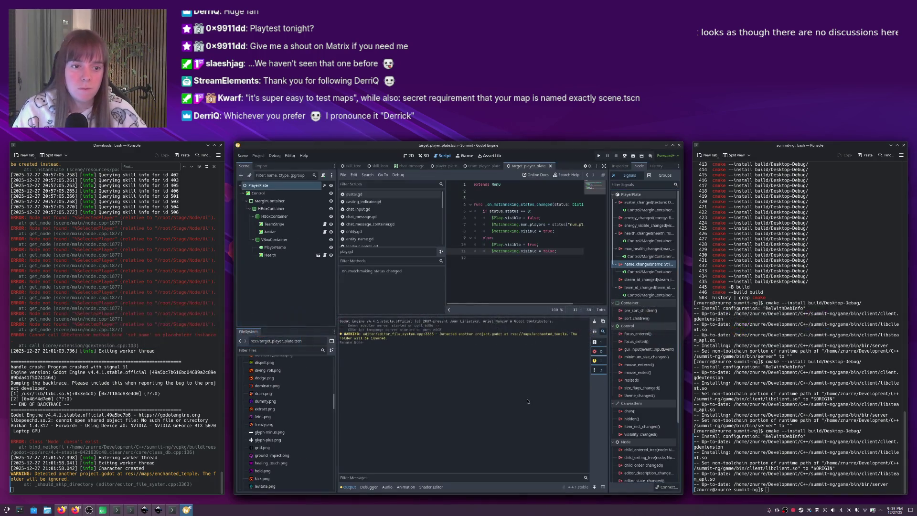
key("F6")
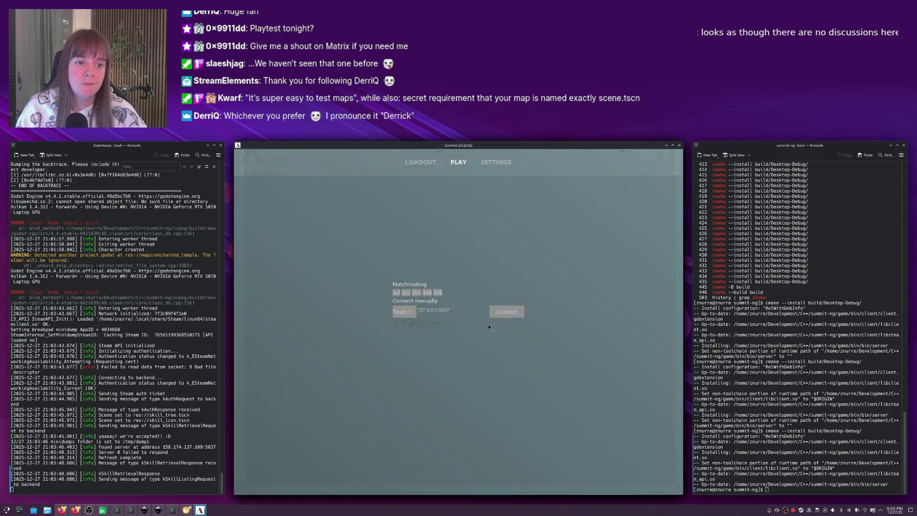
Connect to 127.0.0.1:5037, target the first Dummy, turn the camera, then restore the game window.
left_click(511, 313)
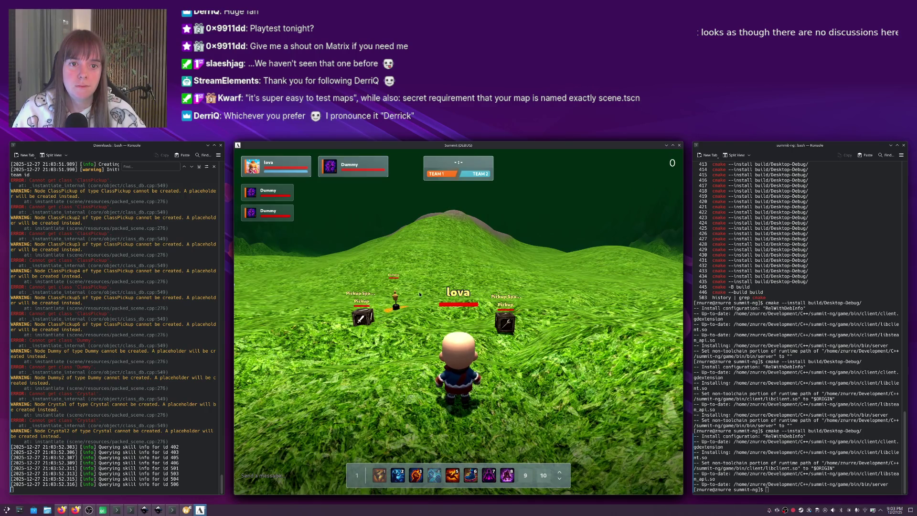
left_click(274, 195)
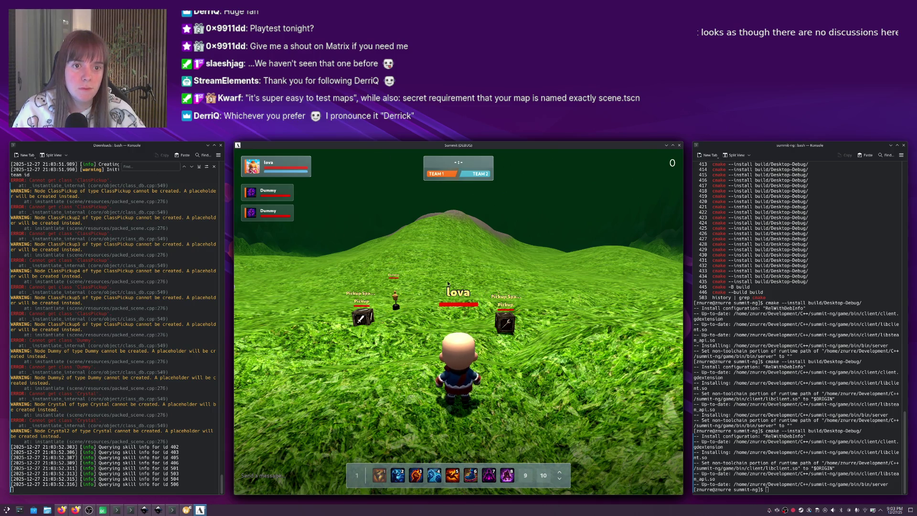
left_click_drag(398, 298, 430, 283)
key("s")
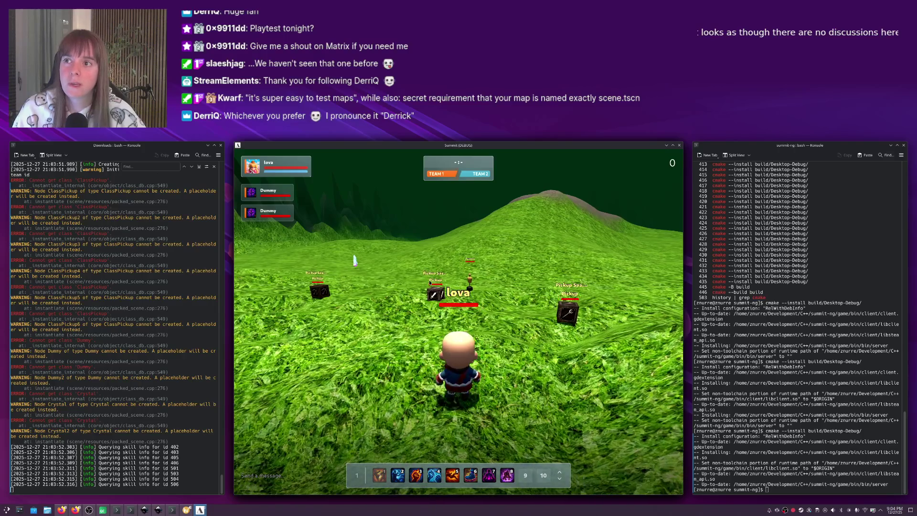
double_click(445, 146)
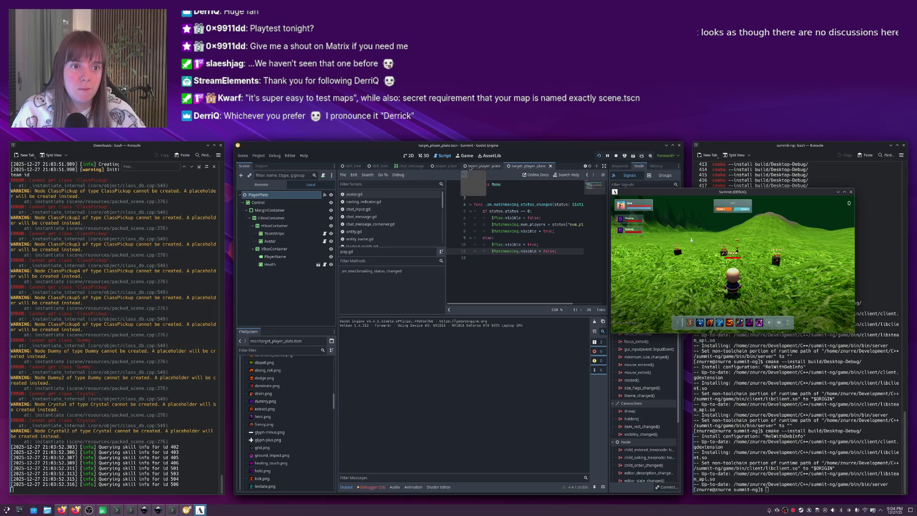
Open the player_plate scene, disconnect energy_visible_changed, and save the scene.
left_click(440, 166)
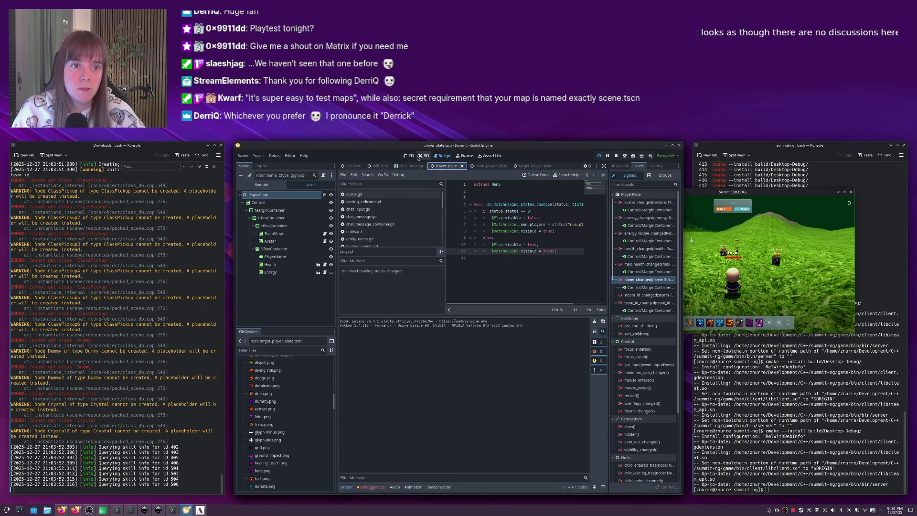
left_click(408, 155)
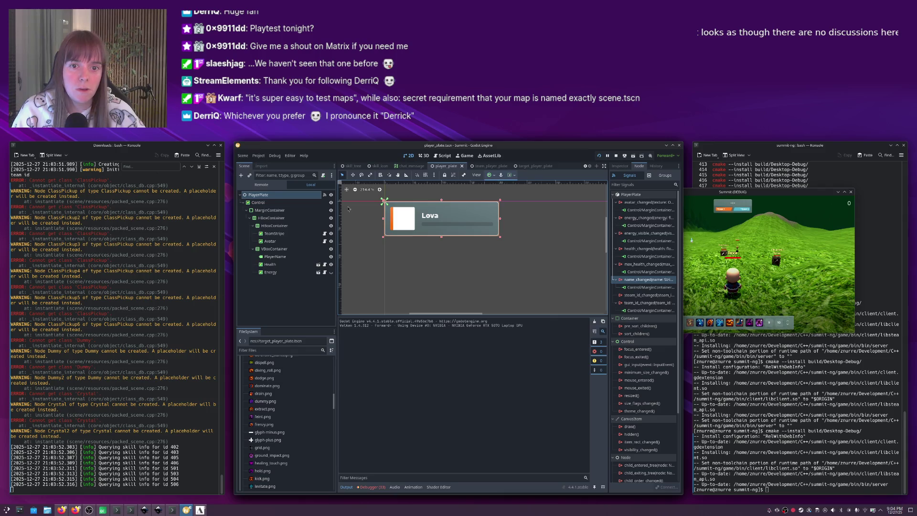
left_click(704, 236)
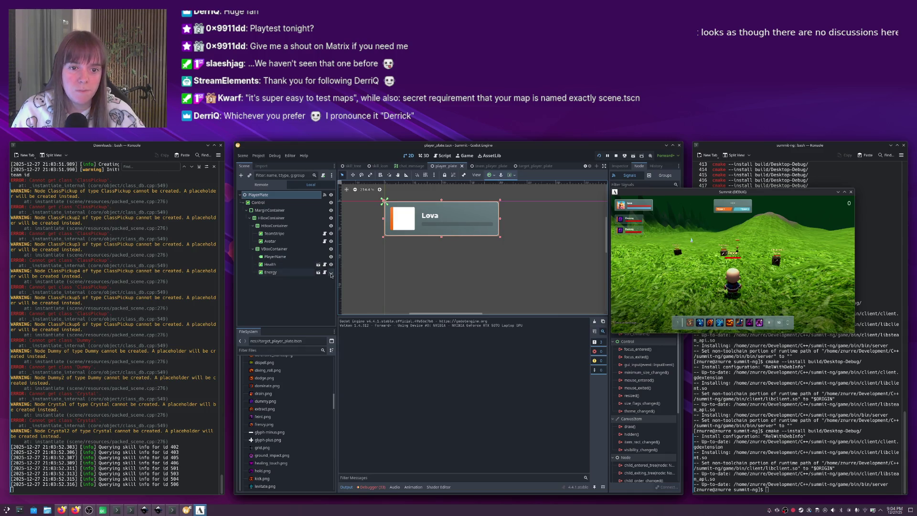
left_click(331, 273)
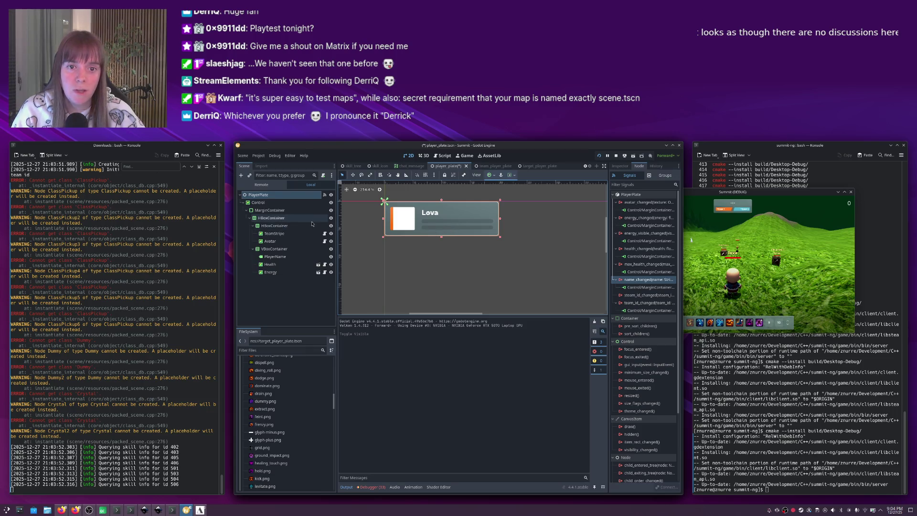
left_click(634, 241)
key("Delete")
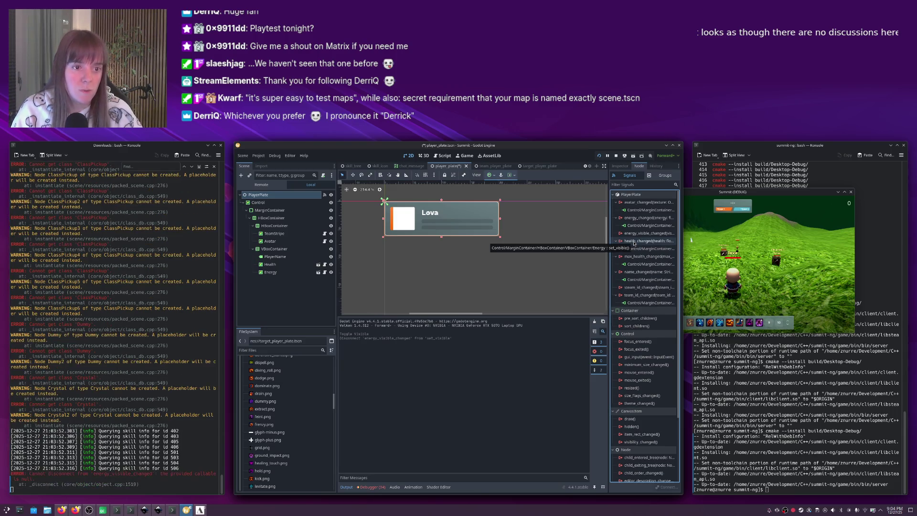
key("ctrl+s")
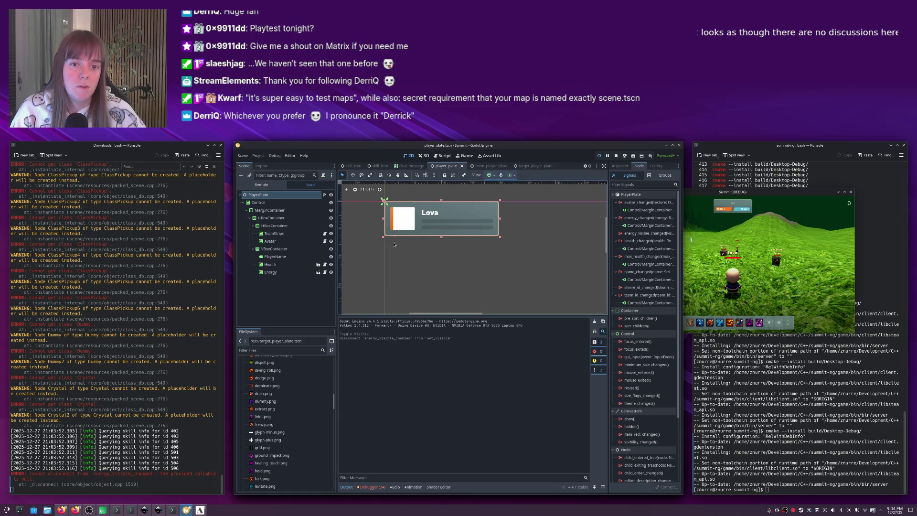
Browse the Health, VBoxContainer and MarginContainer nodes, choosing HBoxContainer as the new node's parent.
left_click(487, 224)
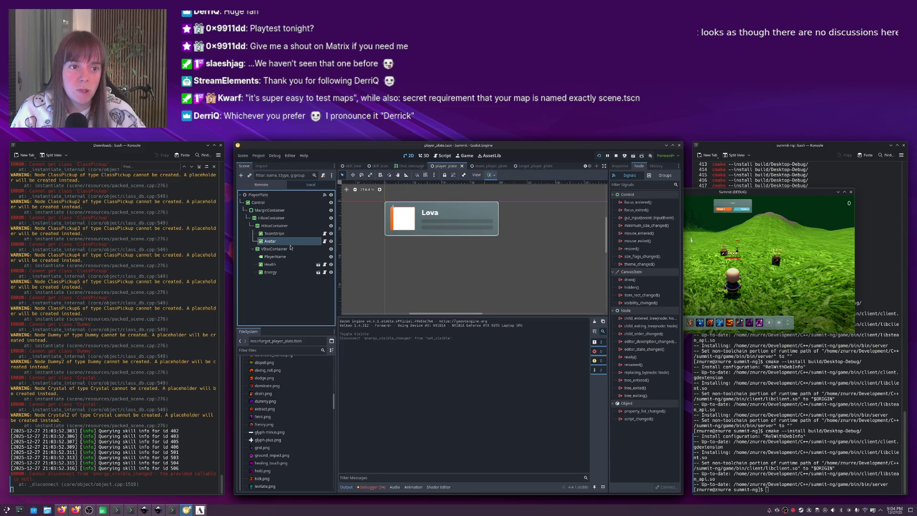
left_click(271, 226)
left_click(275, 249)
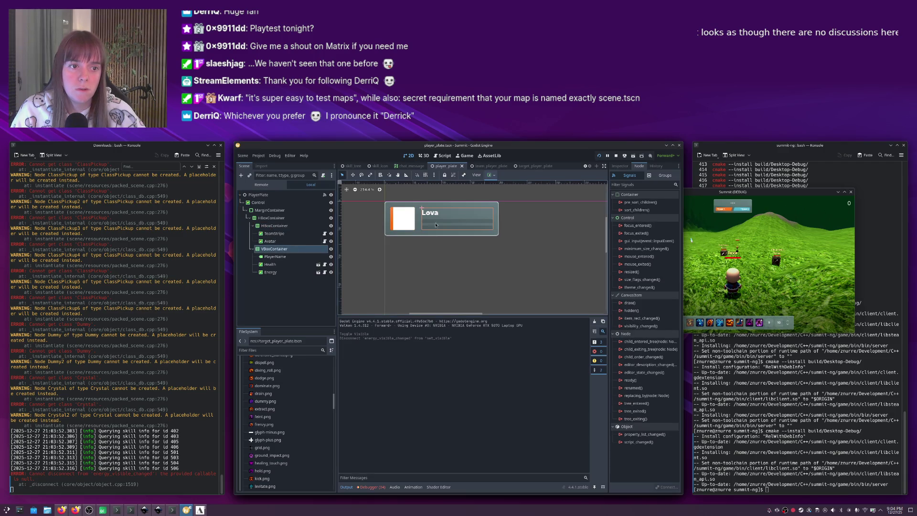
left_click(275, 212)
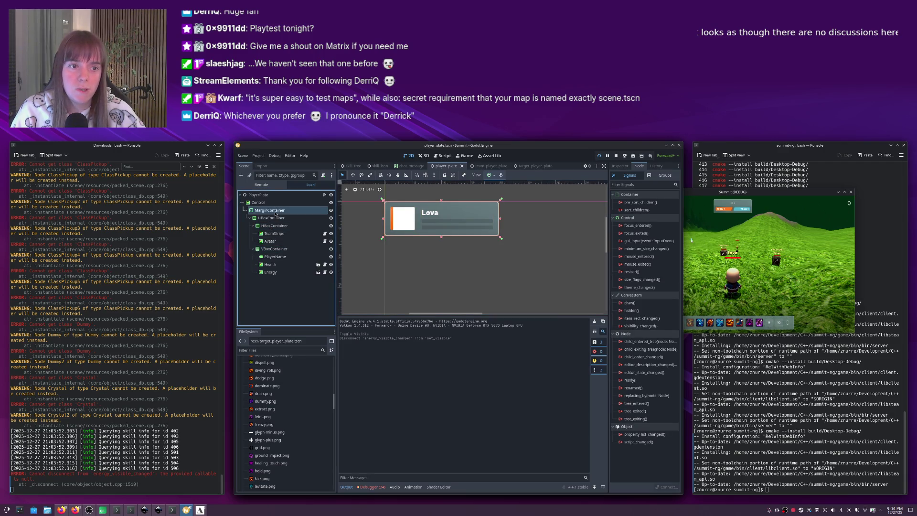
left_click(272, 217)
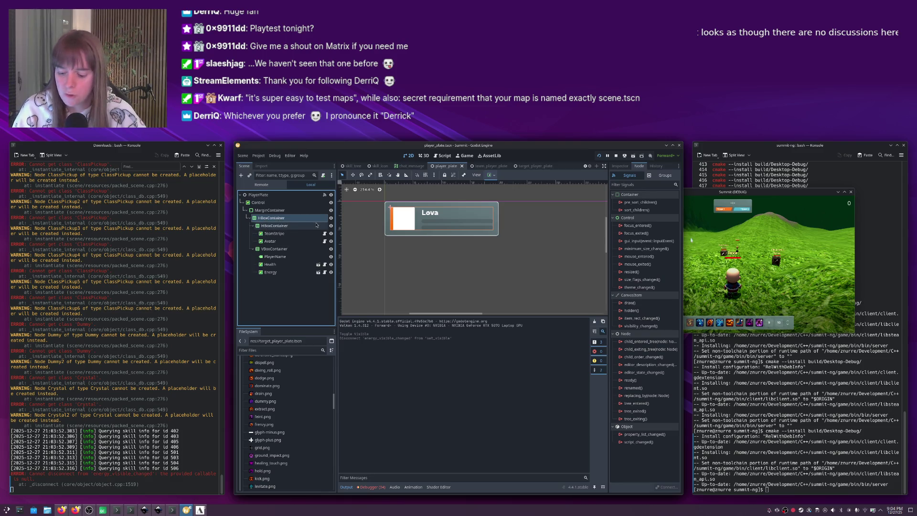
key("ctrl+a")
Create a ColorRect node and set its Custom Minimum Size x to 1.
type("color")
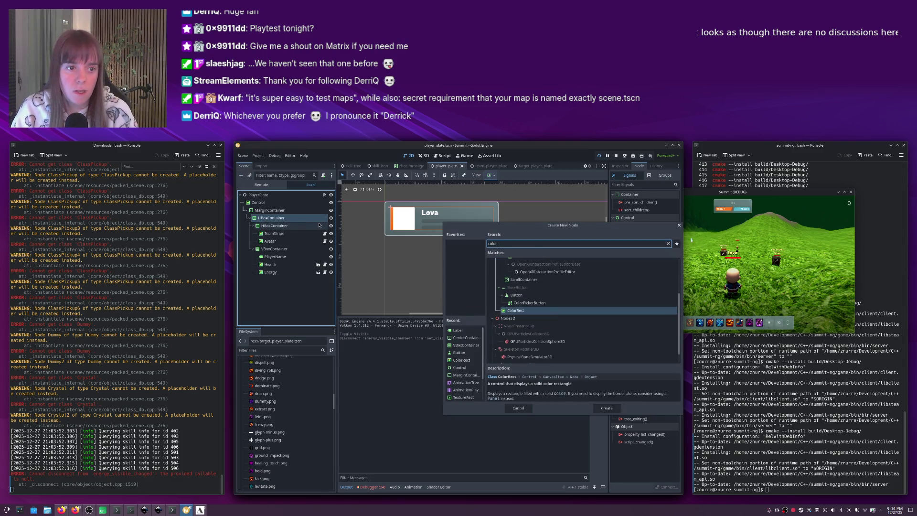
key("Return")
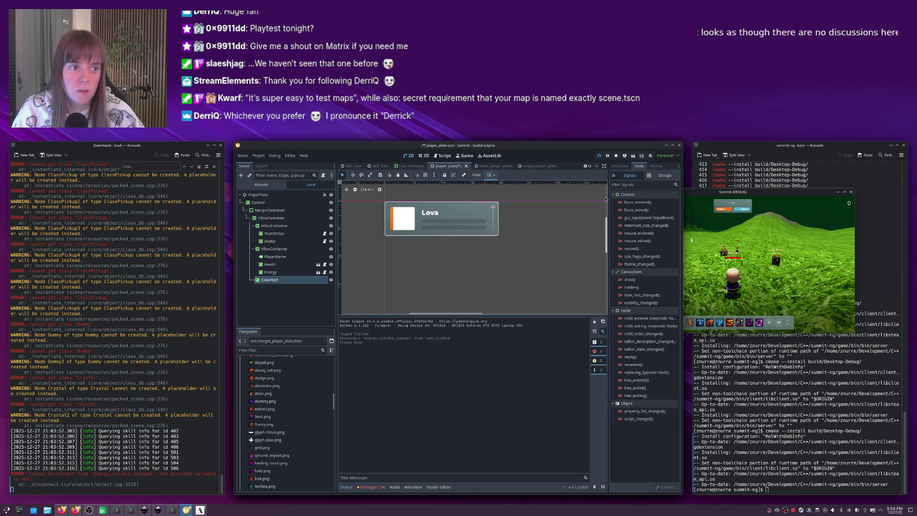
left_click(618, 167)
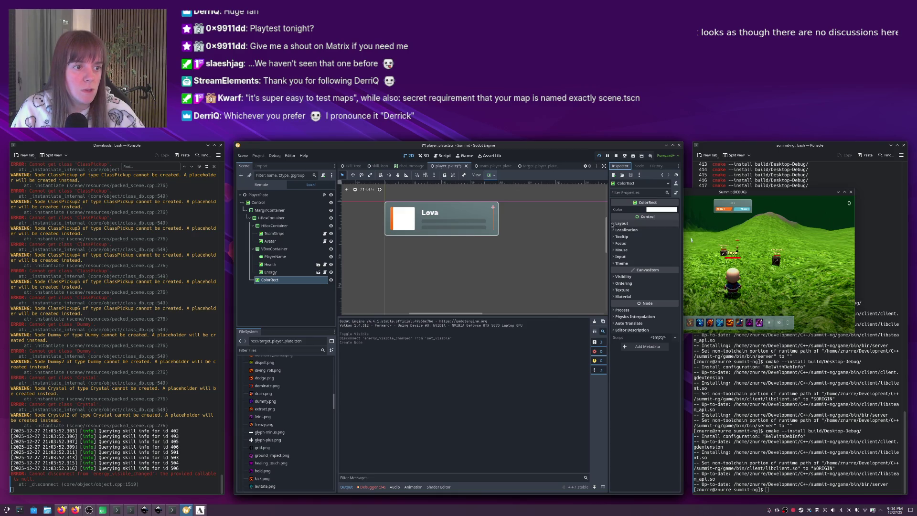
left_click(621, 223)
left_click(657, 255)
type("1")
key("Return")
Reselect the ColorRect on the canvas and open its colour picker.
left_click(561, 242)
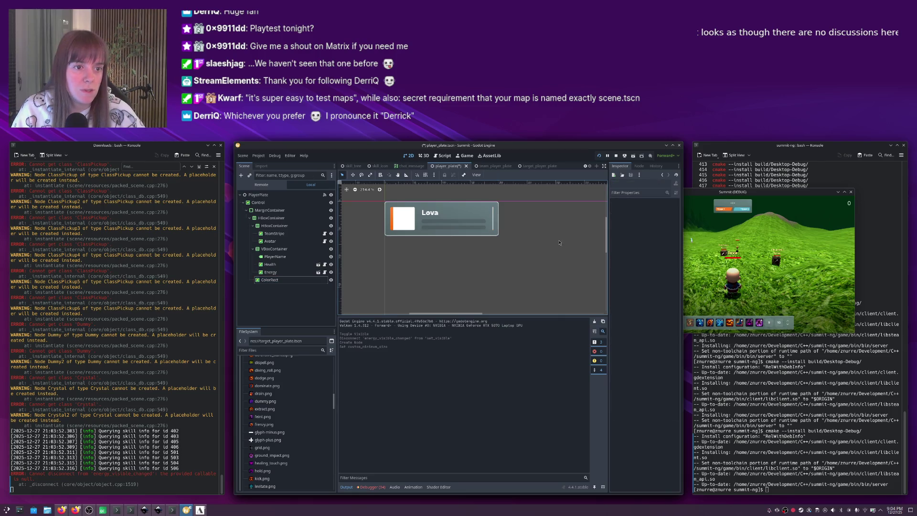
left_click(493, 221)
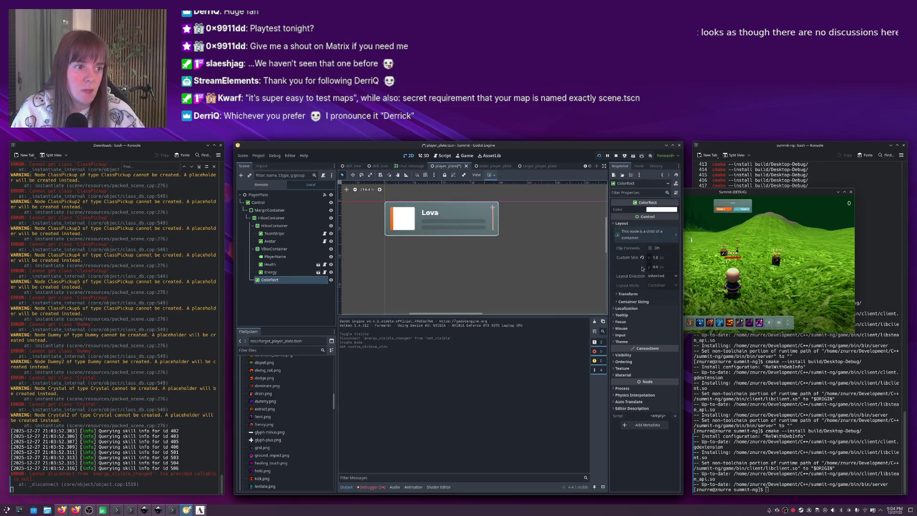
left_click(656, 212)
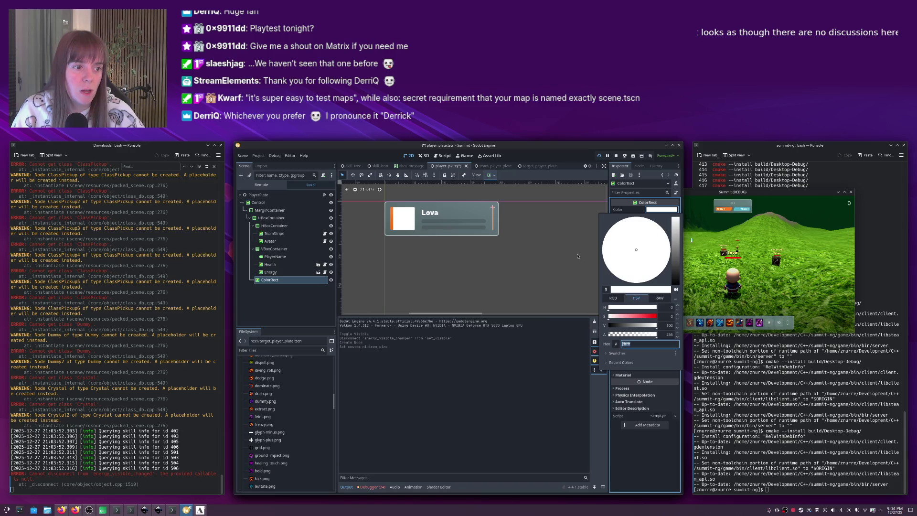
key("alt+Tab")
key("alt+Tab")
key("alt+Tab")
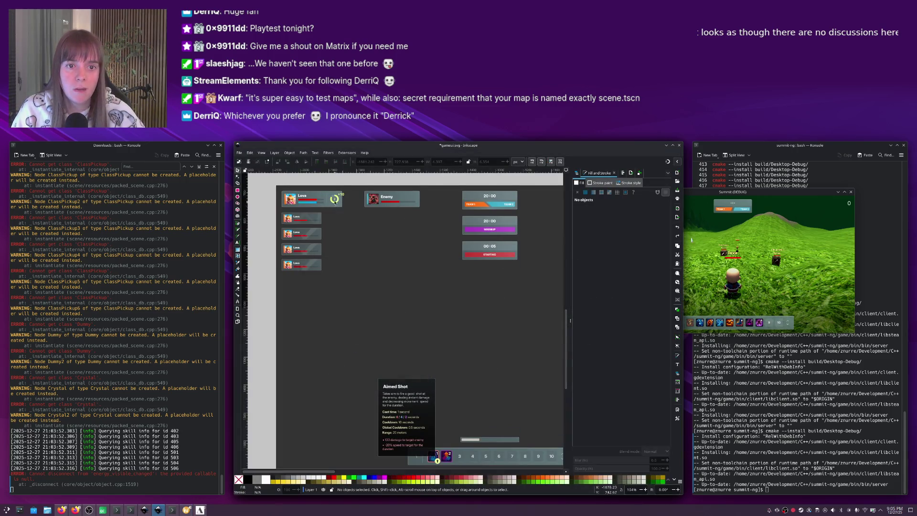
Zoom into the Lova card mockup and check the vertical divider's RGBA fill colour.
scroll(327, 196, "up", 1)
scroll(327, 196, "left", 1)
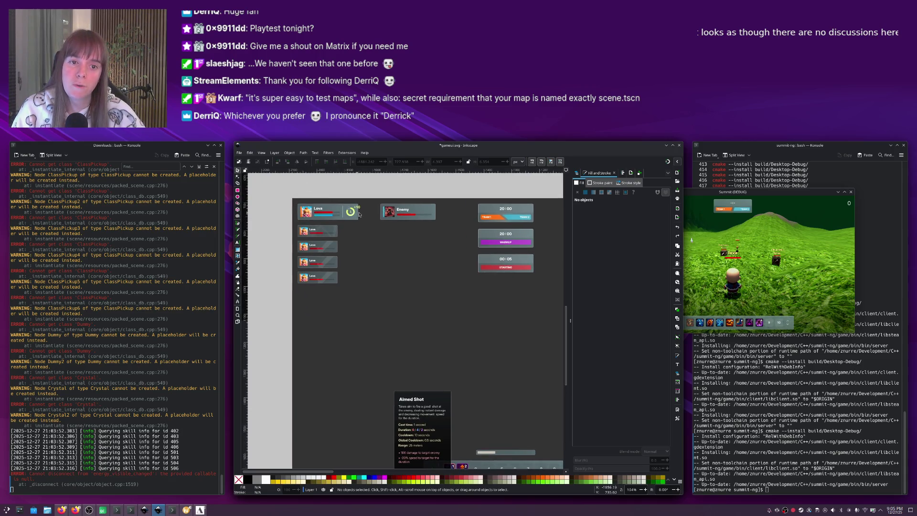
scroll(352, 212, "up", 6, "ctrl")
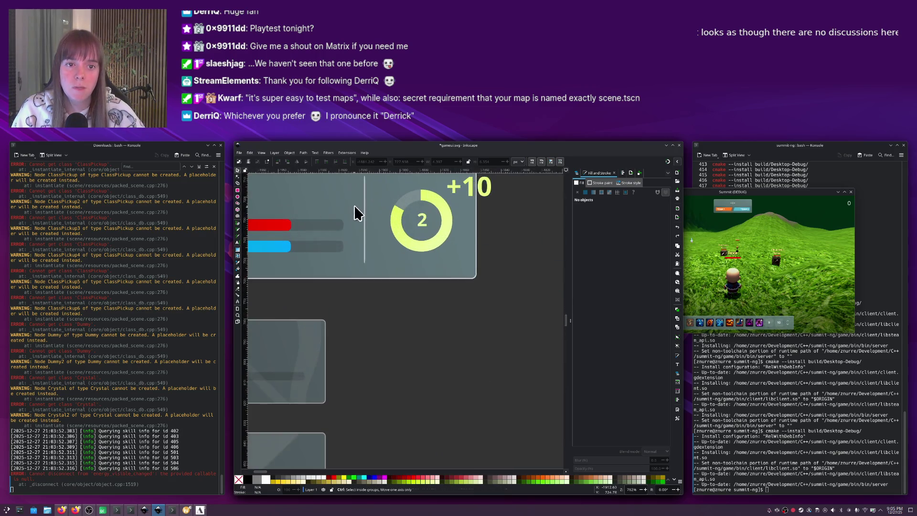
left_click(364, 210)
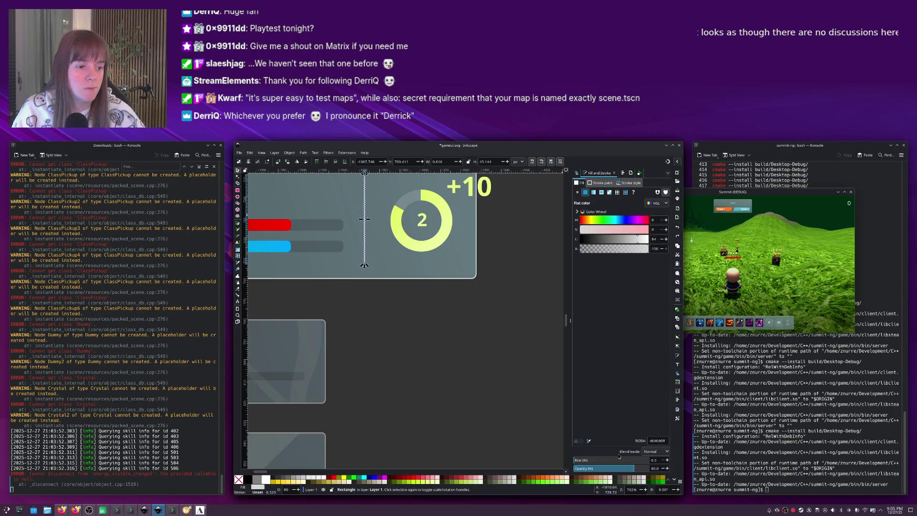
left_click(662, 440)
key("alt+Tab")
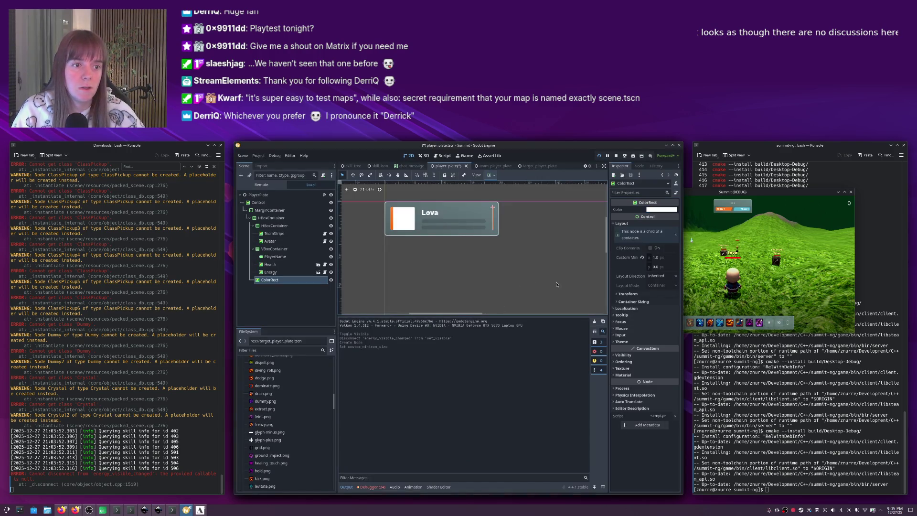
Open the ColorRect's colour picker and focus its hex colour value.
left_click(655, 212)
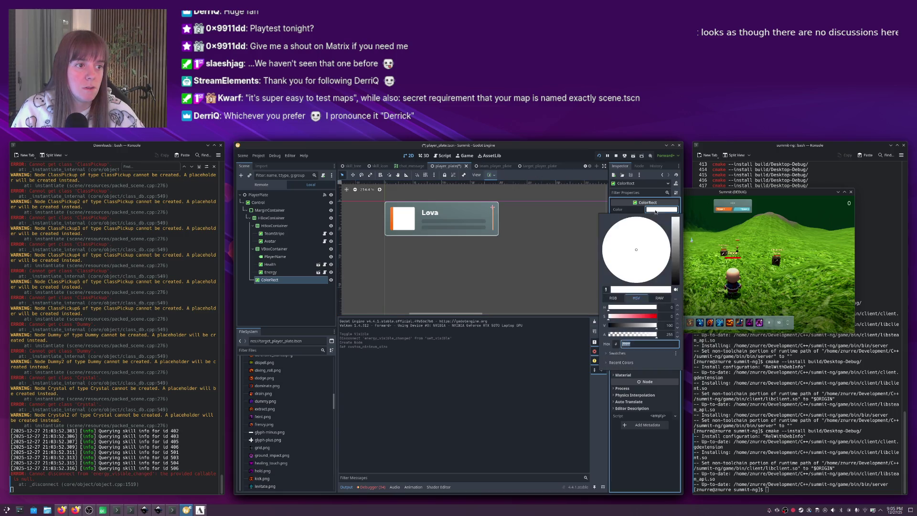
left_click(638, 342)
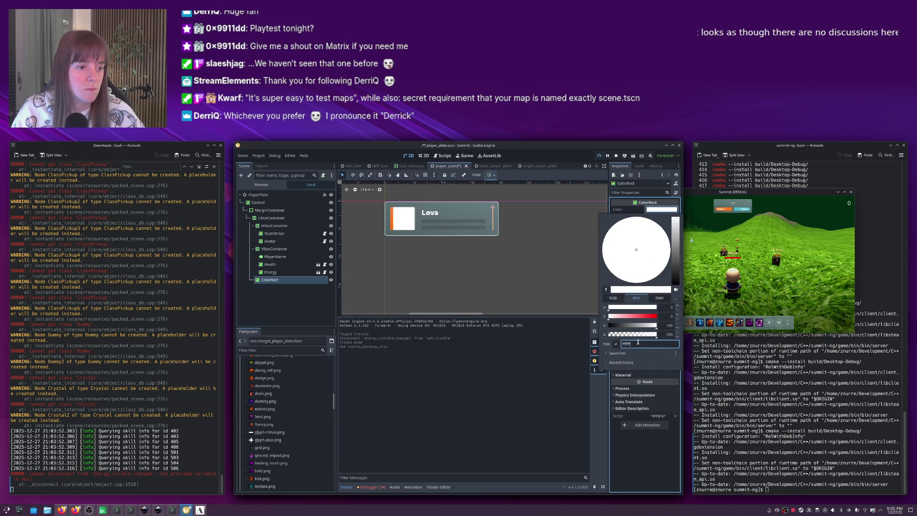
key("alt+space")
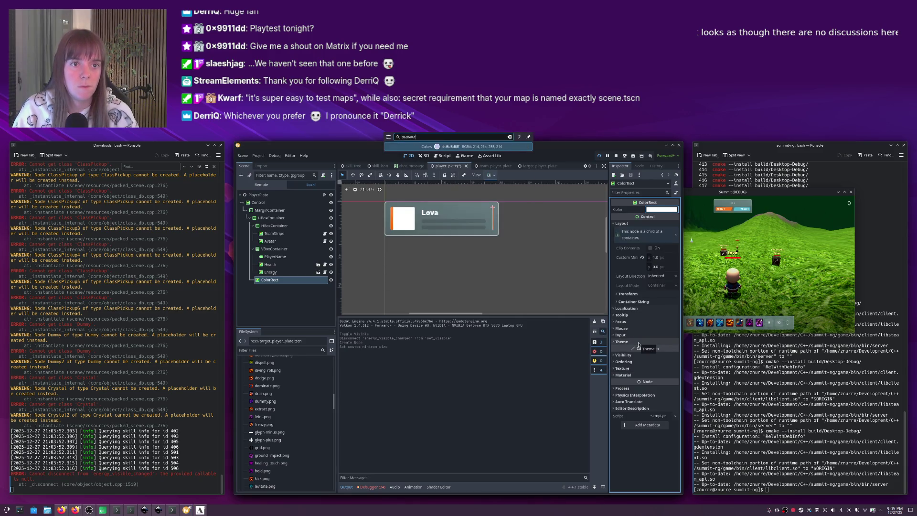
key("Escape")
left_click(661, 209)
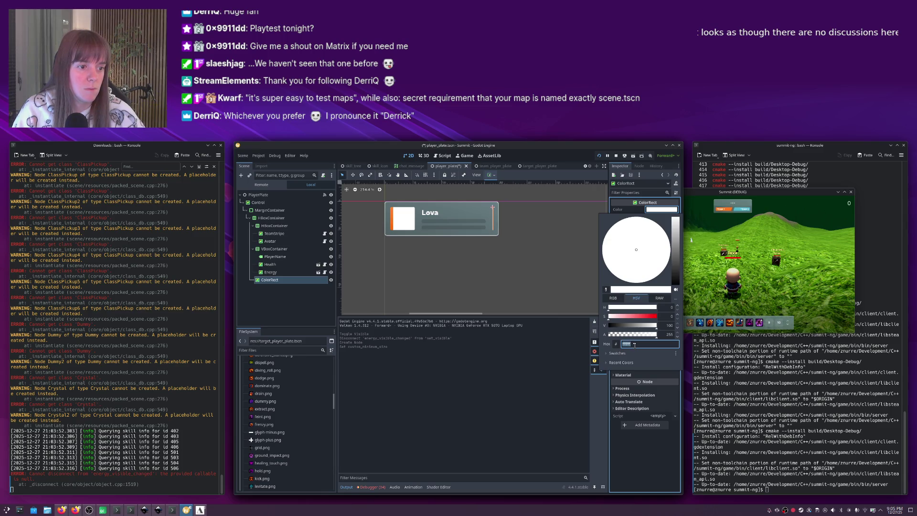
Copy the divider's hex from the Inkscape mockup and set the ColorRect colour to d6d6d6.
key("alt+Tab")
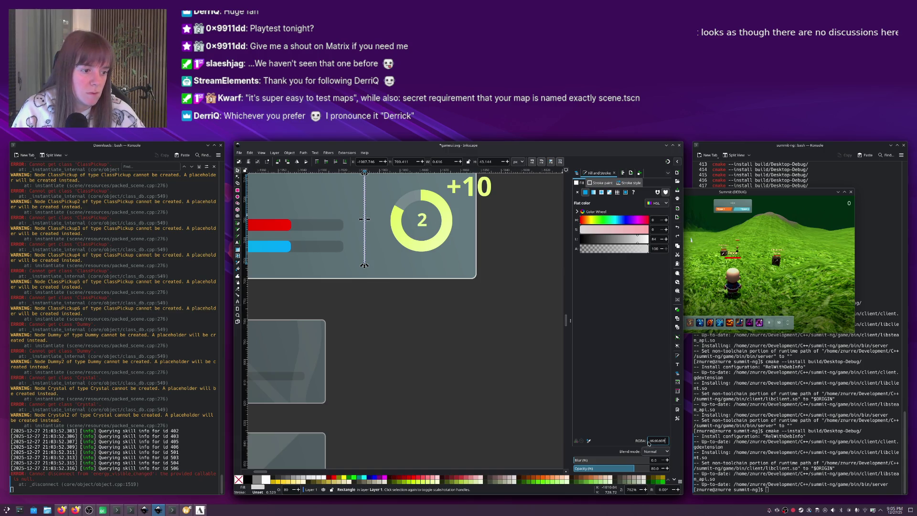
left_click_drag(663, 441, 625, 442)
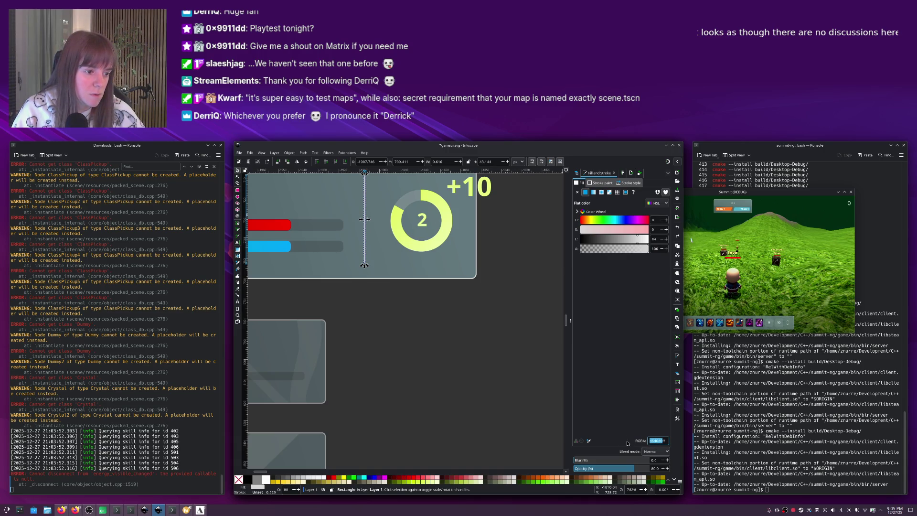
key("alt+Tab")
left_click(653, 210)
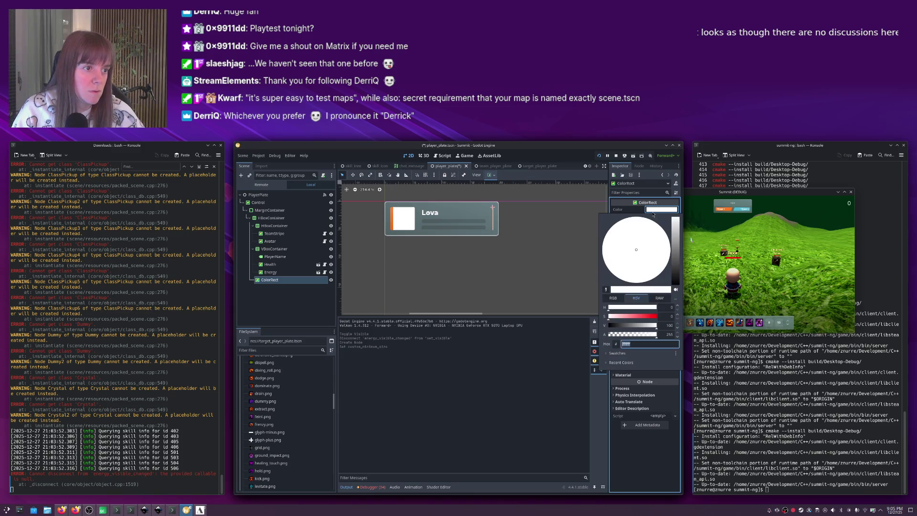
type("d6d6d")
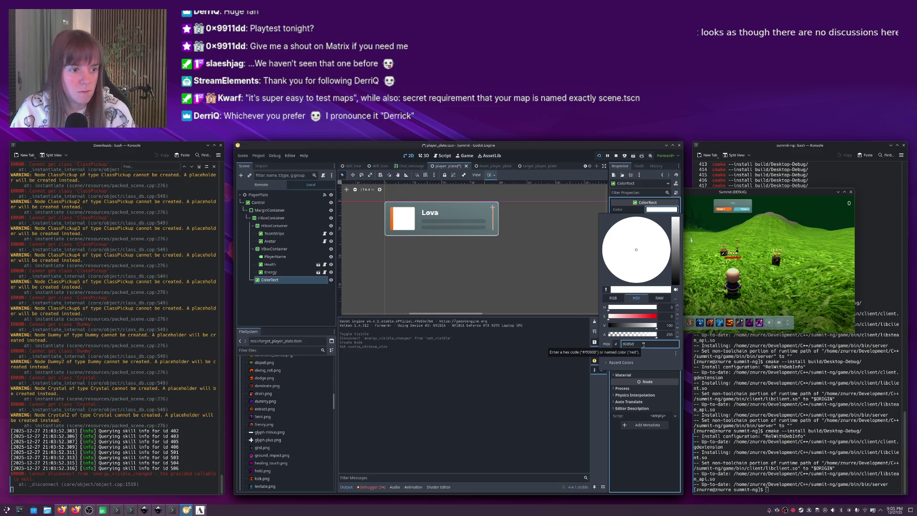
type("6")
key("Return")
left_click(537, 263)
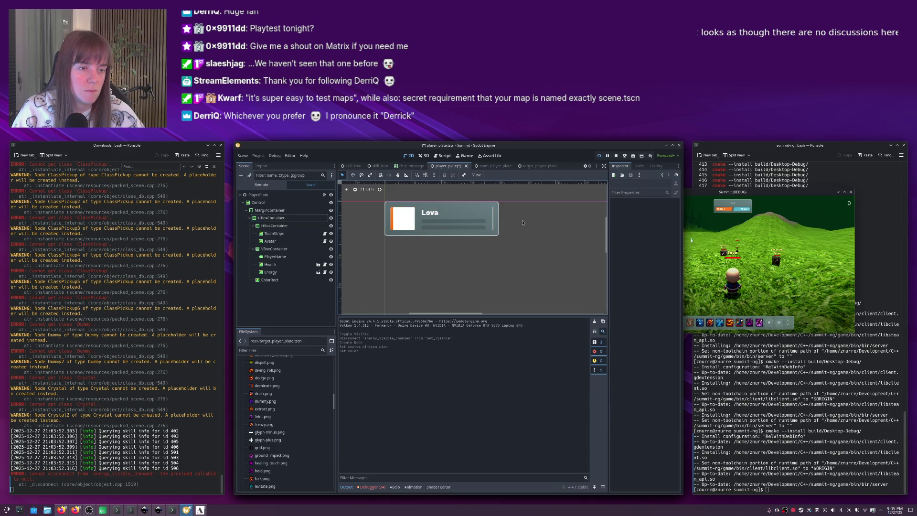
scroll(494, 221, "up", 2)
Edit the ColorRect's alpha value to make it semi-transparent and save the scene.
key("alt+Tab")
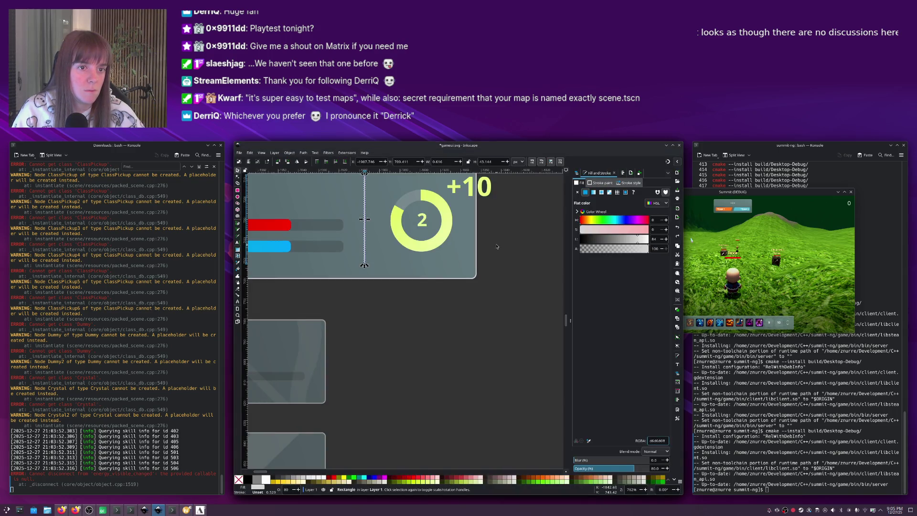
key("alt+Tab")
left_click(492, 232)
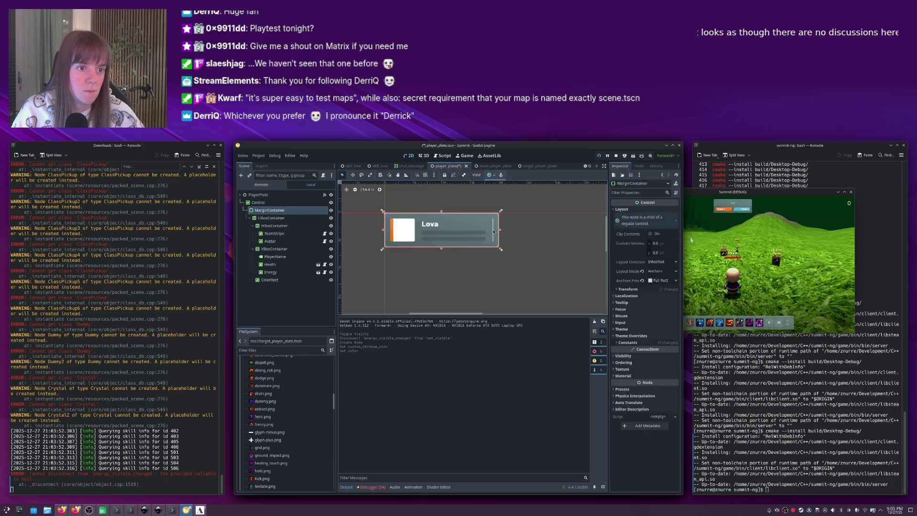
left_click(493, 233)
left_click(669, 211)
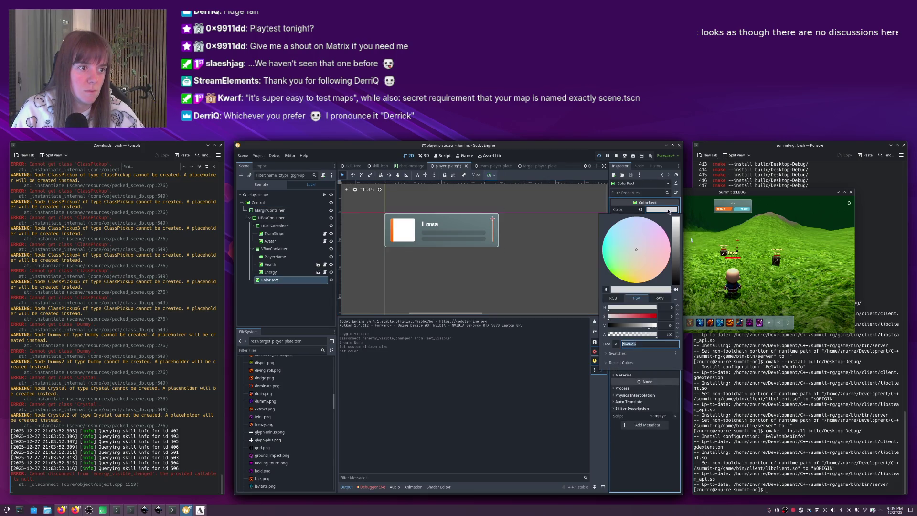
left_click(670, 335)
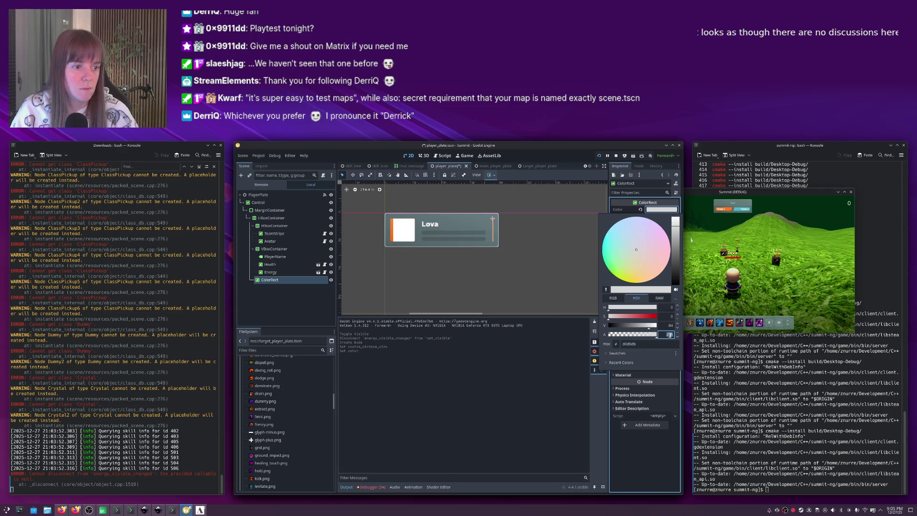
key("End")
type("*0")
key("Return")
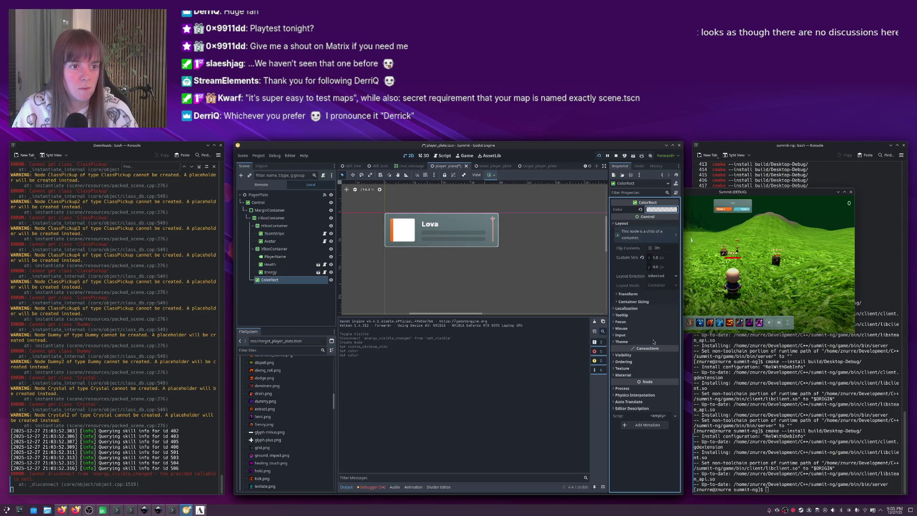
left_click(491, 253)
key("ctrl+s")
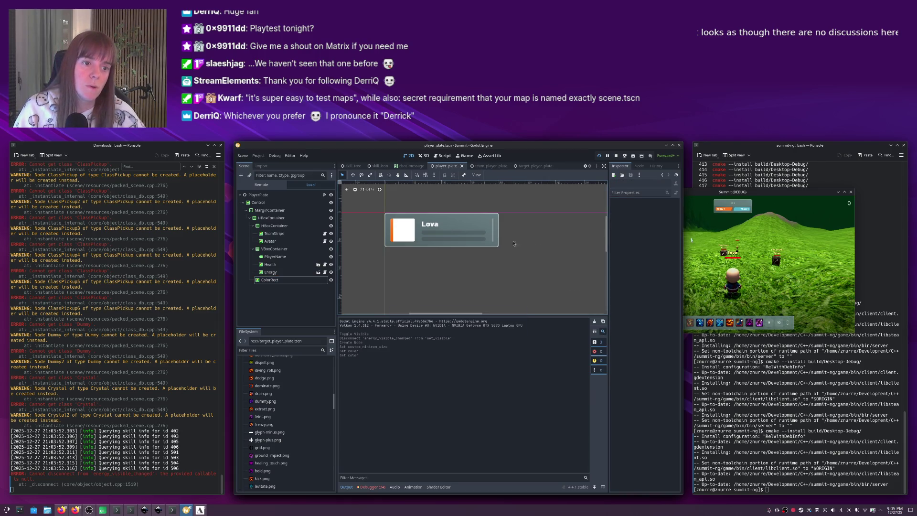
Lower the ColorRect bar's colour alpha to 186.
key("1")
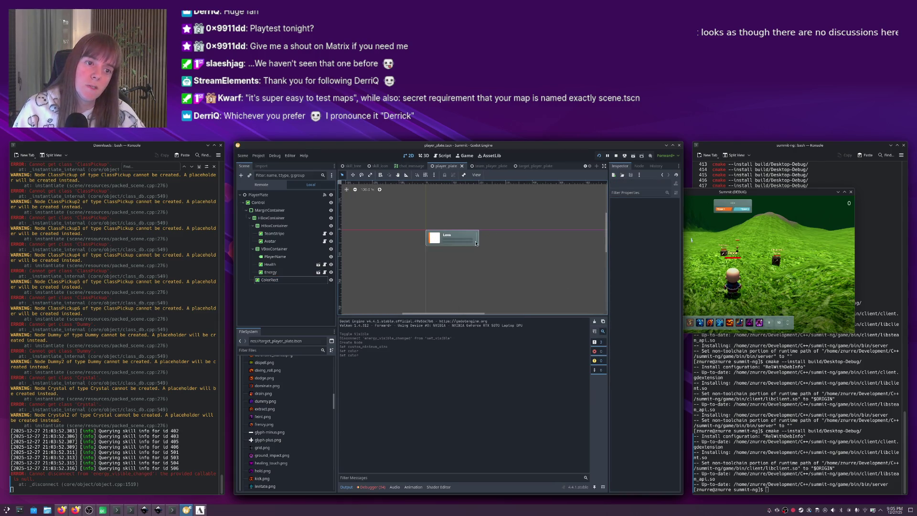
scroll(476, 243, "up", 7)
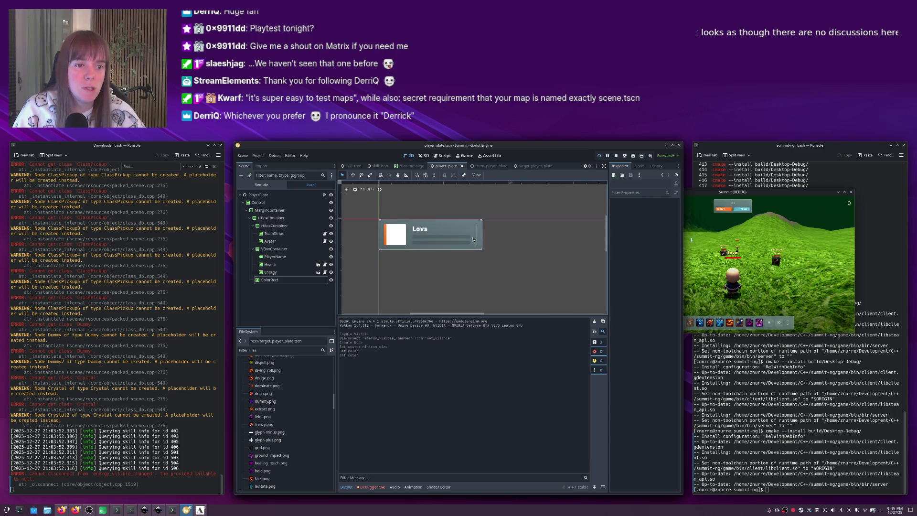
scroll(474, 239, "up", 2)
left_click(478, 234)
left_click(654, 209)
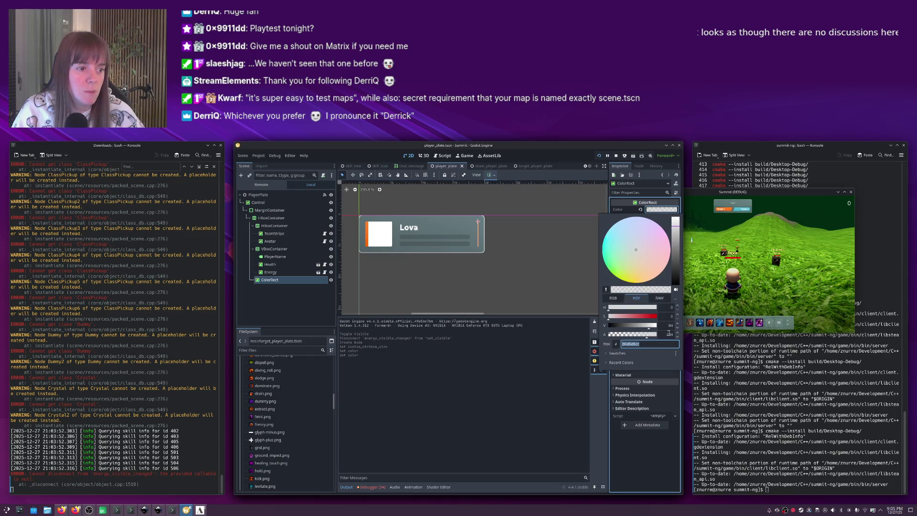
left_click(644, 336)
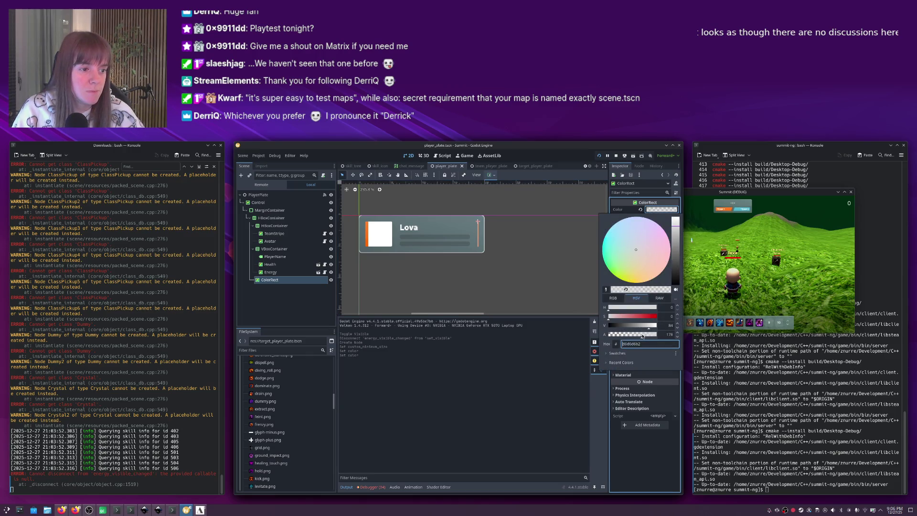
left_click(548, 308)
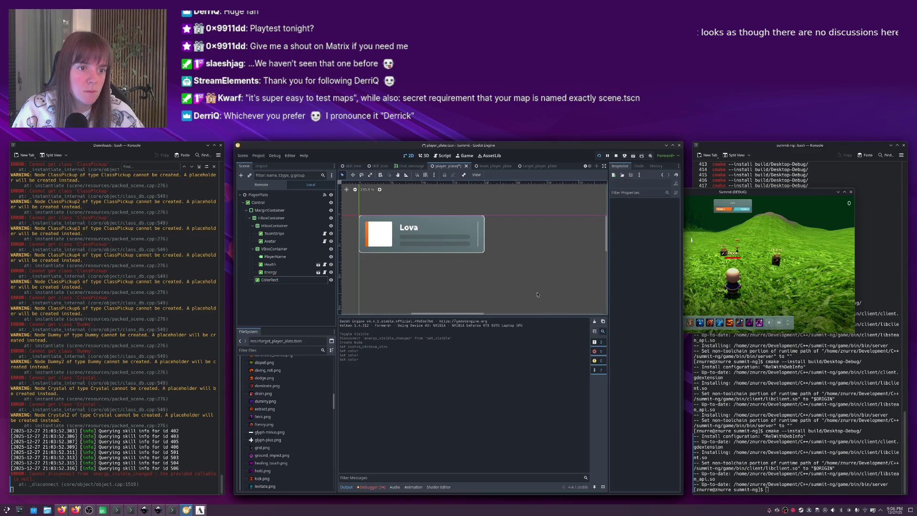
left_click(479, 239)
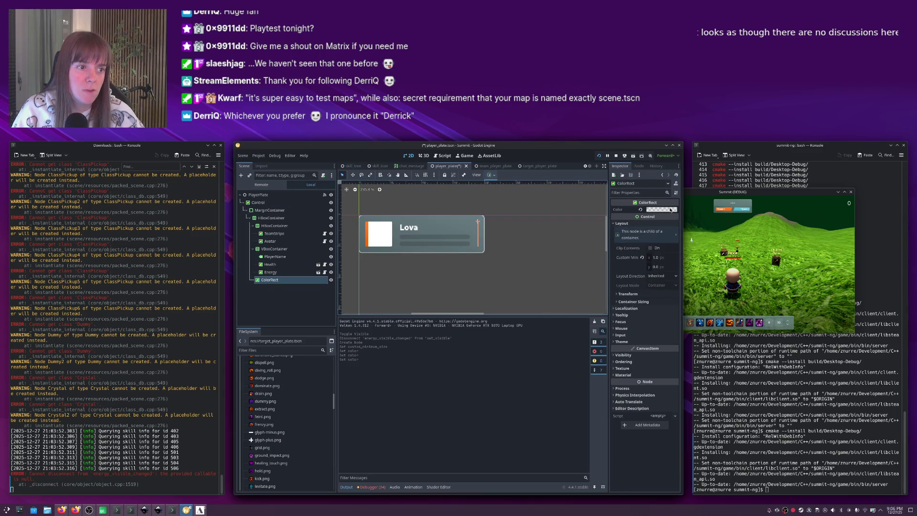
left_click(670, 210)
left_click(665, 335)
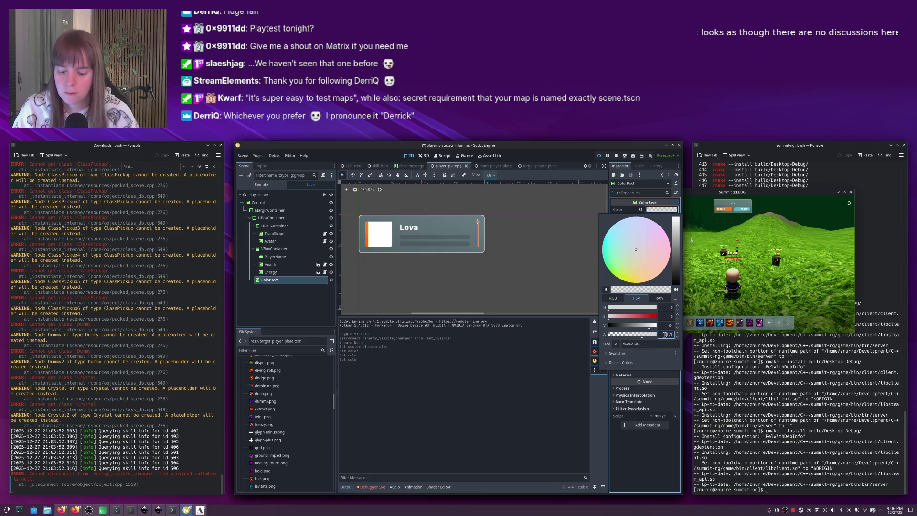
left_click(529, 300)
left_click(530, 300)
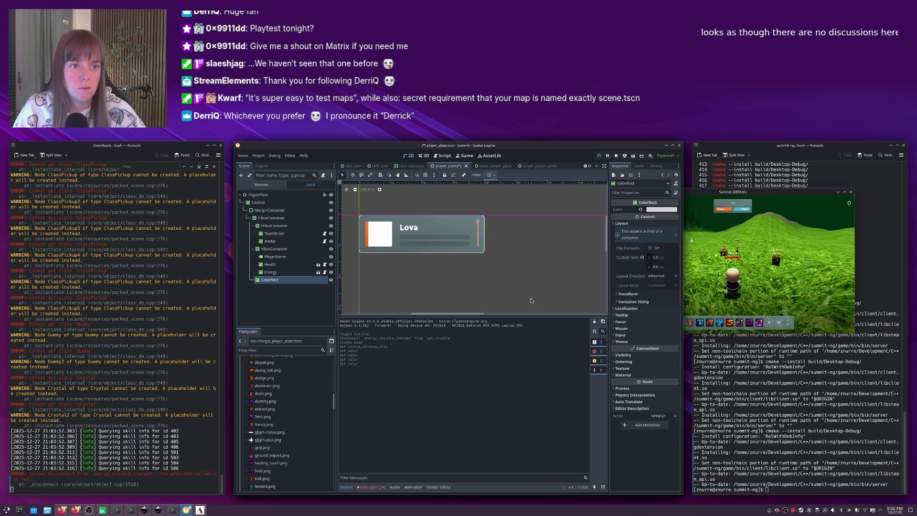
Set the bar colour's alpha to 150, save, and select MarginContainer for a new node.
left_click(478, 241)
left_click(664, 209)
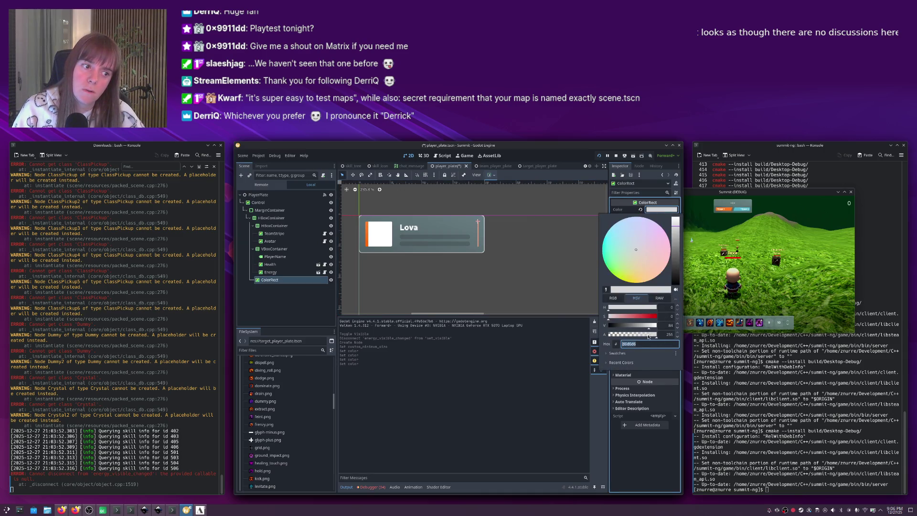
left_click(665, 334)
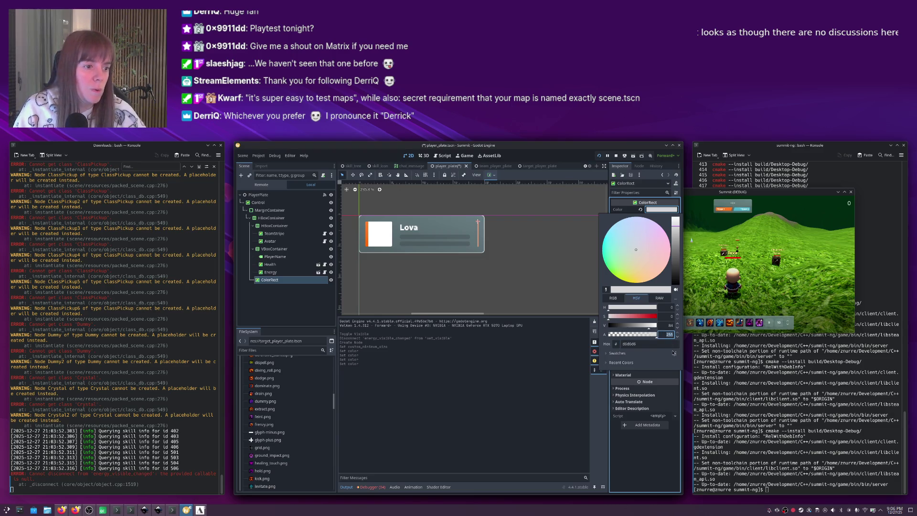
type("15")
key("Return")
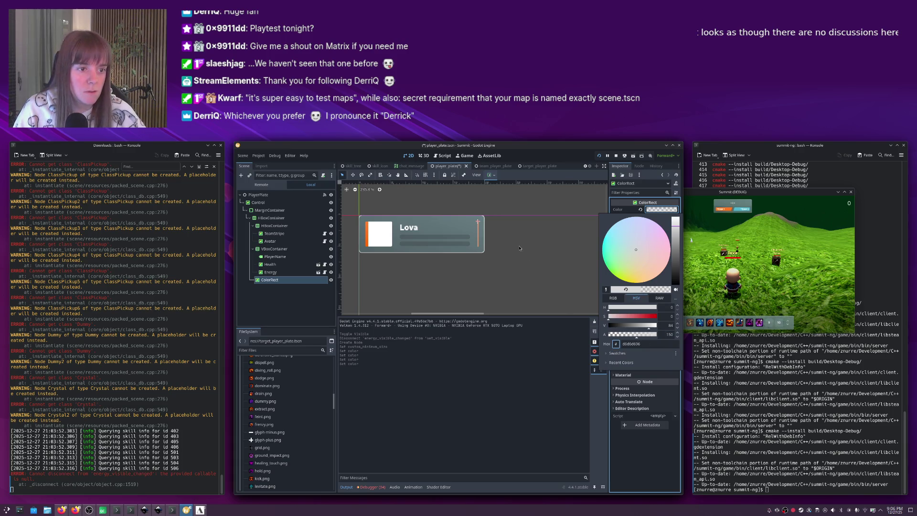
left_click(516, 252)
key("ctrl+s")
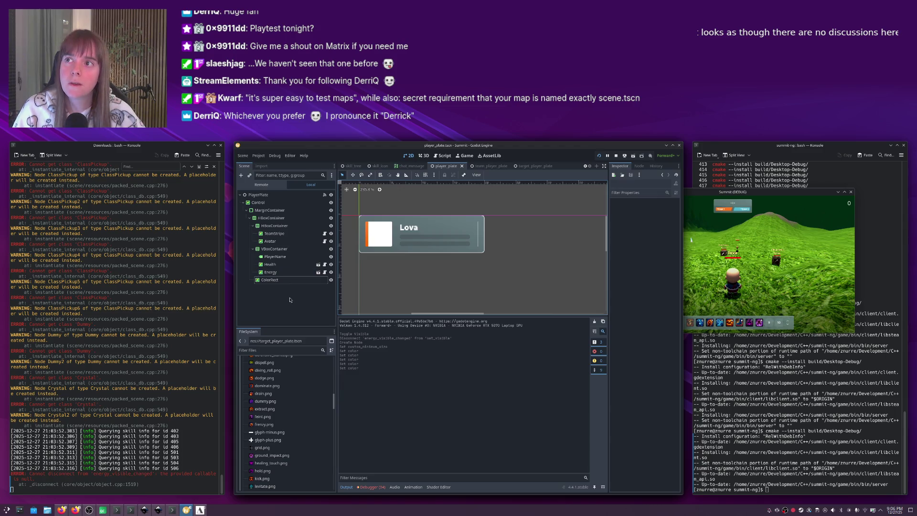
left_click(262, 211)
key("ctrl+a")
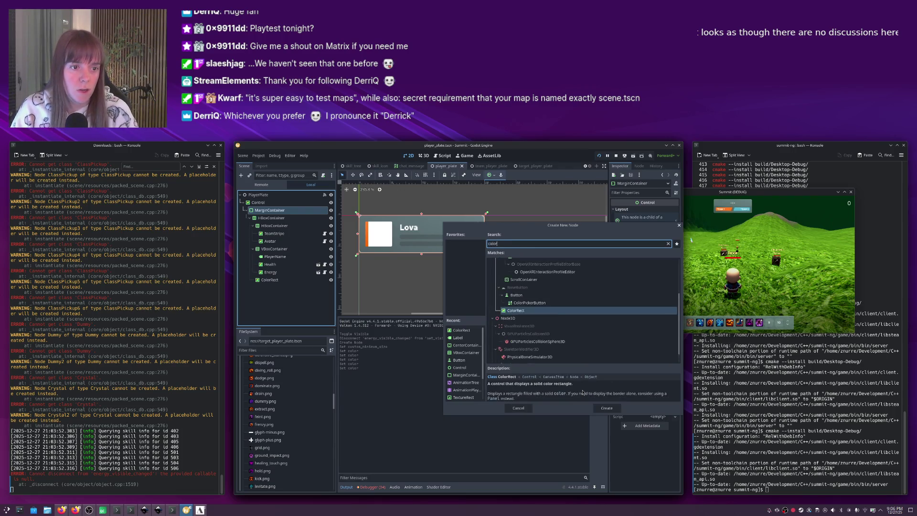
Add ColorRect2 beside the first ColorRect and give it a 40 px minimum width.
left_click(607, 408)
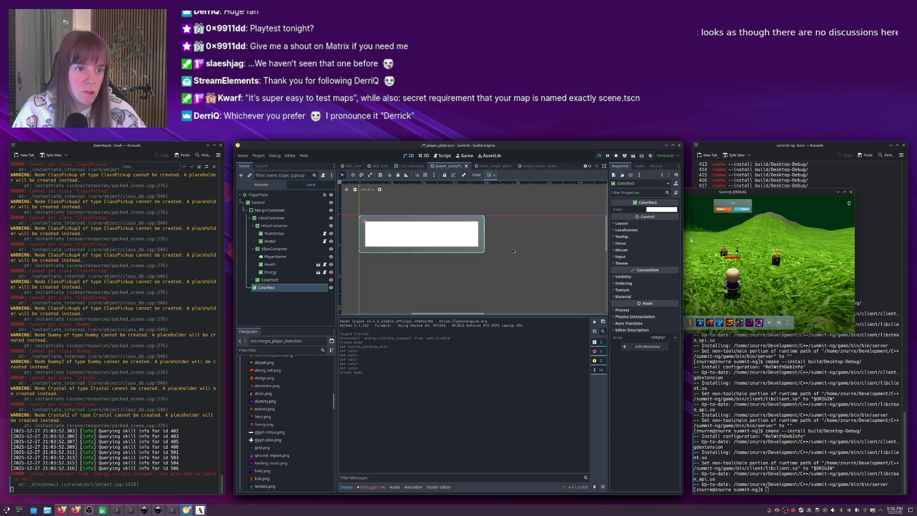
mouse_move(274, 289)
left_mouse_down()
mouse_move(278, 281)
mouse_move(253, 285)
mouse_move(266, 221)
left_mouse_up()
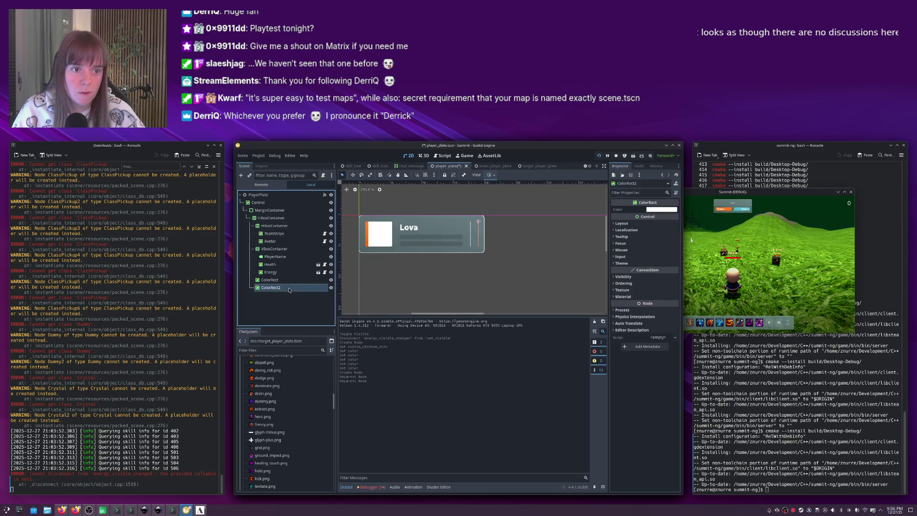
left_click(616, 224)
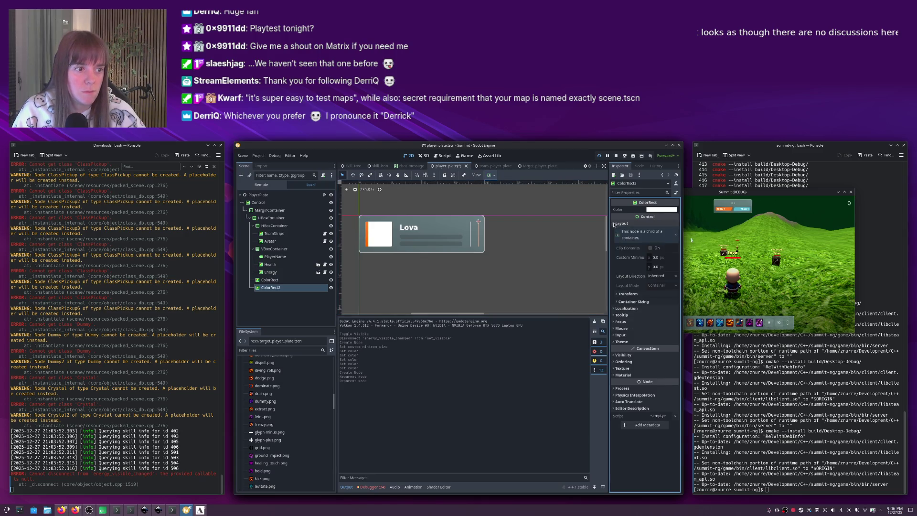
left_click(622, 294)
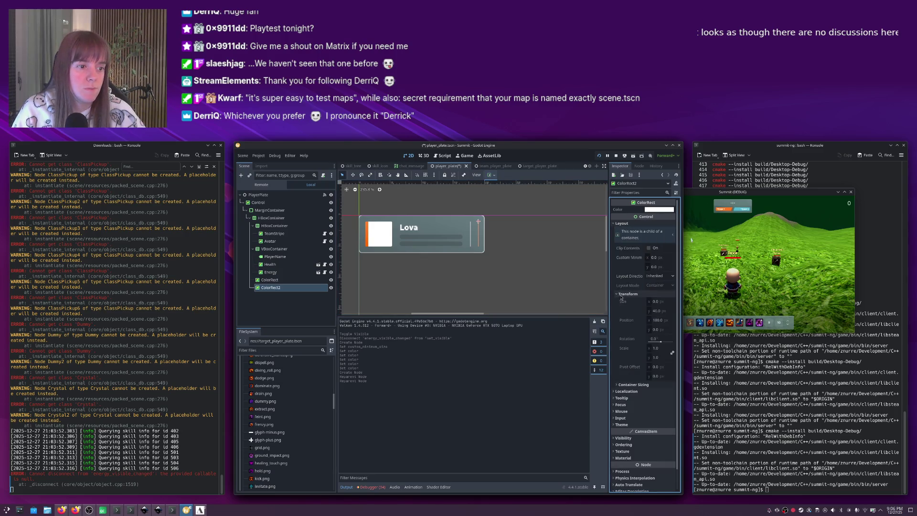
left_click(626, 294)
left_click(657, 257)
type("40")
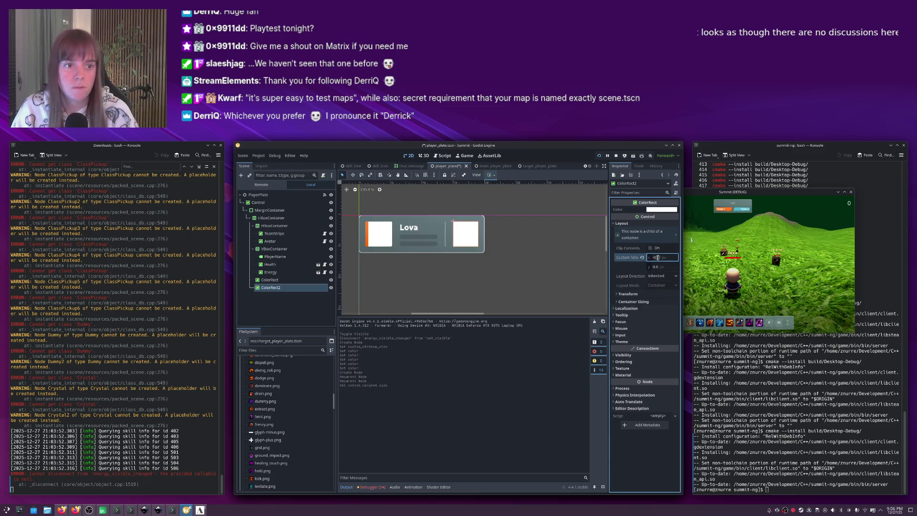
left_click(471, 234)
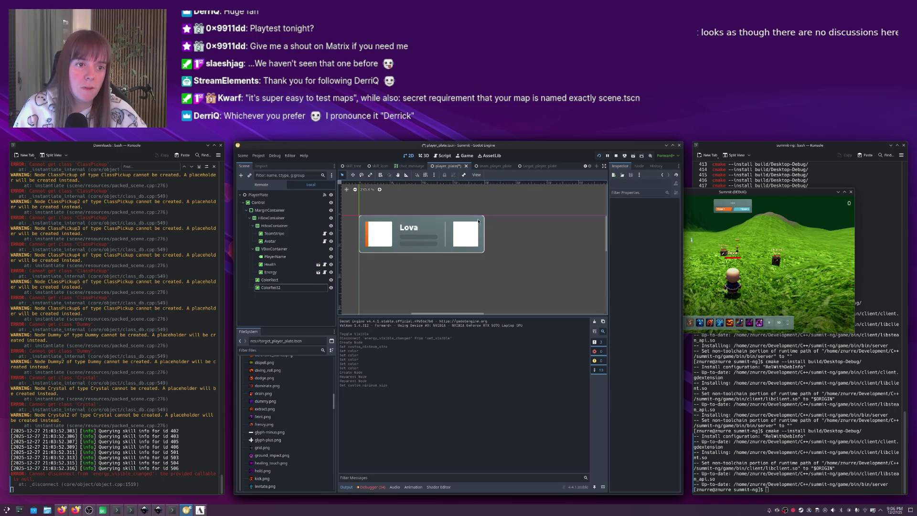
left_click(478, 221)
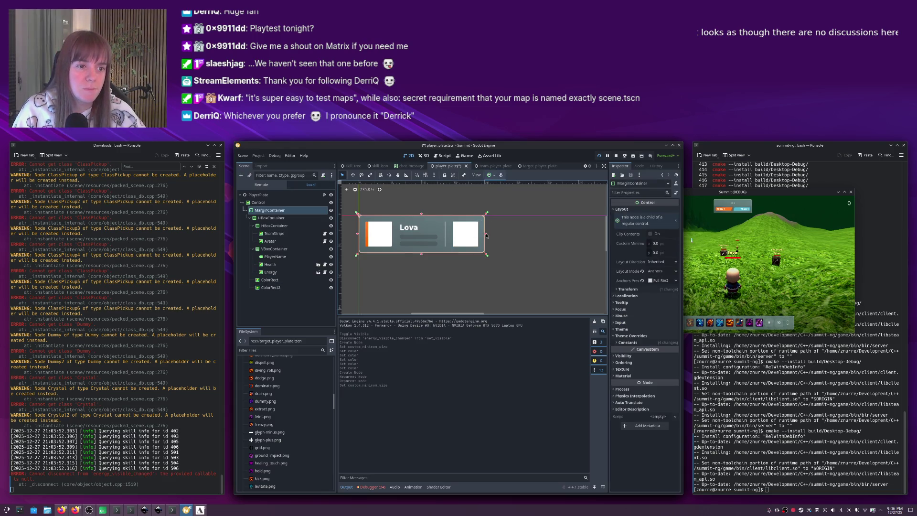
Try a new width on the MarginContainer, then undo the change.
left_click(628, 289)
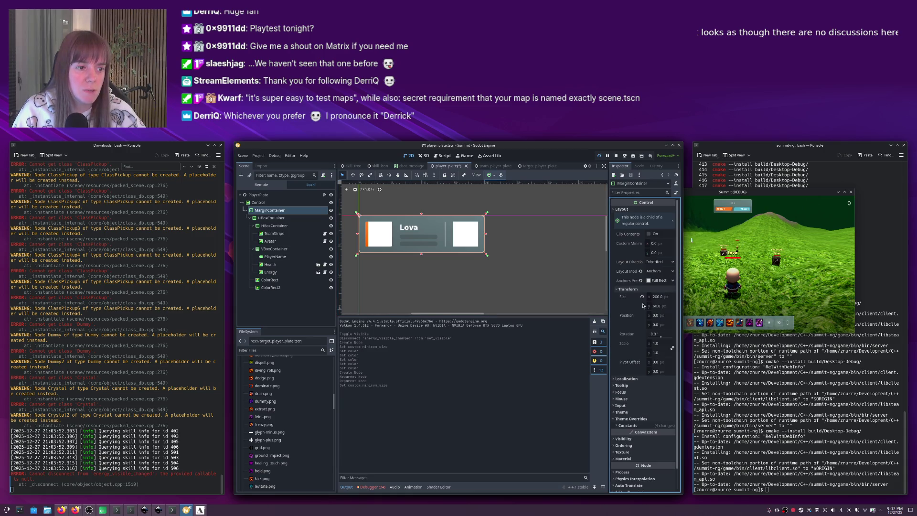
left_click(662, 299)
type("250")
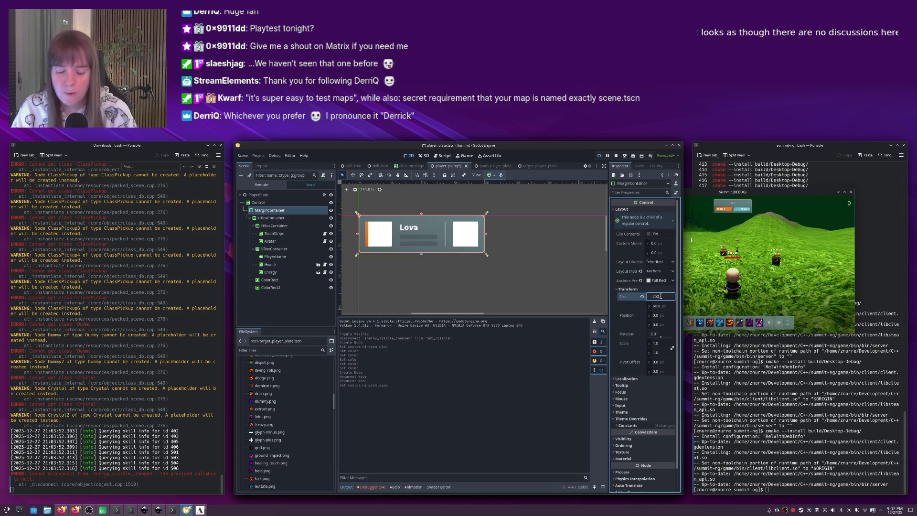
key("Return")
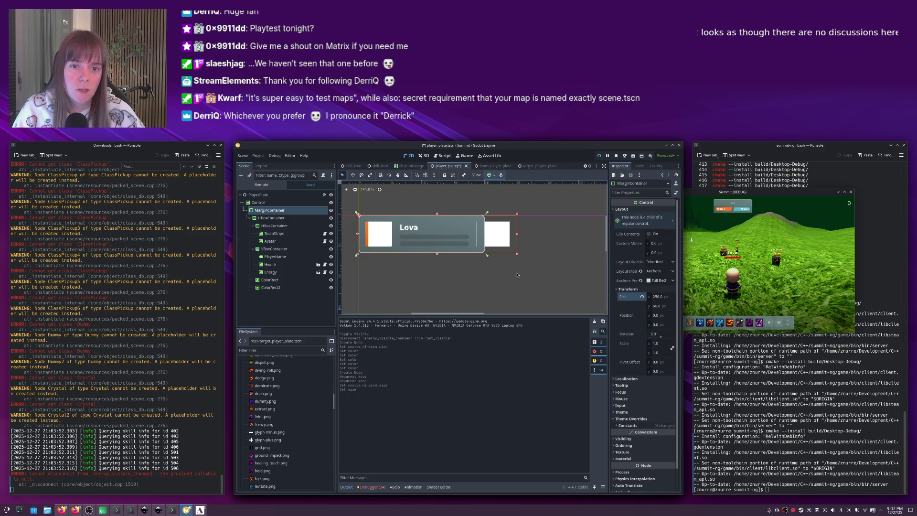
key("ctrl+z")
Set PlayerPlate's Custom Minimum Size x to 250 and save the scene.
left_click(277, 204)
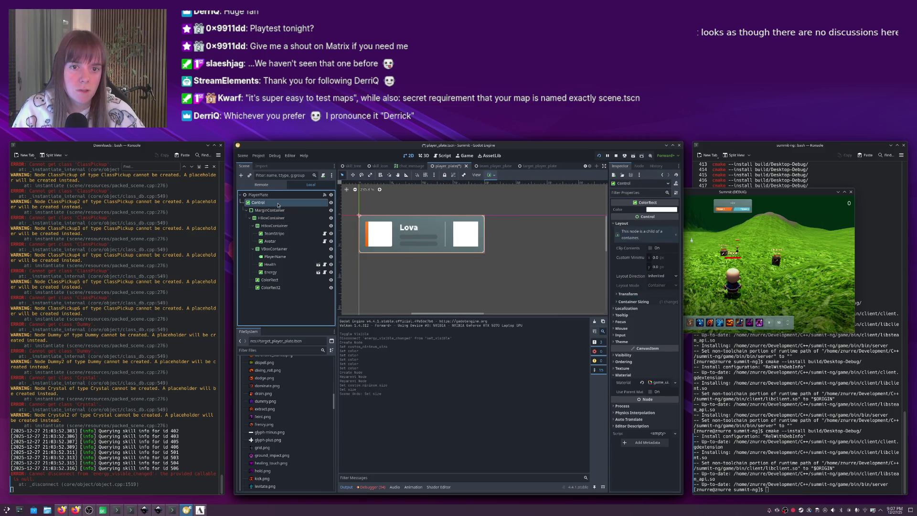
left_click(260, 195)
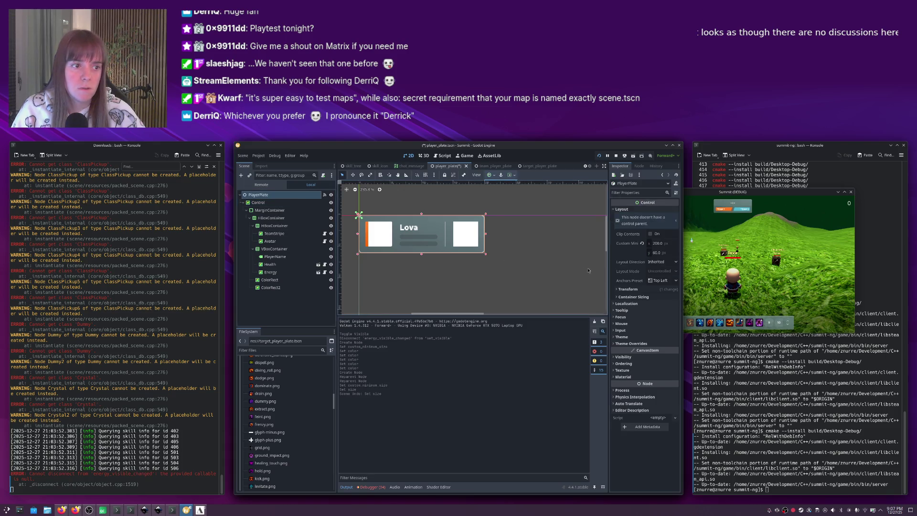
left_click(664, 243)
type("250")
key("Return")
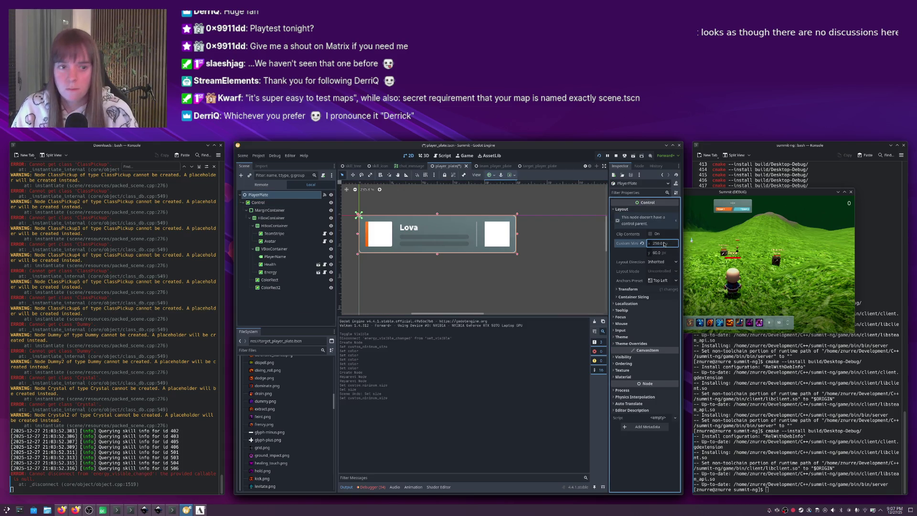
key("ctrl+s")
left_click(698, 208)
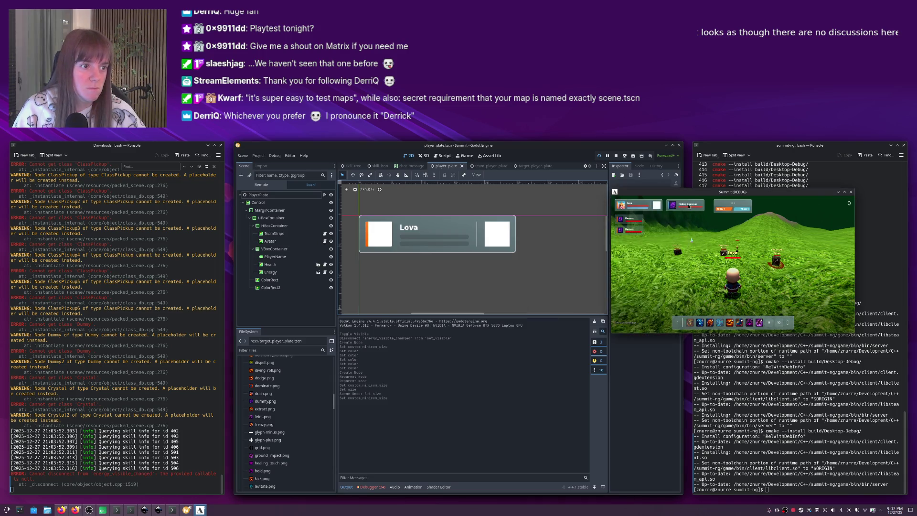
Walk the character around the running game to check the current plate, then stop the game.
key("w")
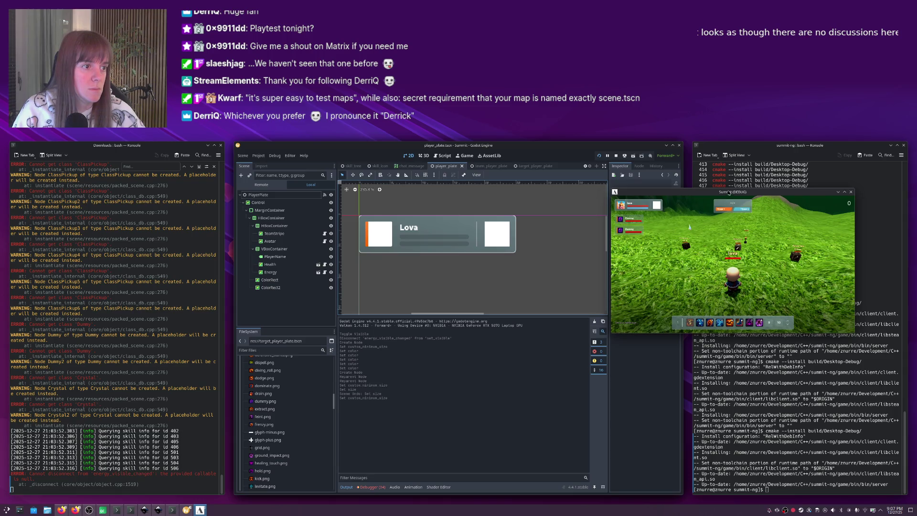
left_click_drag(729, 192, 279, 168)
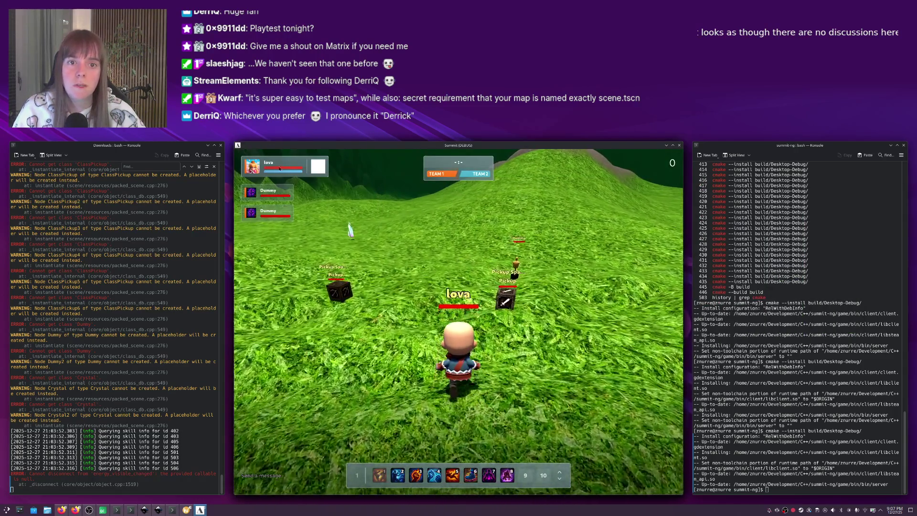
key("w")
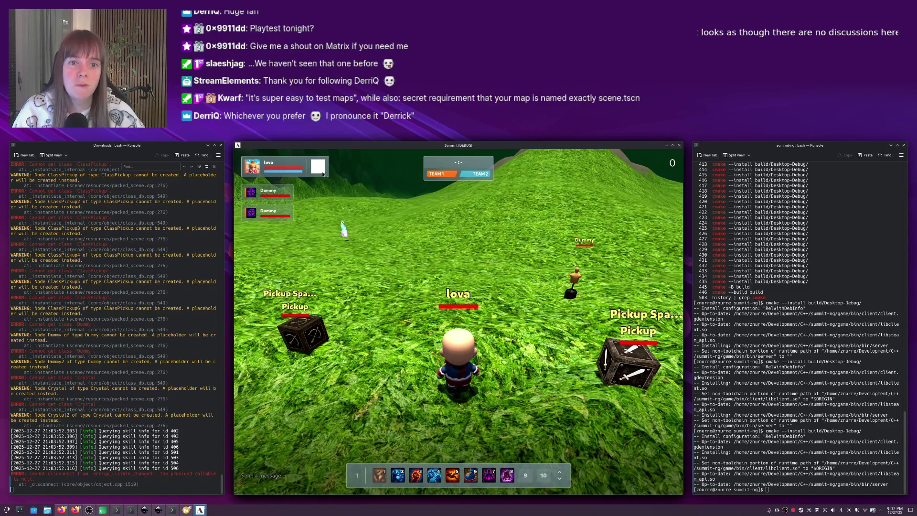
left_click(346, 232)
key("s")
key("w")
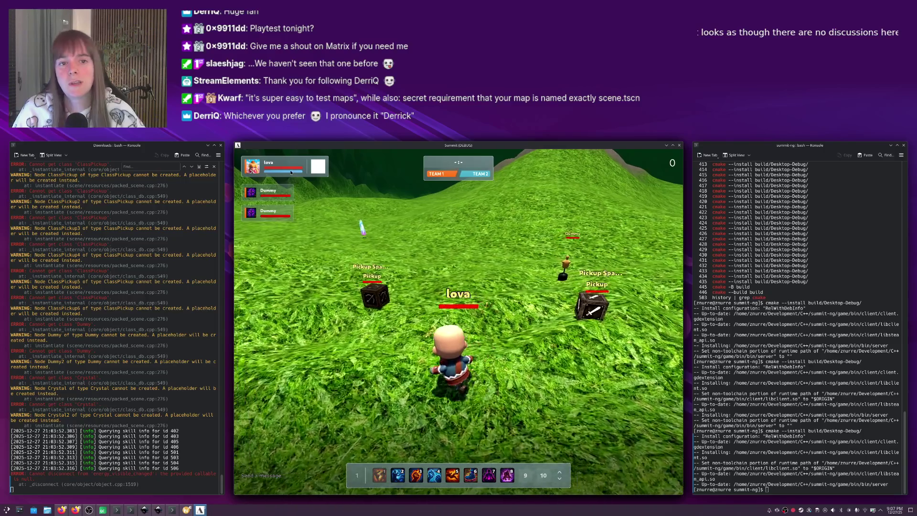
key("F8")
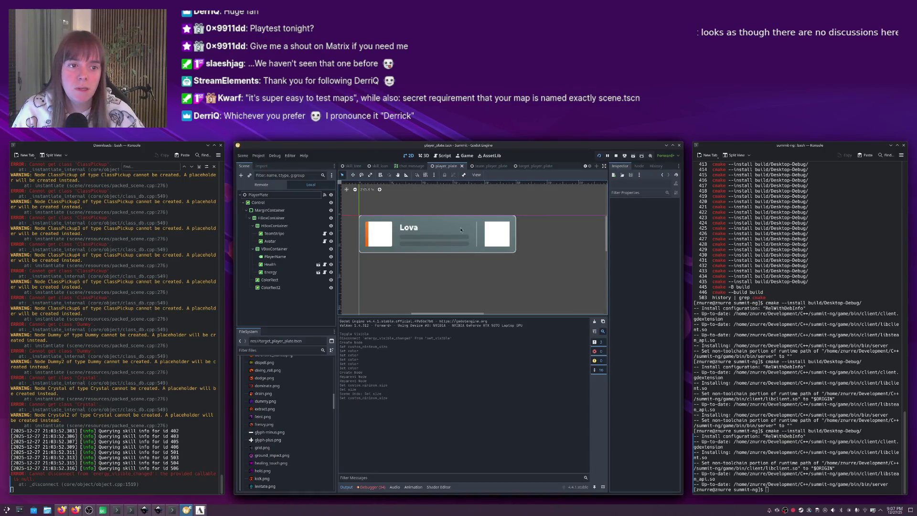
Set PlayerPlate's Custom Minimum Size x to 225.
left_click(286, 194)
left_click(653, 244)
type("225")
key("Return")
left_click(494, 260)
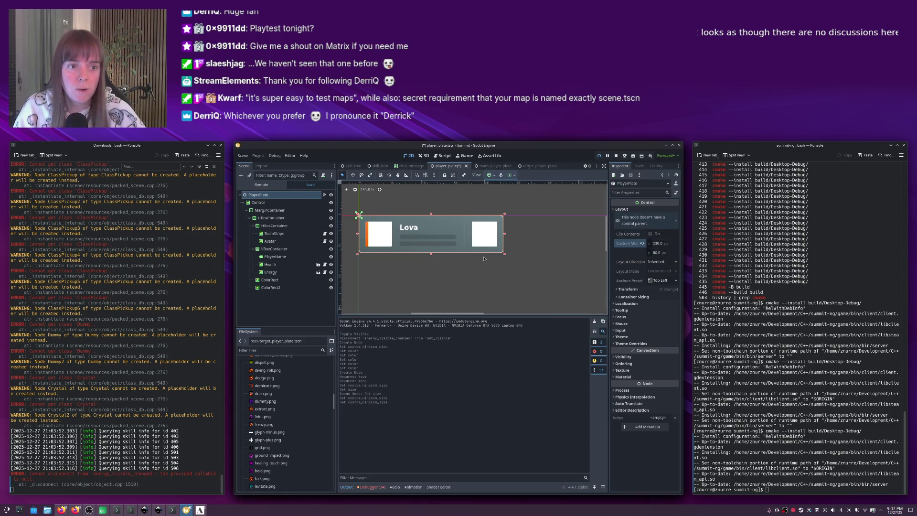
Run the game to view the narrower plate, then return to the editor and select ColorRect2.
key("F5")
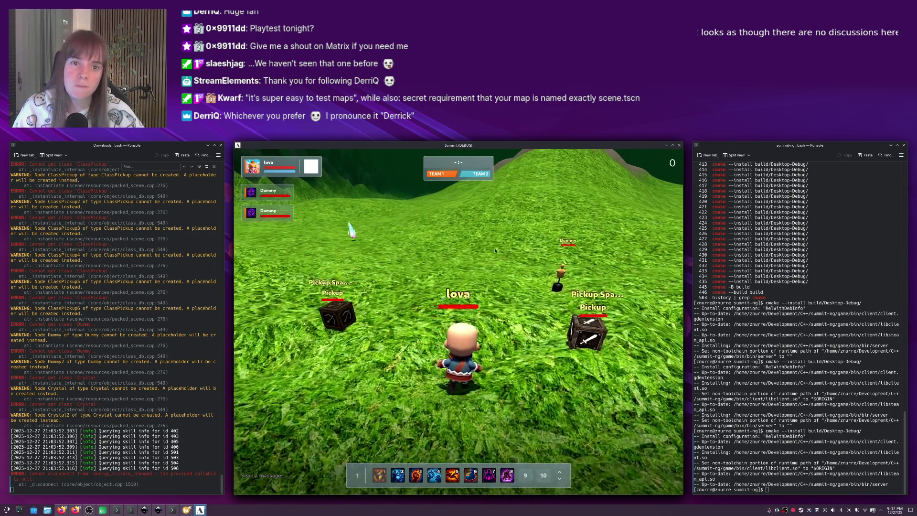
left_click_drag(469, 249, 489, 247)
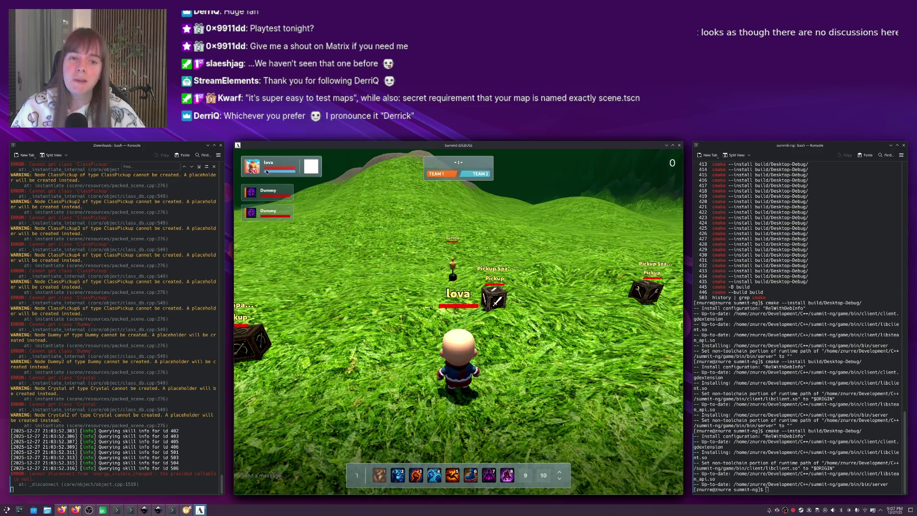
key("alt+Tab")
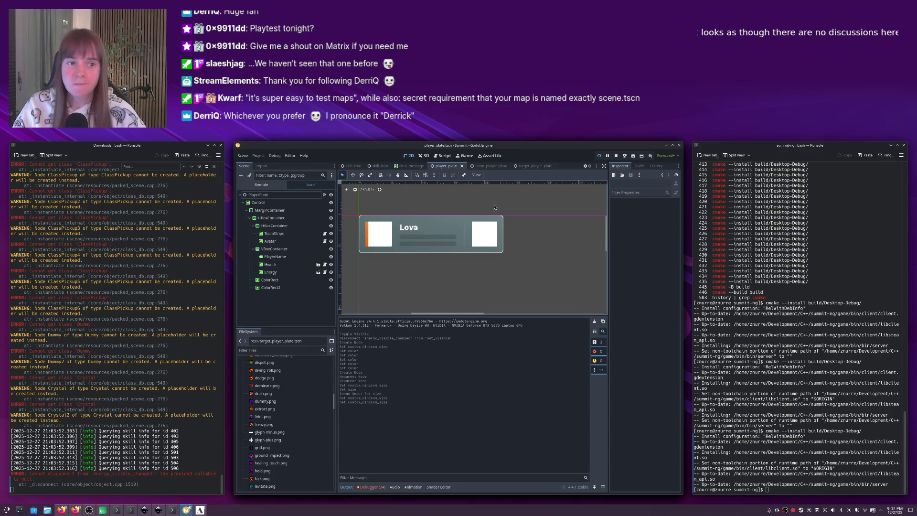
left_click(492, 230)
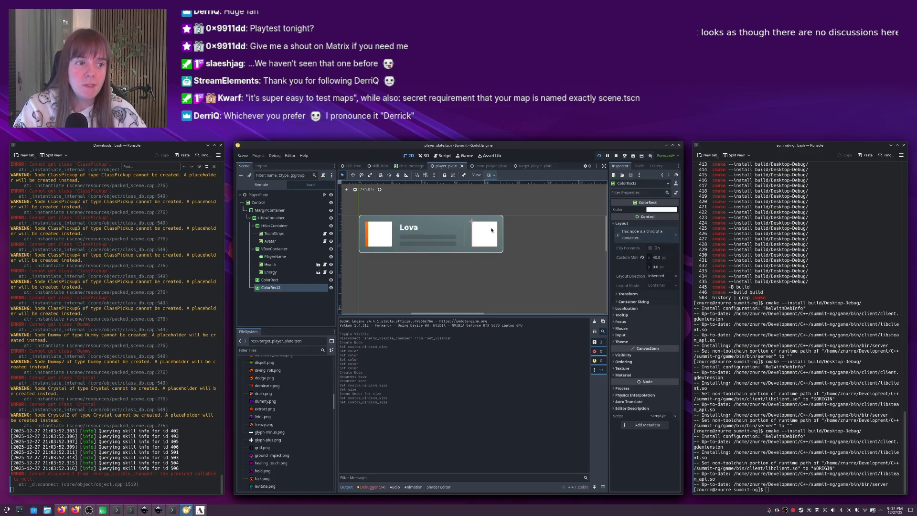
Give ColorRect2 a new ShaderMaterial.
left_click(622, 376)
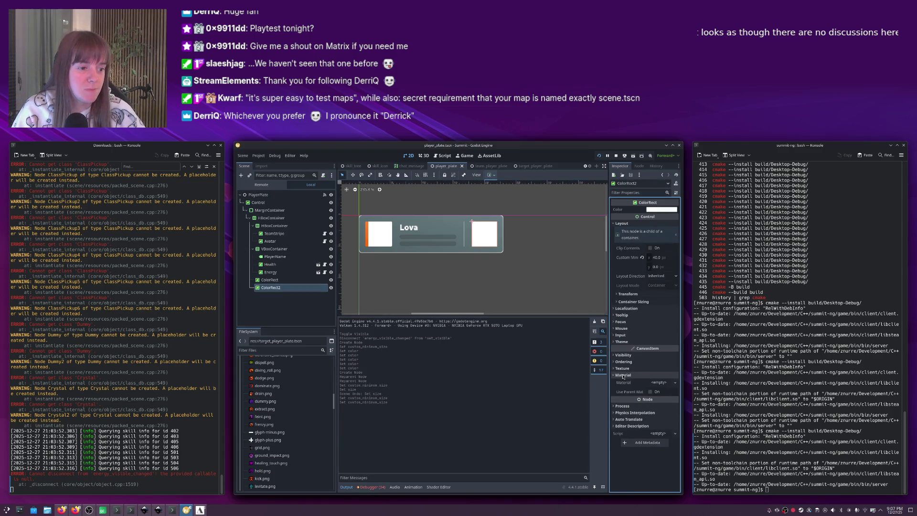
left_click(657, 382)
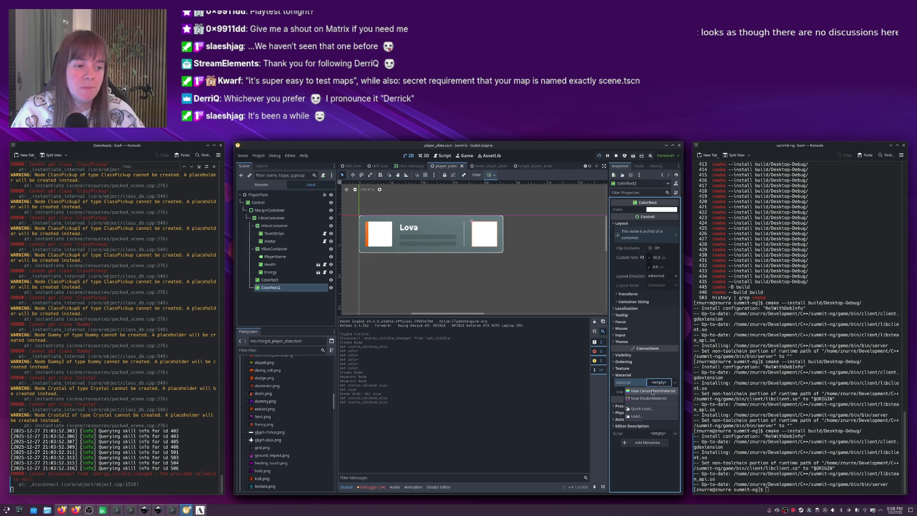
left_click(653, 399)
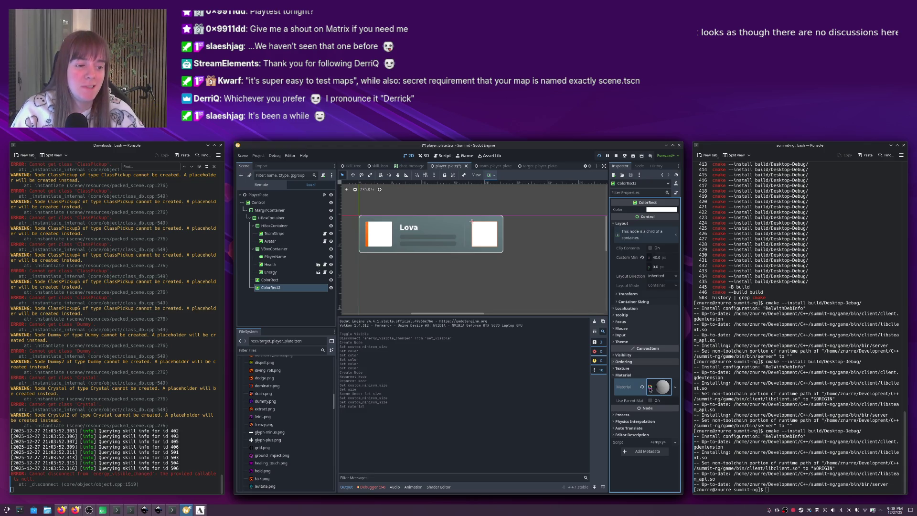
Create a new shader for the material saved as res://level_guage.gdshader and open it.
left_click(655, 390)
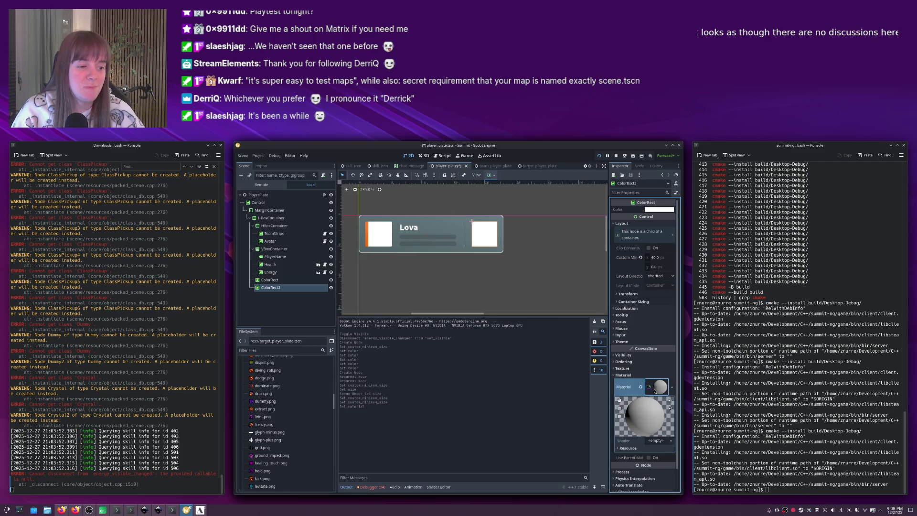
left_click(662, 440)
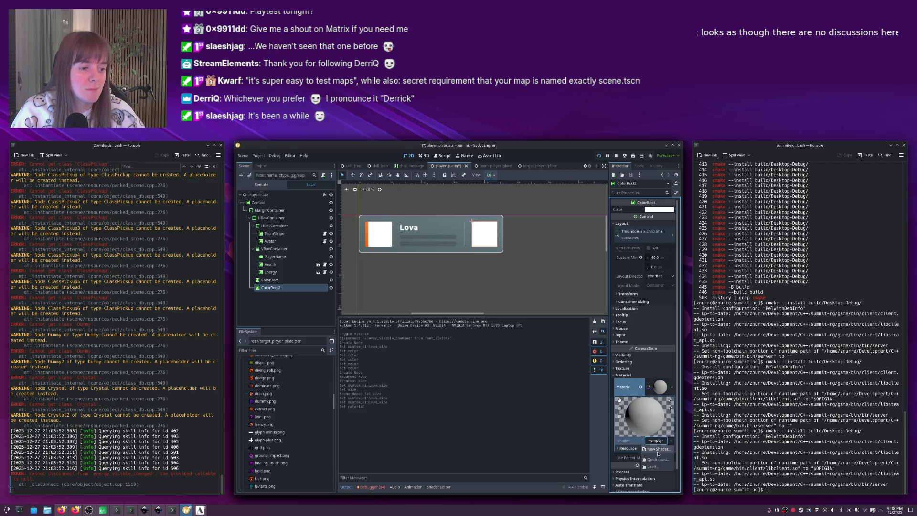
left_click(658, 450)
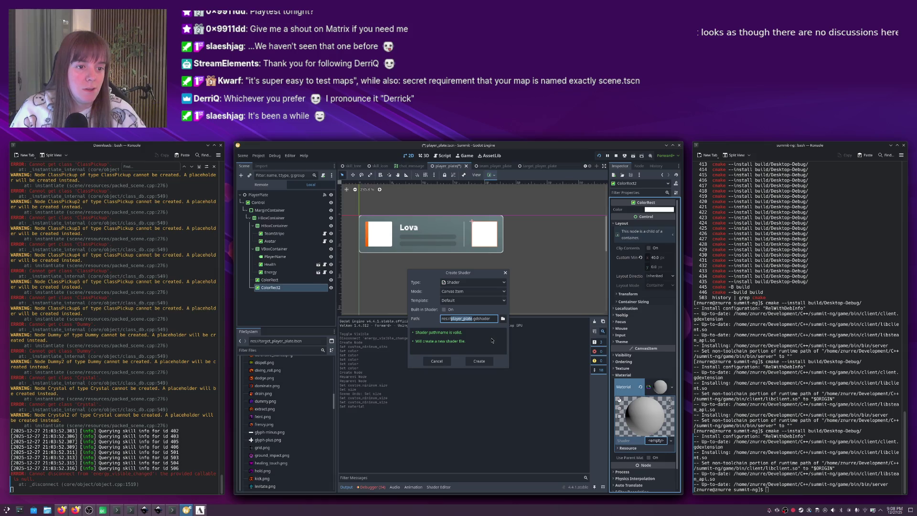
type("level_")
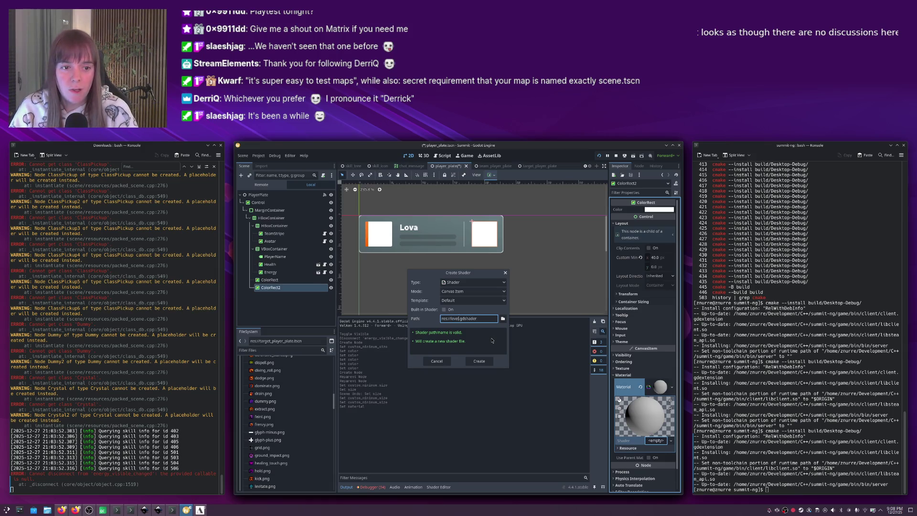
type("guage")
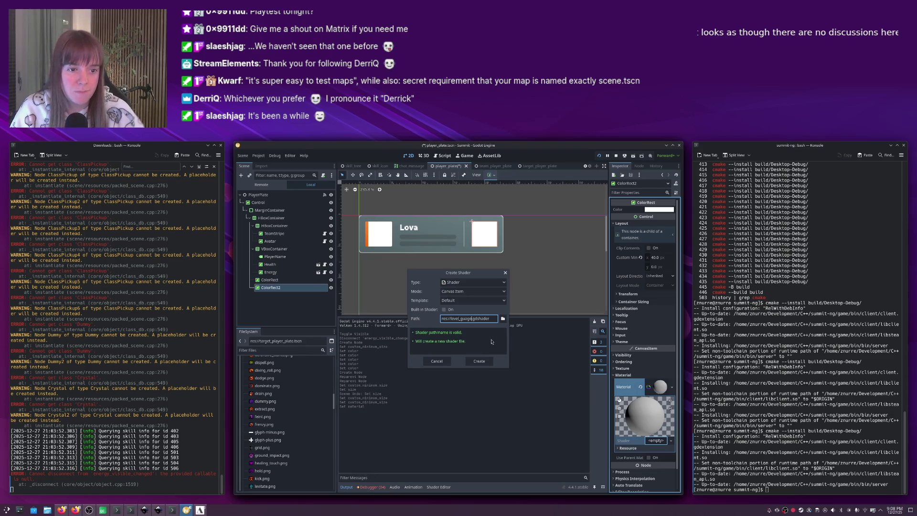
left_click(473, 359)
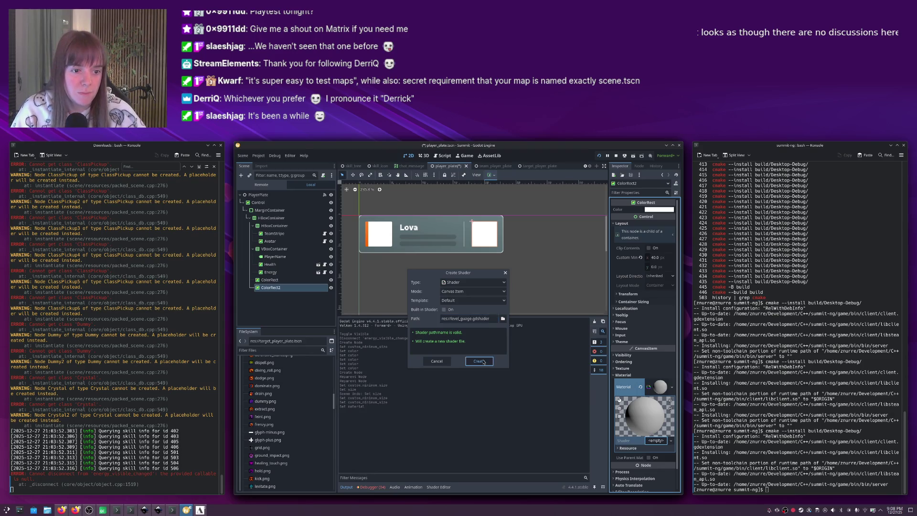
left_click(653, 441)
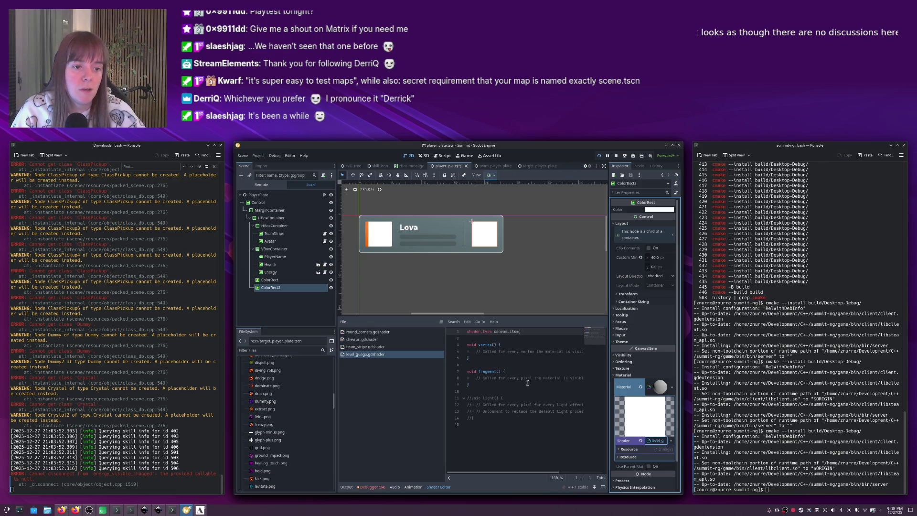
Add COLOR = vec4(1, 0, 0, 1); inside the shader's fragment() function.
left_click(539, 373)
key("Down")
key("End")
key("Return")
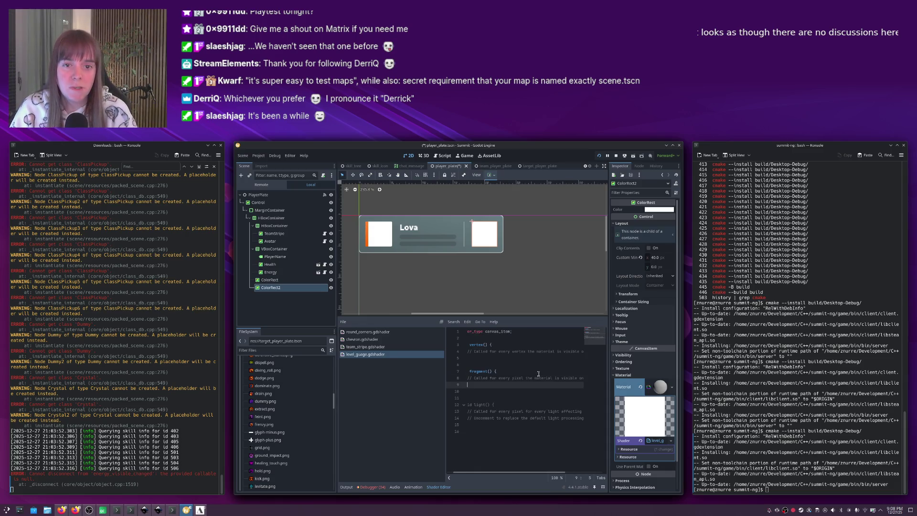
type("COLOR = ve")
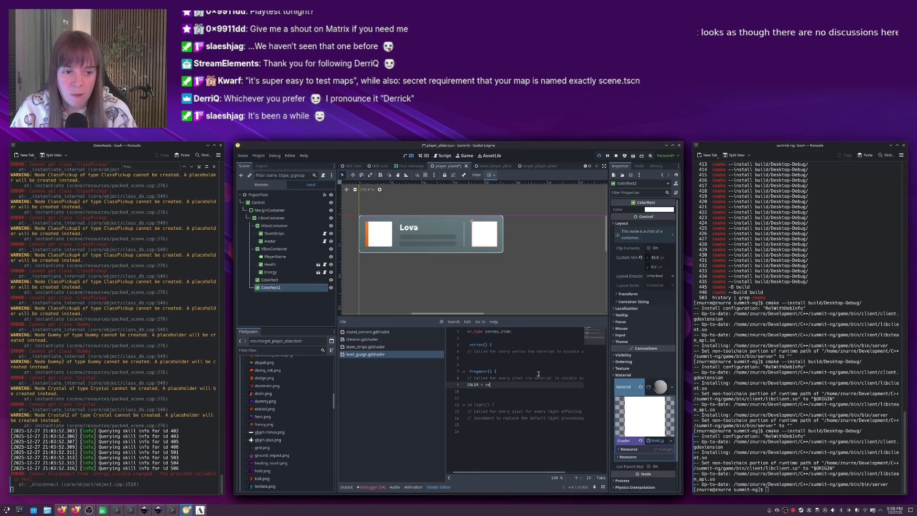
type("c")
type("4(1")
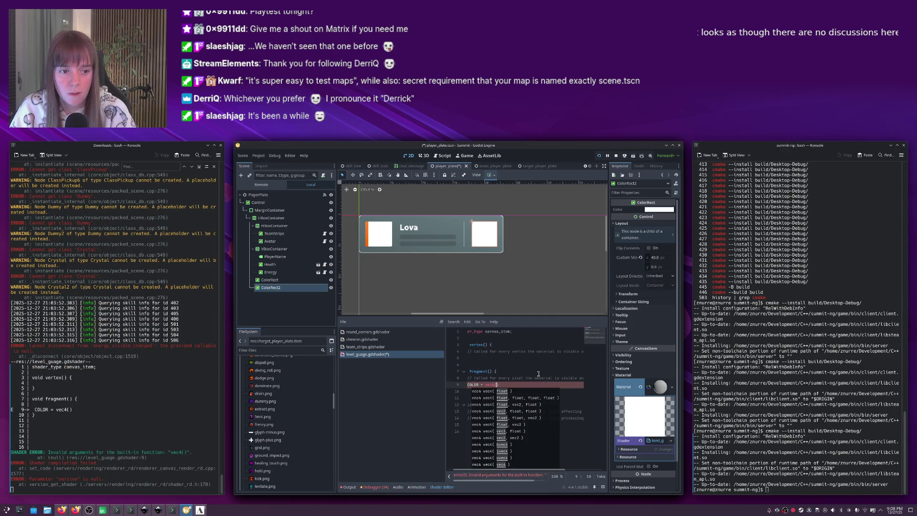
type(", 0, ")
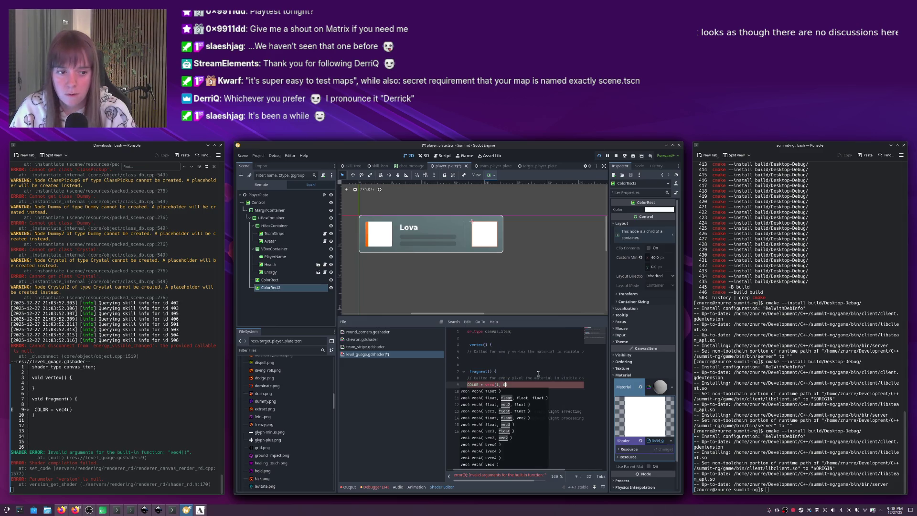
type("0, 1);")
key("Home")
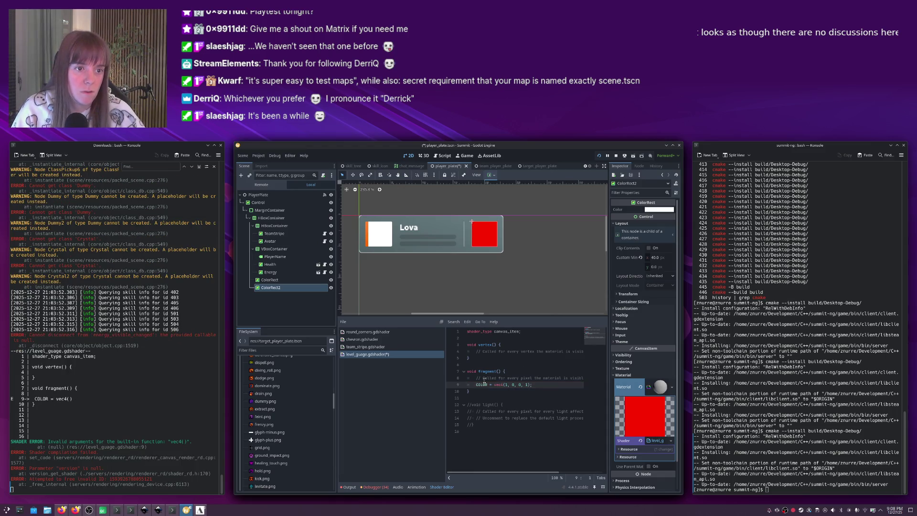
left_click(533, 385)
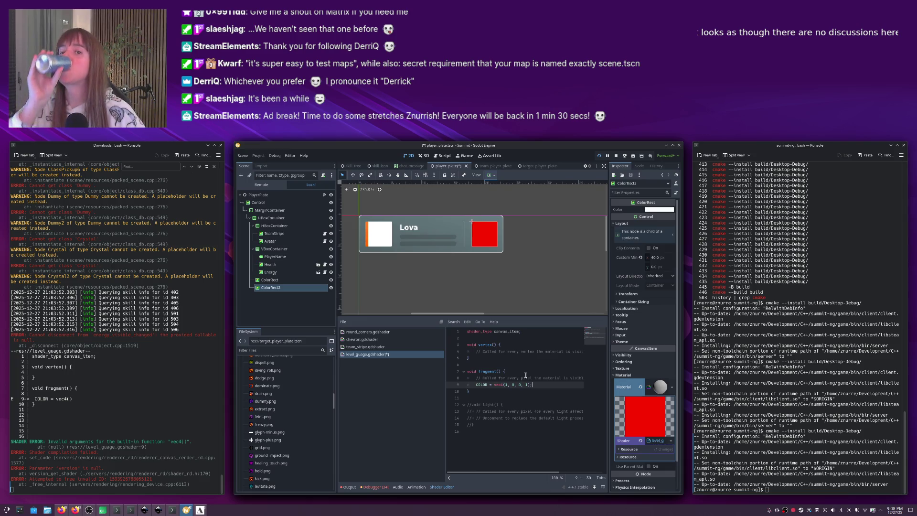
left_click(524, 372)
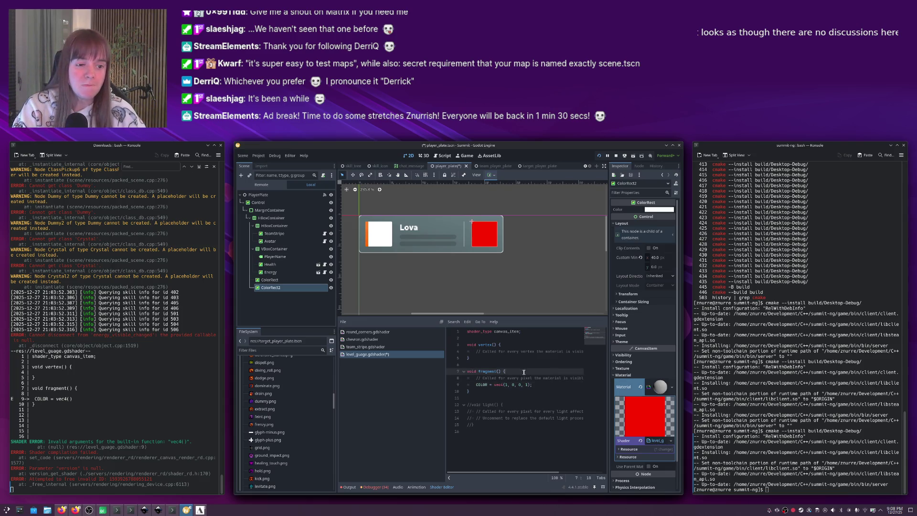
Wrap the red colour in an if (length(uv) < 0.5) block after the uv declaration.
key("Return")
key("Return")
key("Up")
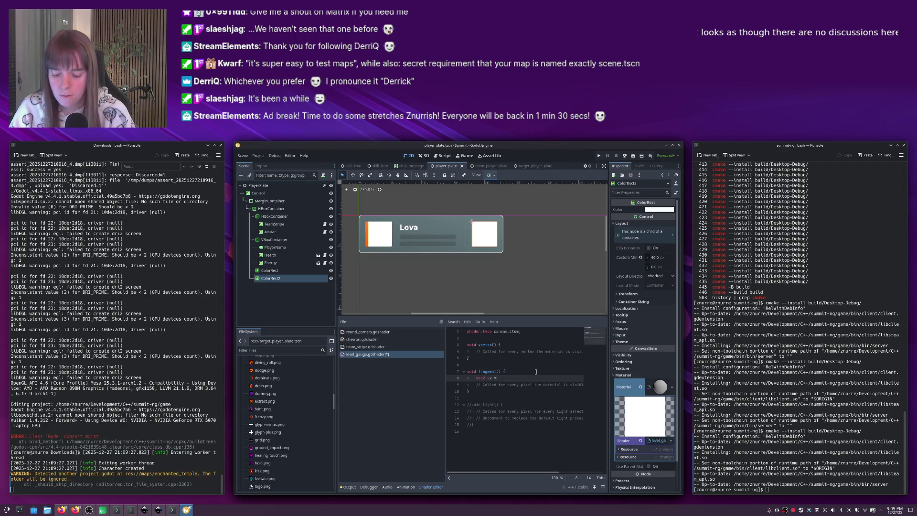
key("Return")
key("Return")
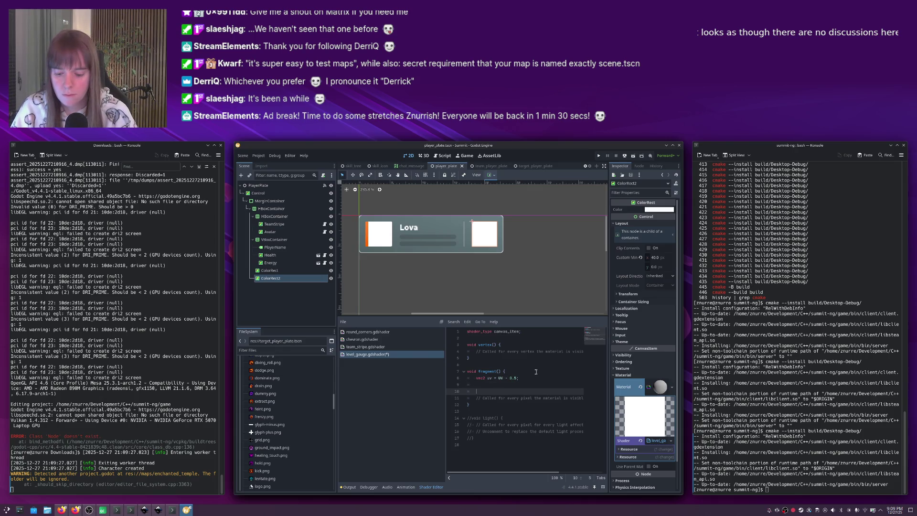
type("if (uv")
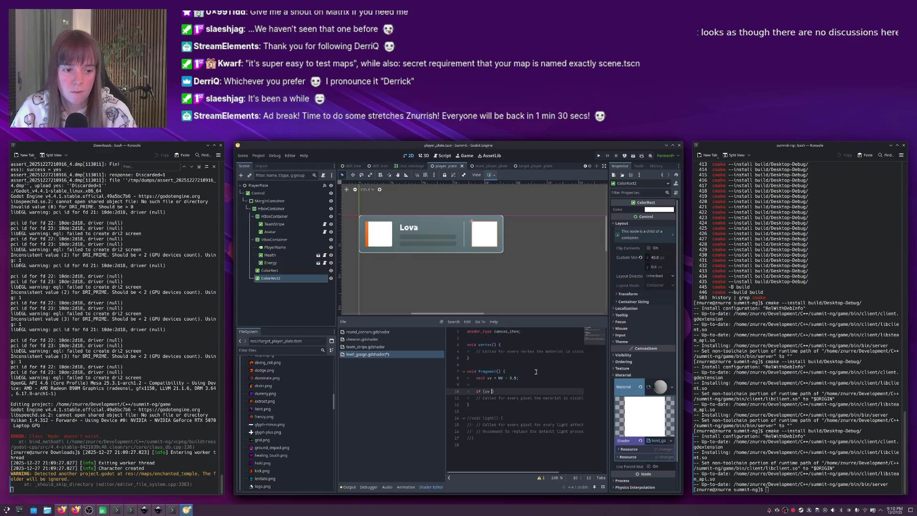
type("length(uv")
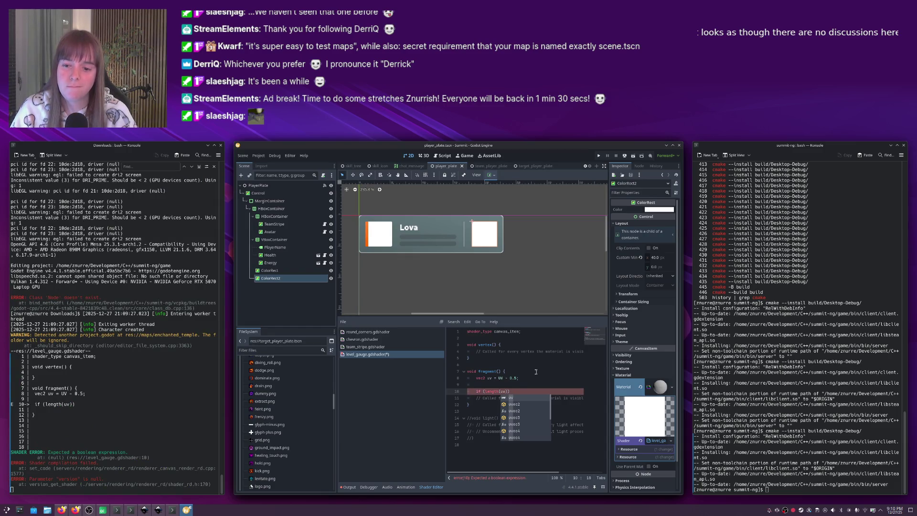
type(")")
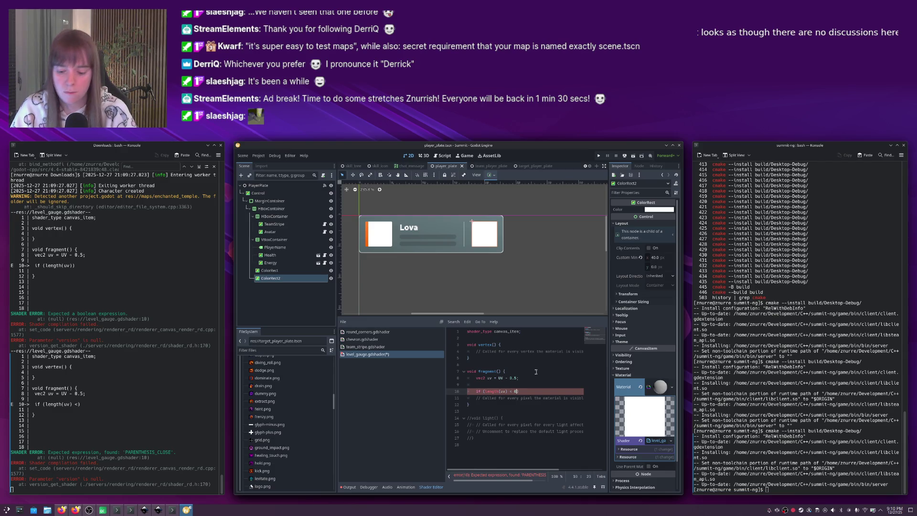
key("Return")
type("{")
key("Return")
type("colvec4(1, 0, 0, 1);")
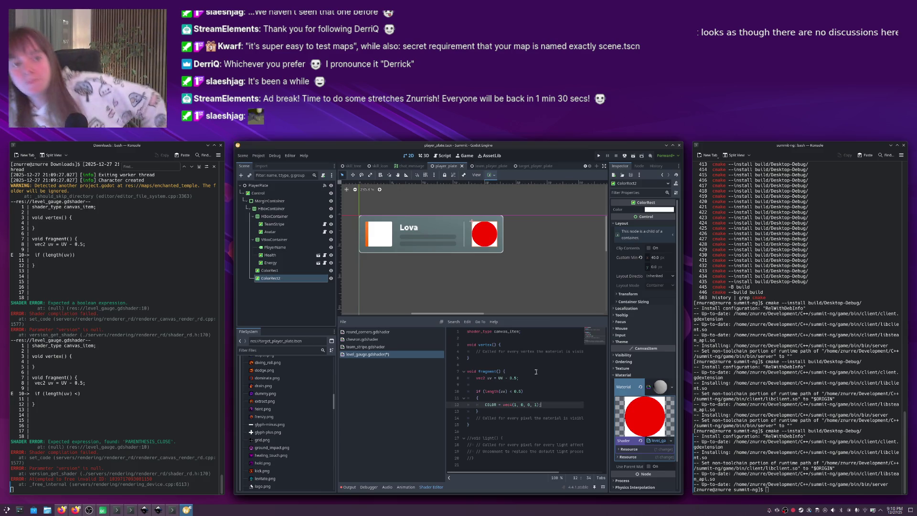
key("Down")
key("Return")
Add an else block that sets COLOR = vec4(0) after the red block.
type("else")
key("Return")
type("{")
key("Return")
type("OLOR = vec4(")
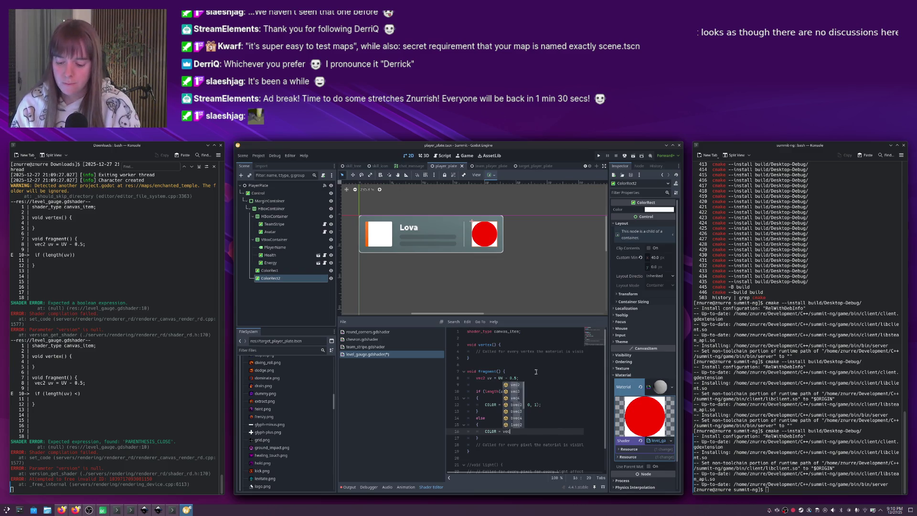
type("0);")
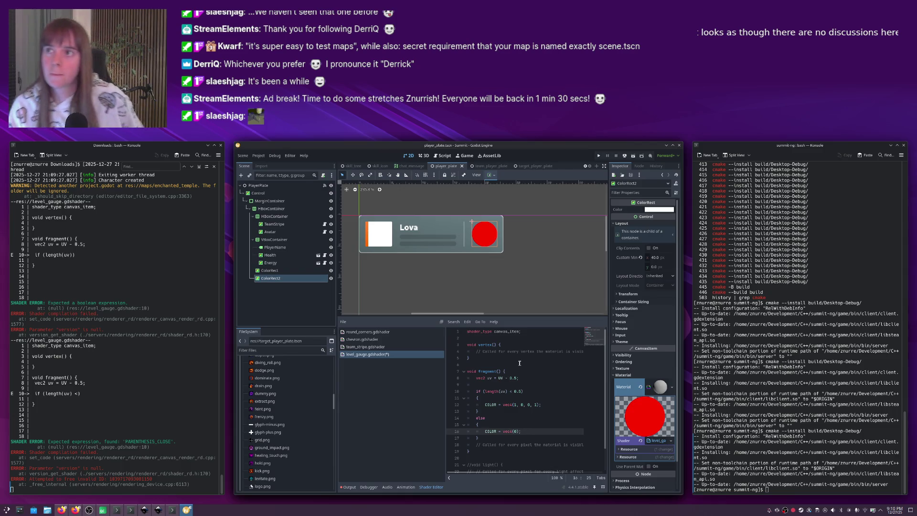
Begin a second if (length ...) check on a new line below the red colour statement.
left_click(519, 391)
left_click(496, 253)
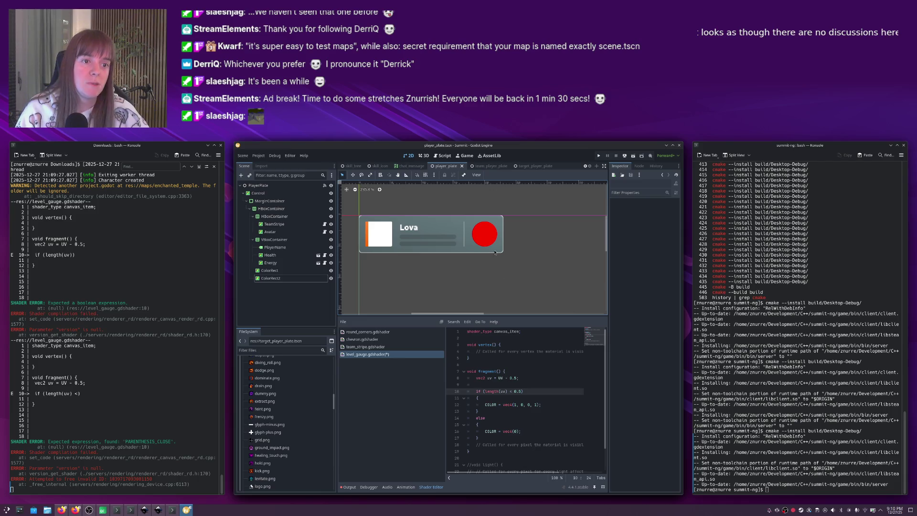
left_click(488, 236)
left_click(555, 401)
key("Down")
key("End")
key("Return")
key("Return")
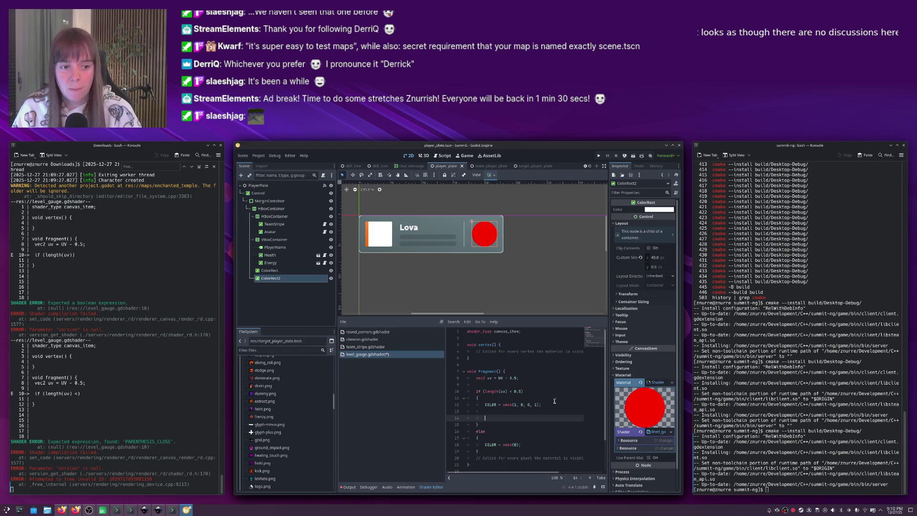
type("if (length <")
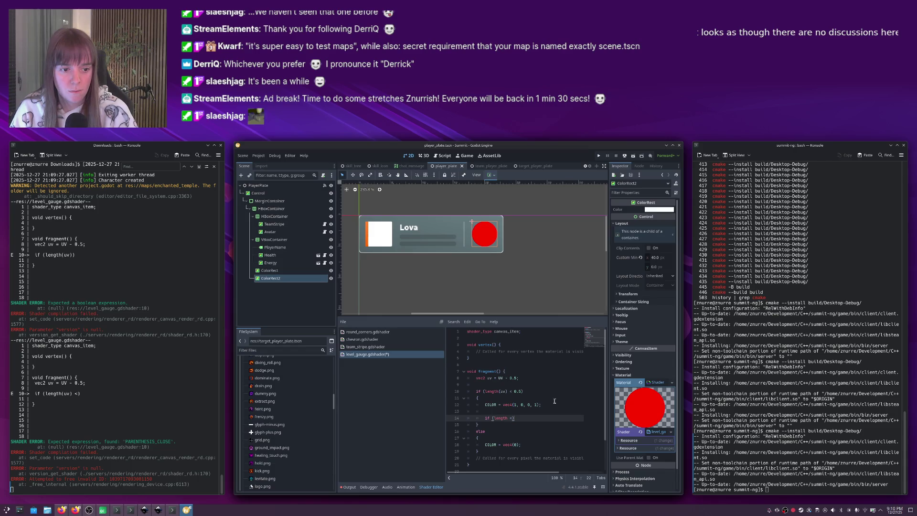
key("ctrl+z")
key("ctrl+z")
key("ctrl+z")
key("ctrl+z")
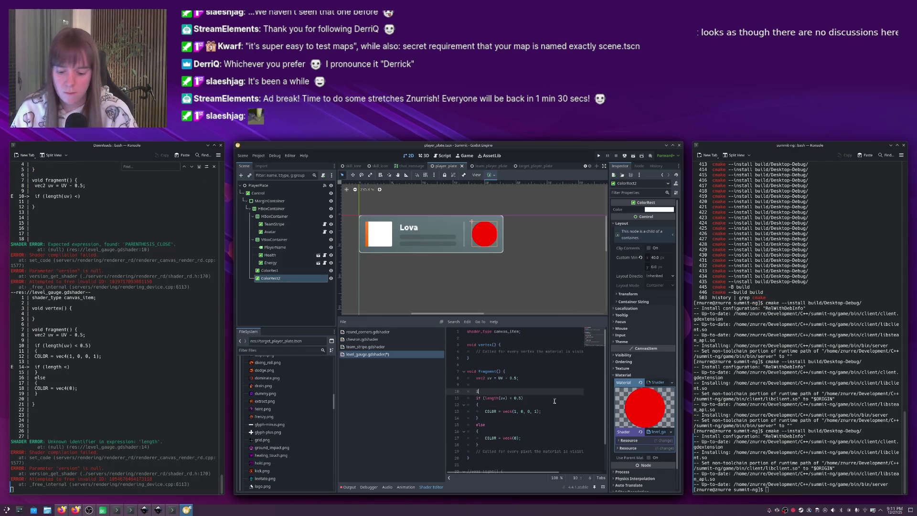
Add an if (length(uv) < 0.3) block setting COLOR = vec4(0), turning the 0.5 check into an else branch.
type("if (length(uv))")
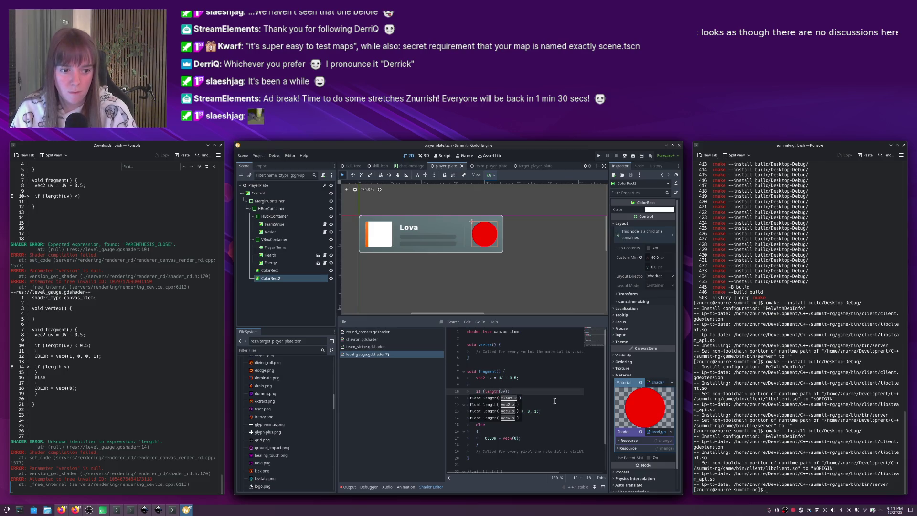
key("Escape")
type("< 0.3)")
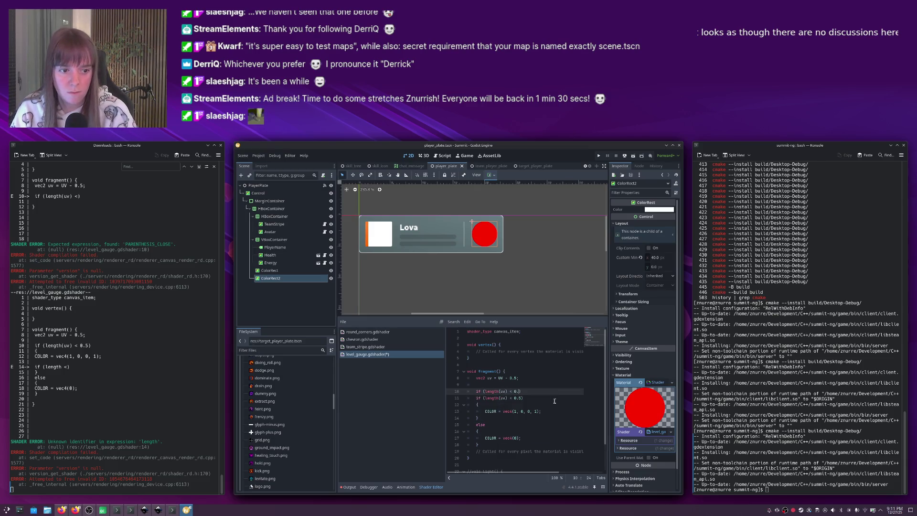
key("Return")
type("{")
key("Return")
key("Down")
key("Down")
key("Home")
type("else")
left_click(534, 458)
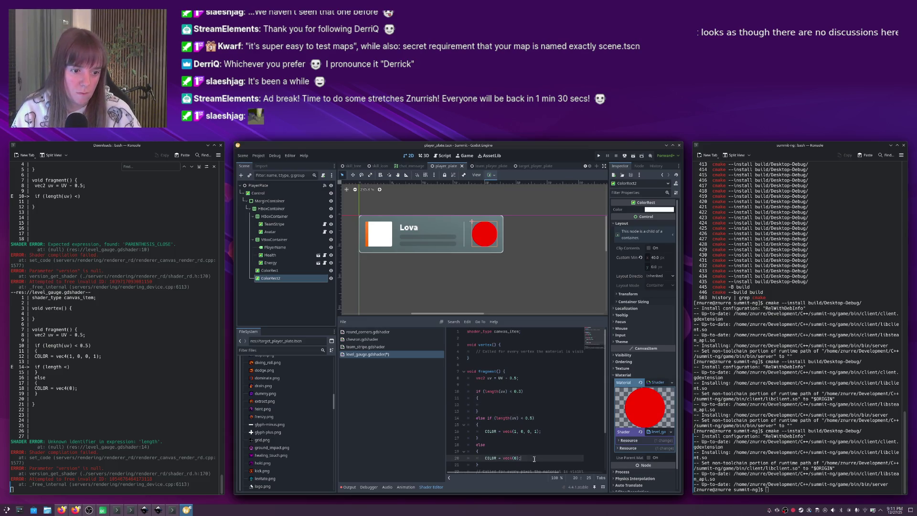
key("shift+Home")
key("ctrl+c")
left_click(501, 405)
key("ctrl+v")
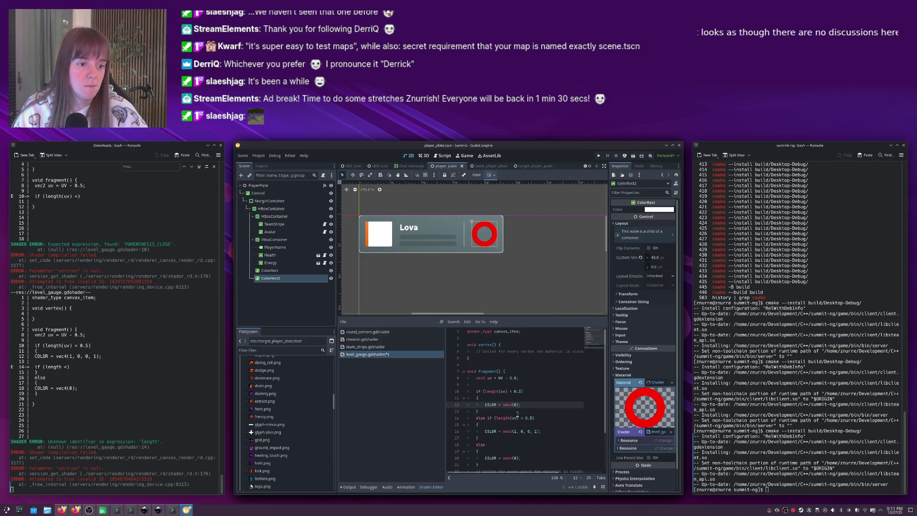
Compare the red ring against the Inkscape gauge mockup and return to the shader code.
left_click(533, 391)
type("3")
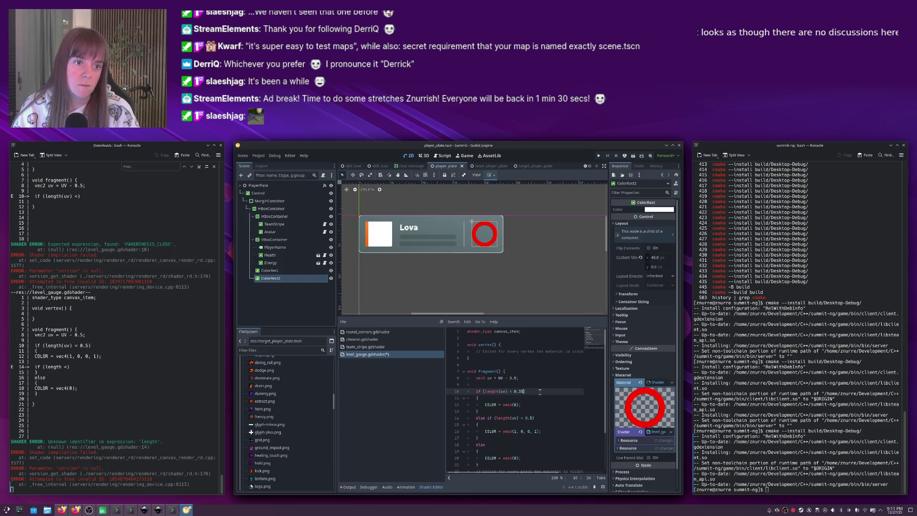
left_click(532, 291)
key("alt+Tab")
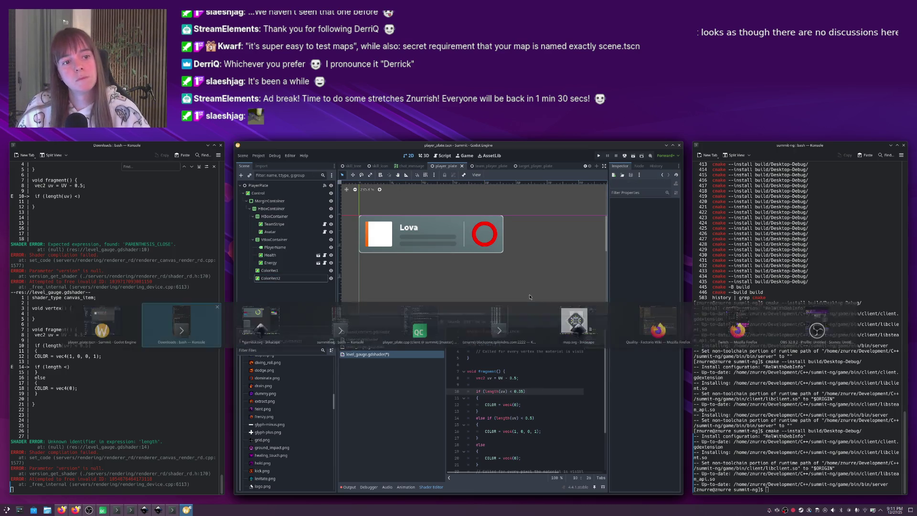
key("Tab")
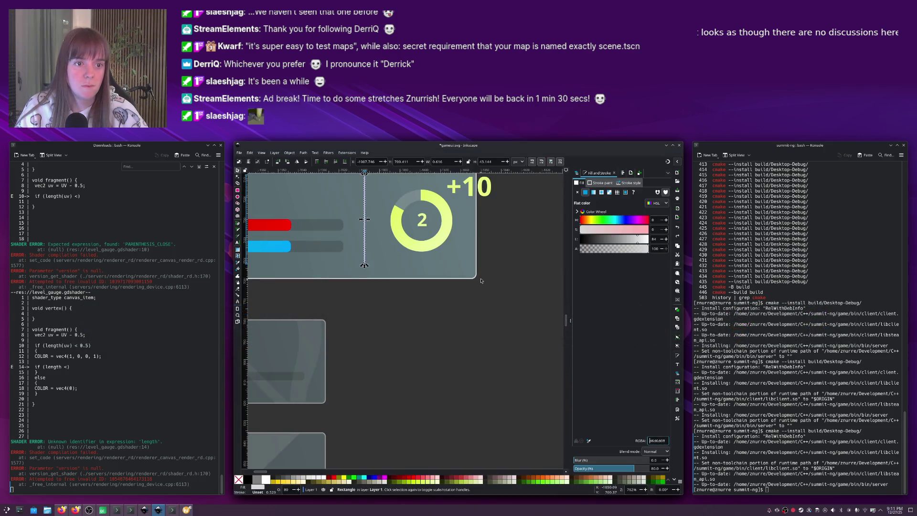
key("Escape")
key("alt+Tab")
key("Escape")
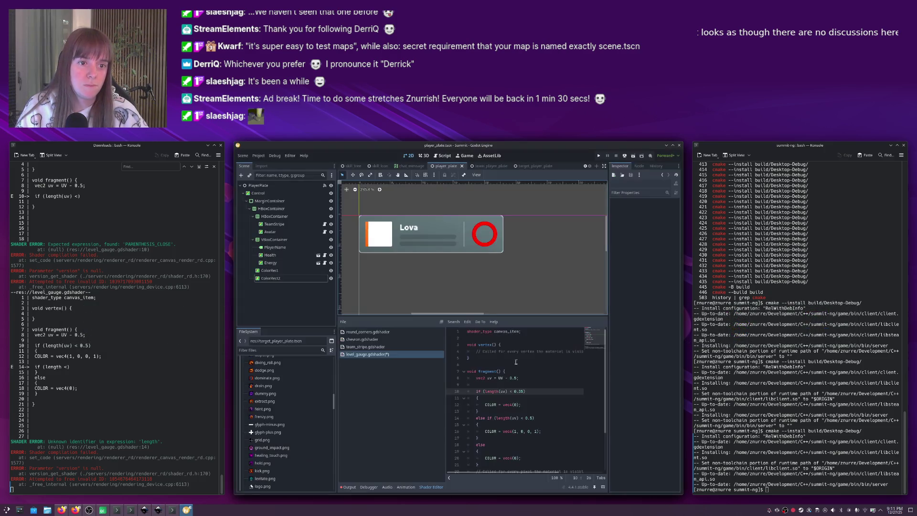
left_click(518, 389)
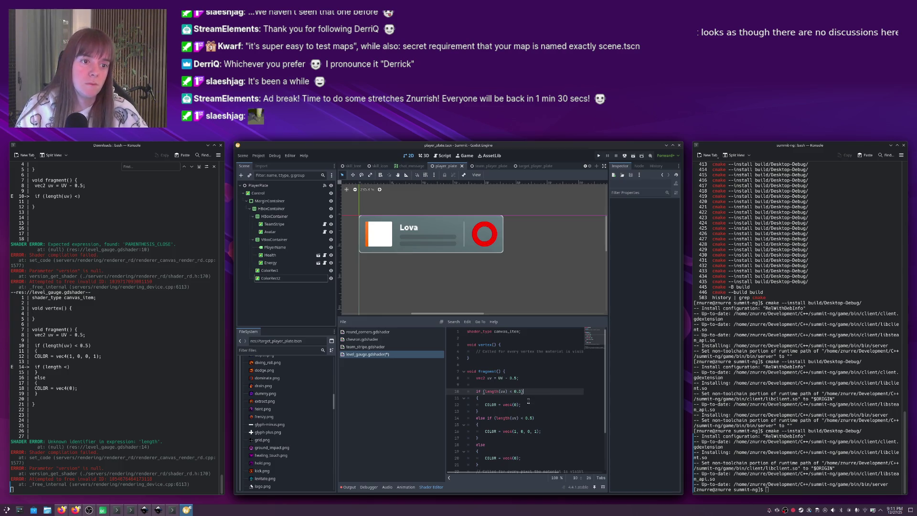
Add 'uniform float progress;' below shader_type canvas_item and save level_guage.gdshader.
key("alt+Tab")
key("alt+Tab")
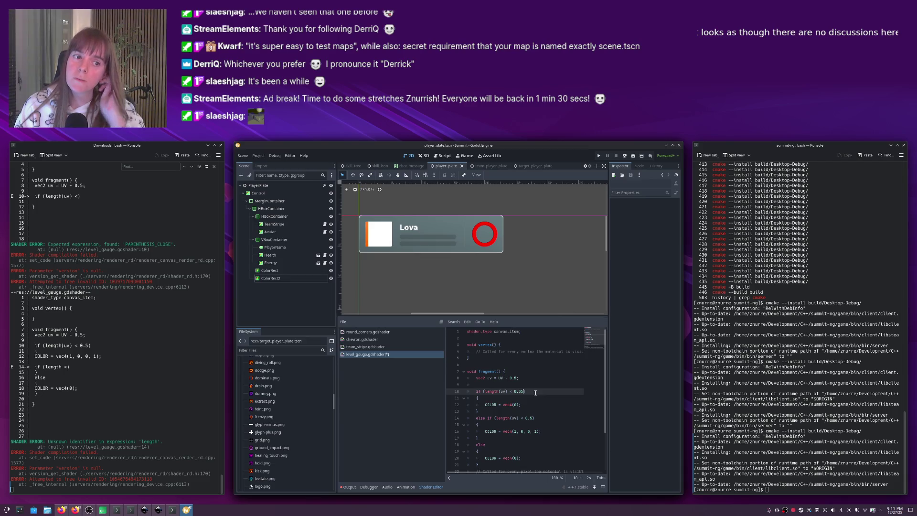
left_click(538, 391)
left_click(523, 332)
key("Return")
key("Return")
type("unifor")
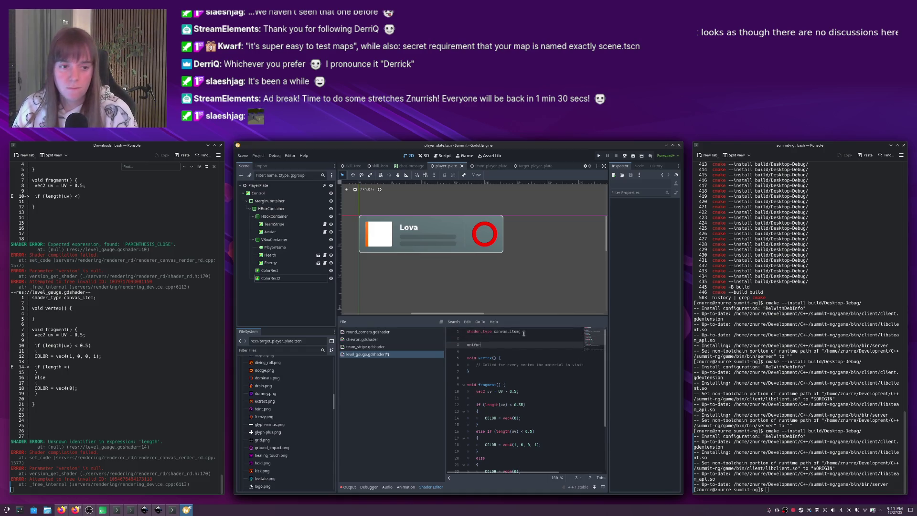
type("m float progress;")
key("ctrl+s")
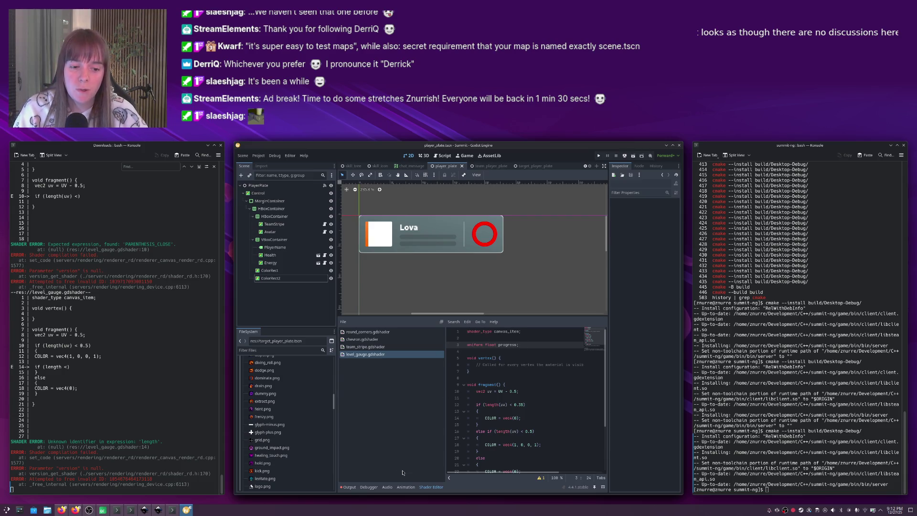
left_click(265, 350)
Filter the FileSystem by 'gdshade' and look through status_overlay.gdshader's code.
type("cool")
key("ctrl+BackSpace")
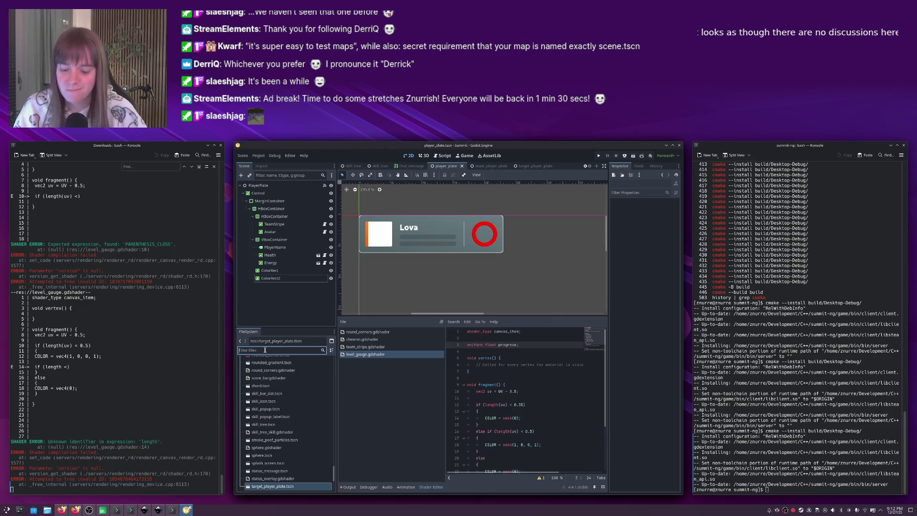
type("gdshade")
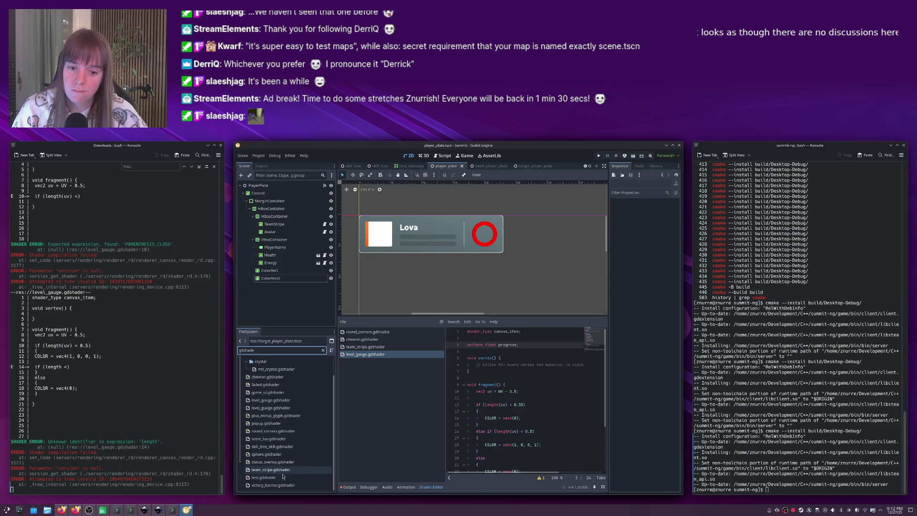
double_click(272, 462)
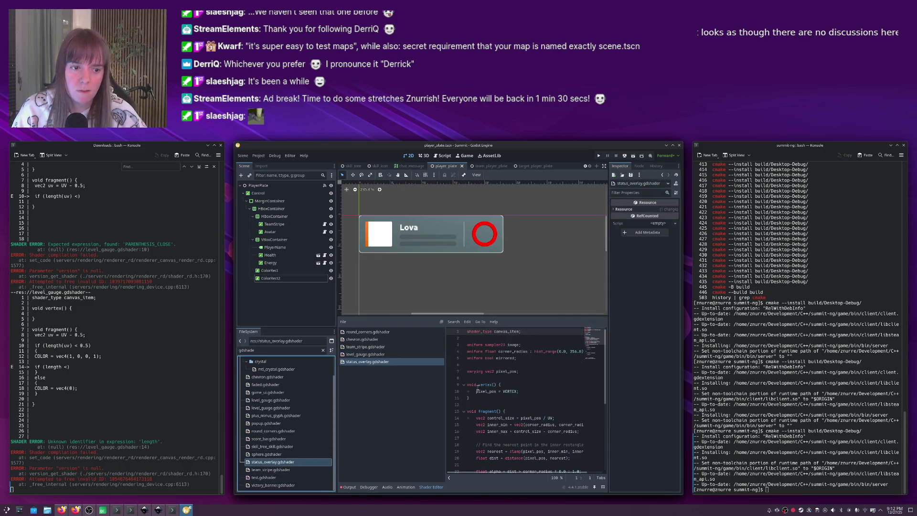
scroll(505, 382, "down", 4)
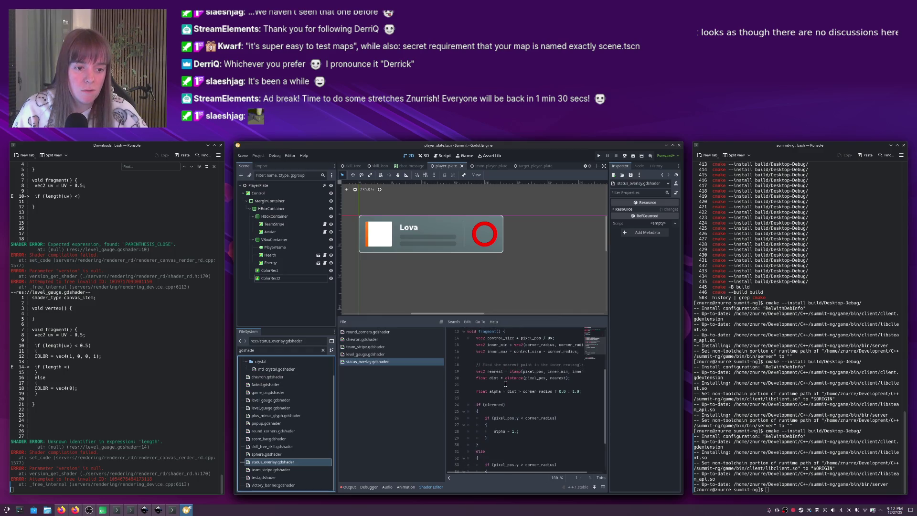
scroll(506, 383, "down", 3)
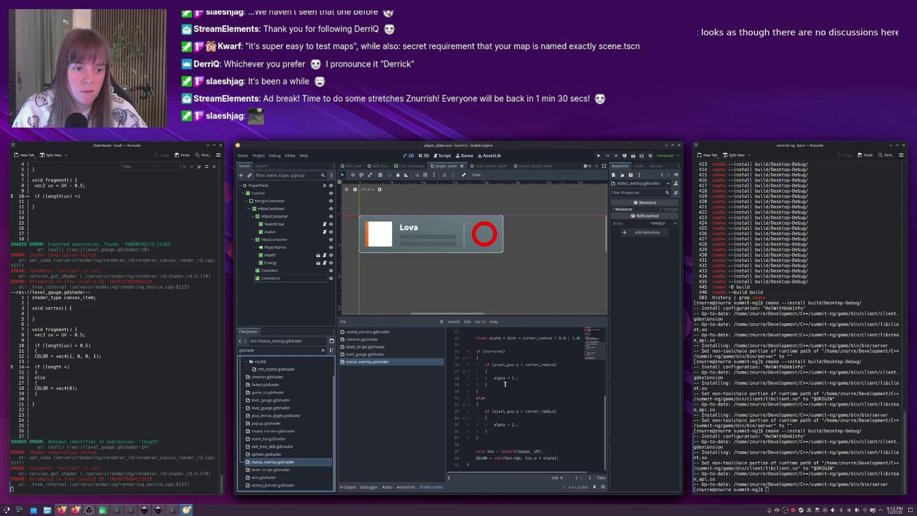
scroll(506, 384, "up", 7)
scroll(289, 387, "up", 2)
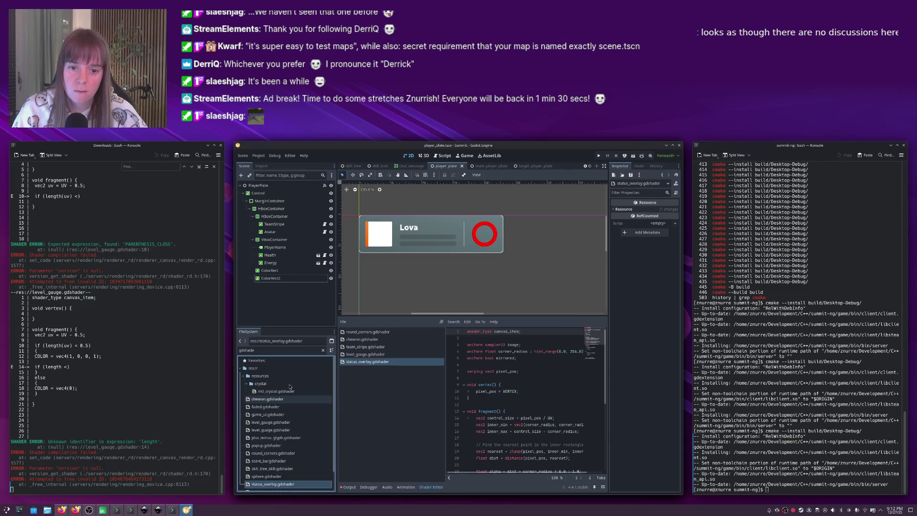
scroll(289, 387, "down", 2)
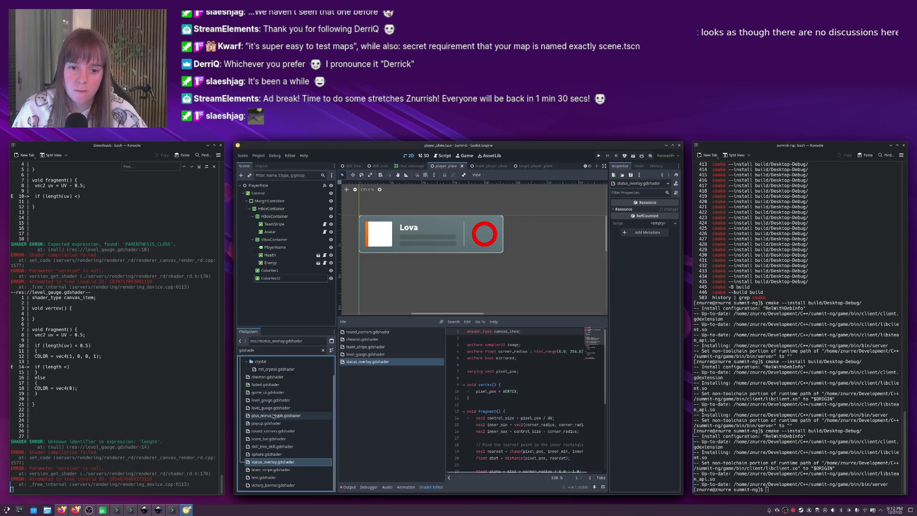
mouse_move(273, 412)
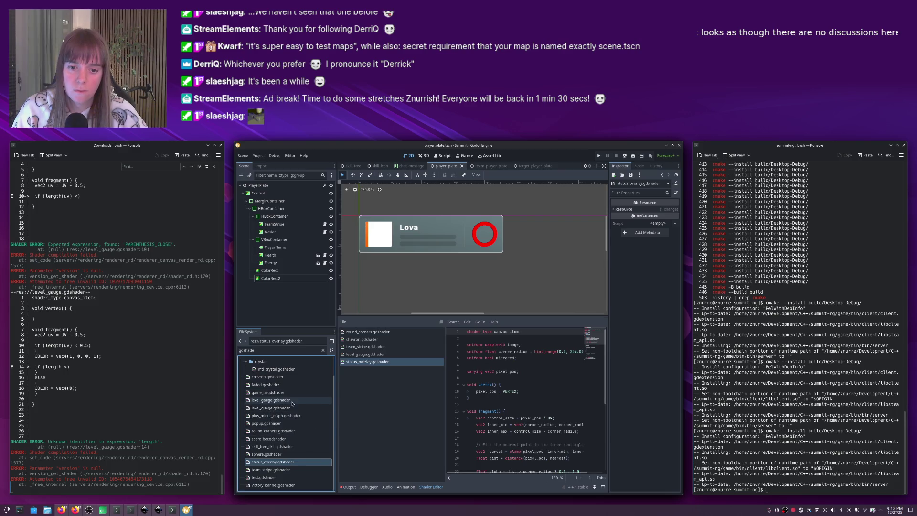
mouse_move(308, 404)
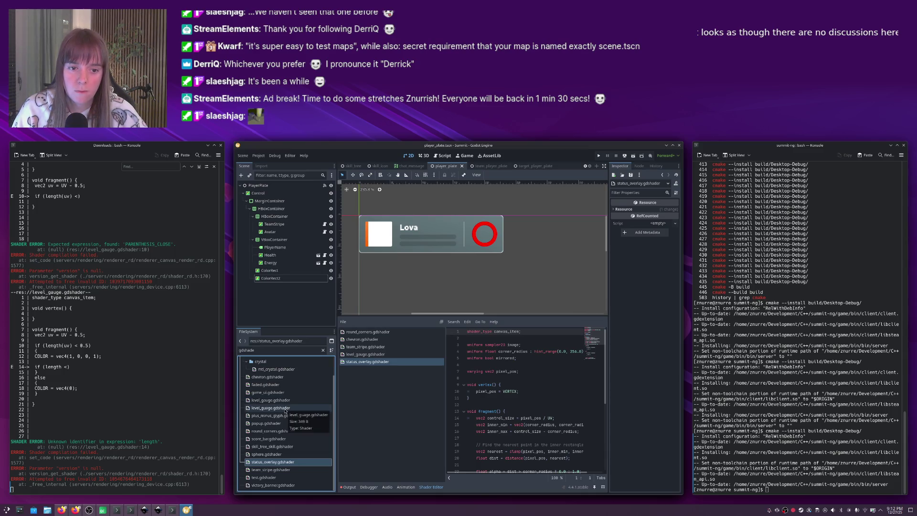
left_click(353, 356)
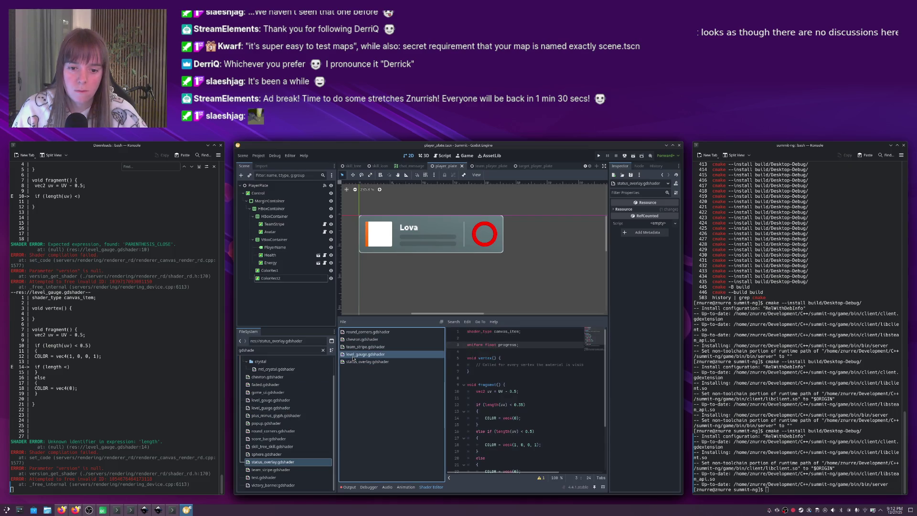
Open skill_tree_skill.gdshader and scroll through its code.
double_click(285, 448)
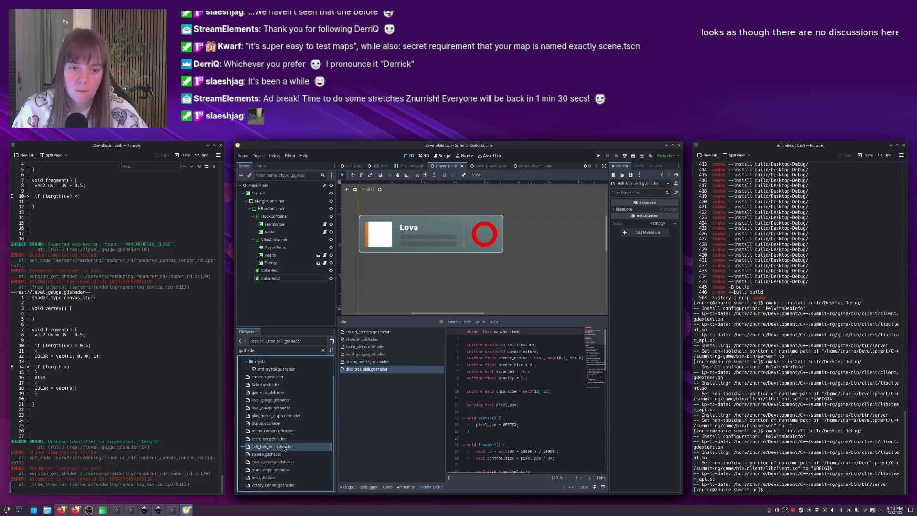
scroll(530, 393, "down", 5)
scroll(529, 394, "up", 5)
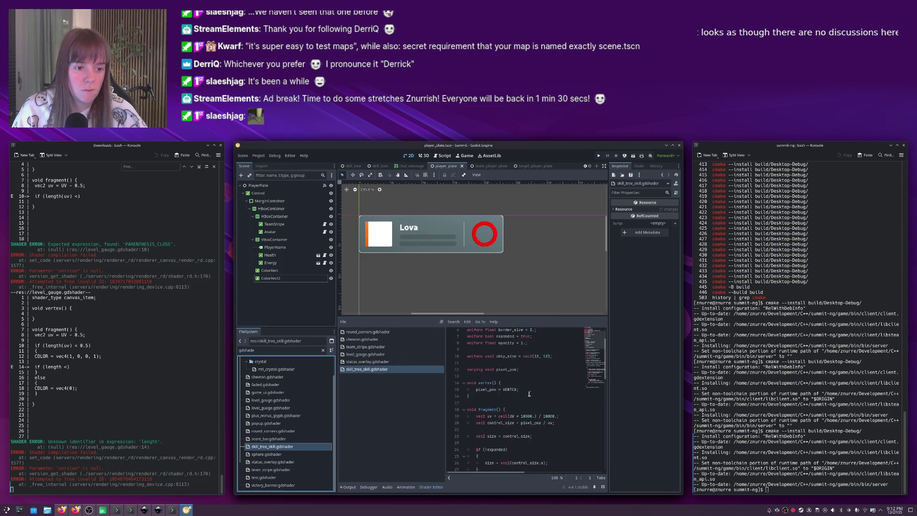
scroll(529, 393, "down", 10)
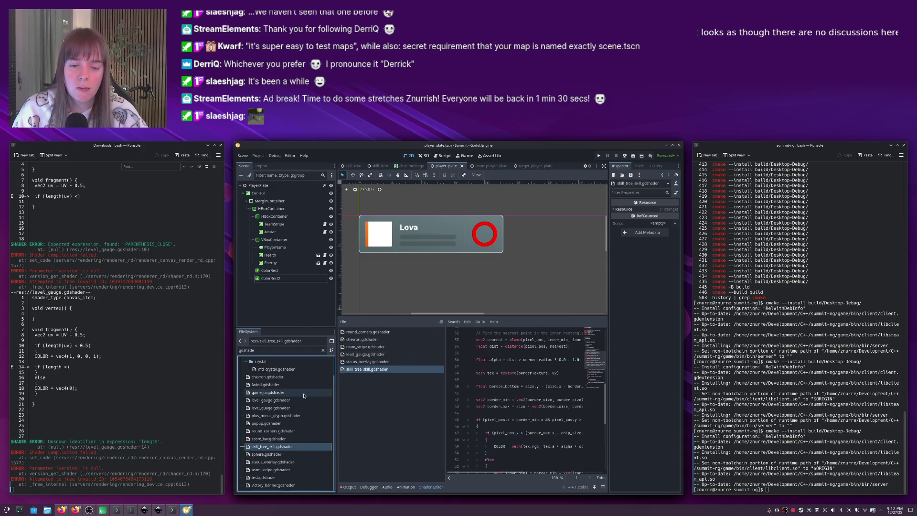
scroll(301, 411, "up", 2)
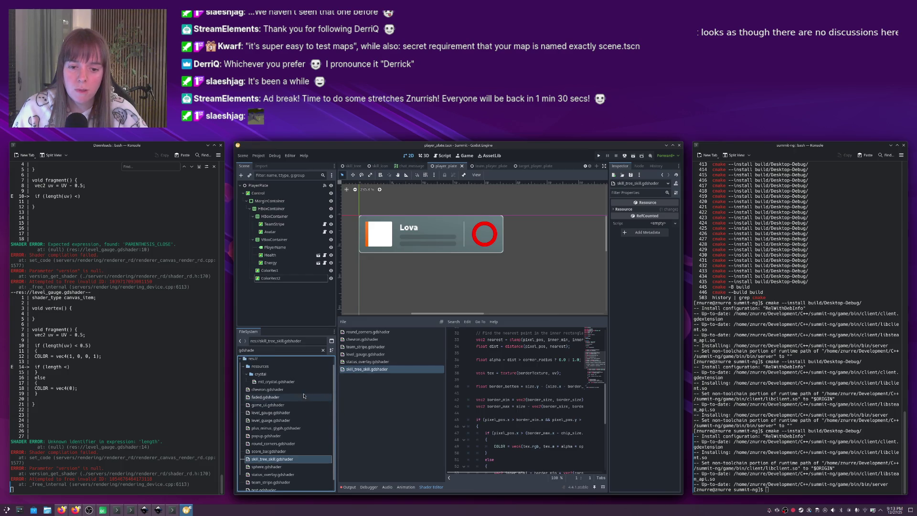
Filter the FileSystem by 'ski' and open skill_bar_slot.tscn.
double_click(267, 350)
type("skil")
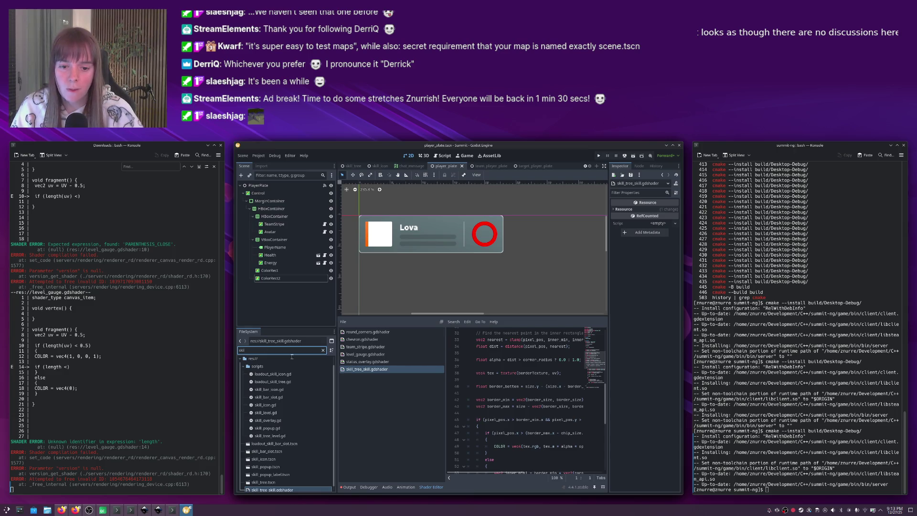
scroll(279, 430, "down", 1)
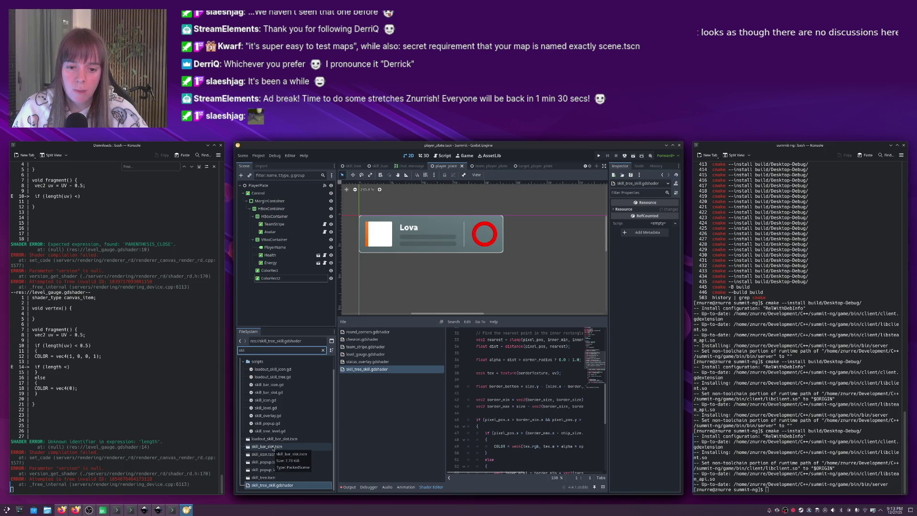
double_click(273, 448)
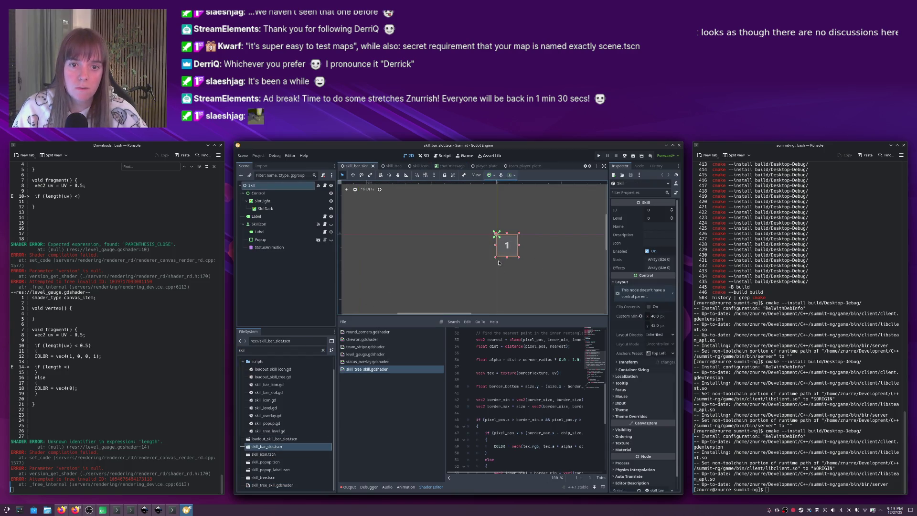
Select SkillIcon and copy the atan/progress angle condition from its shader.
left_click(261, 224)
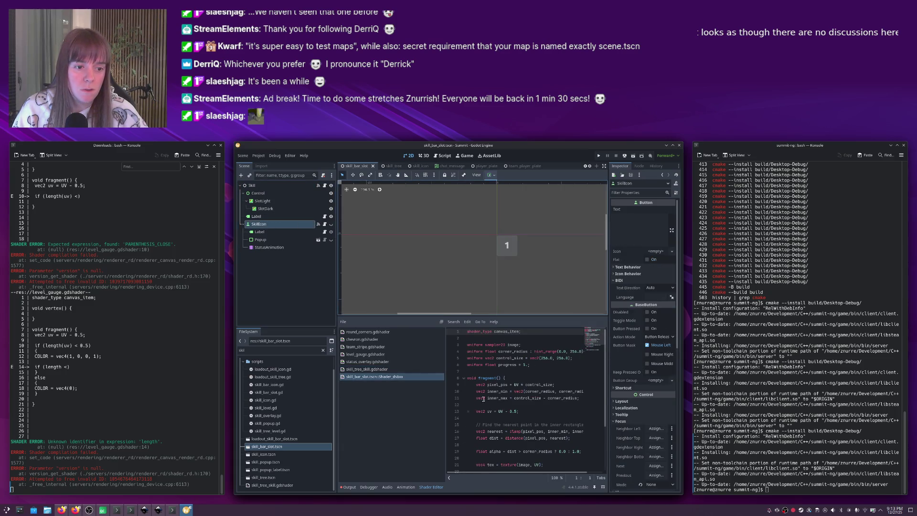
left_click(532, 364)
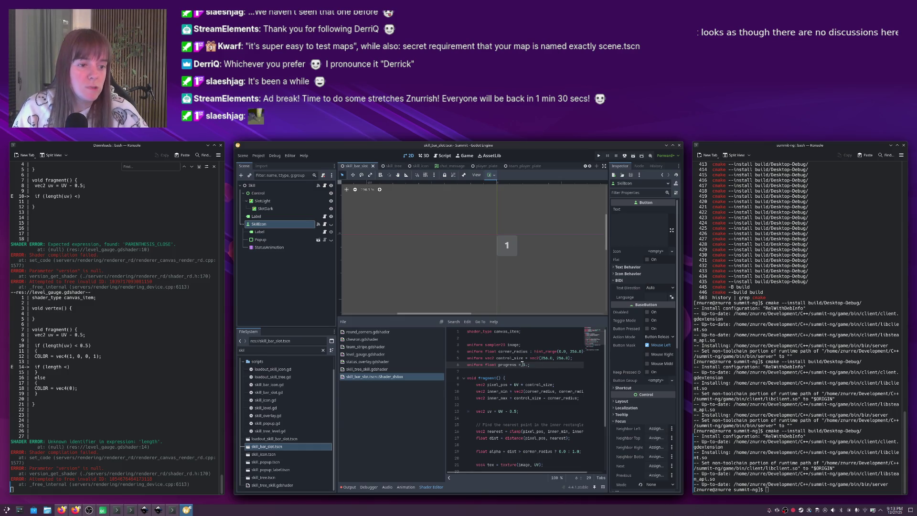
scroll(544, 385, "down", 2)
scroll(525, 378, "up", 2)
double_click(508, 366)
scroll(514, 368, "down", 1)
scroll(514, 368, "down", 2)
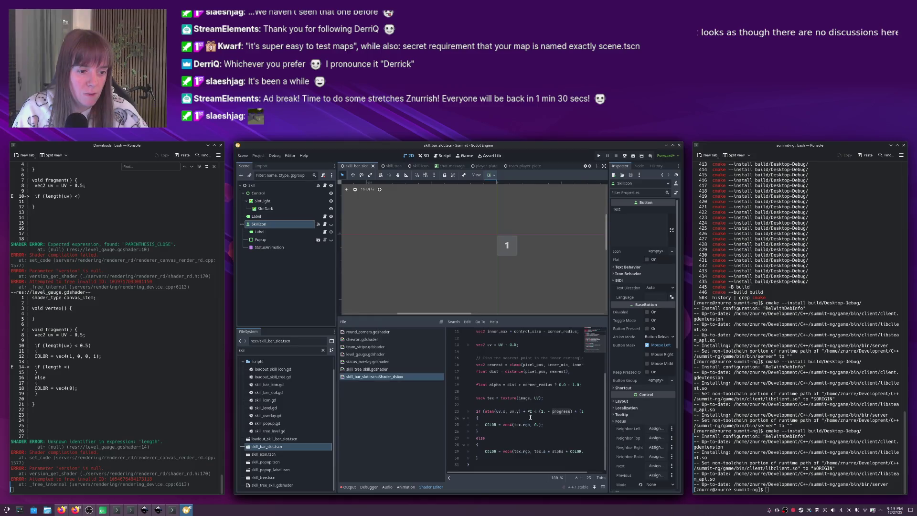
left_click_drag(479, 418, 447, 410)
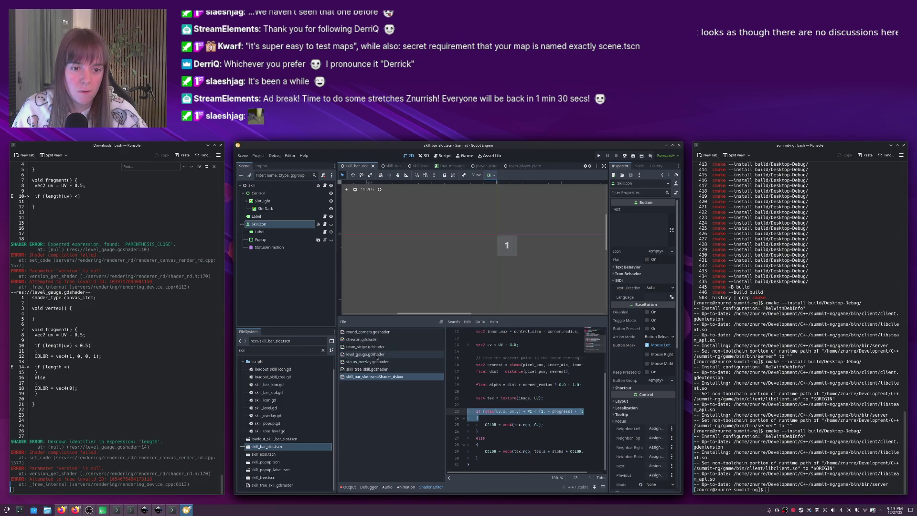
Paste the angle condition into level_guage.gdshader after the uv line, opening an empty block.
left_click(365, 354)
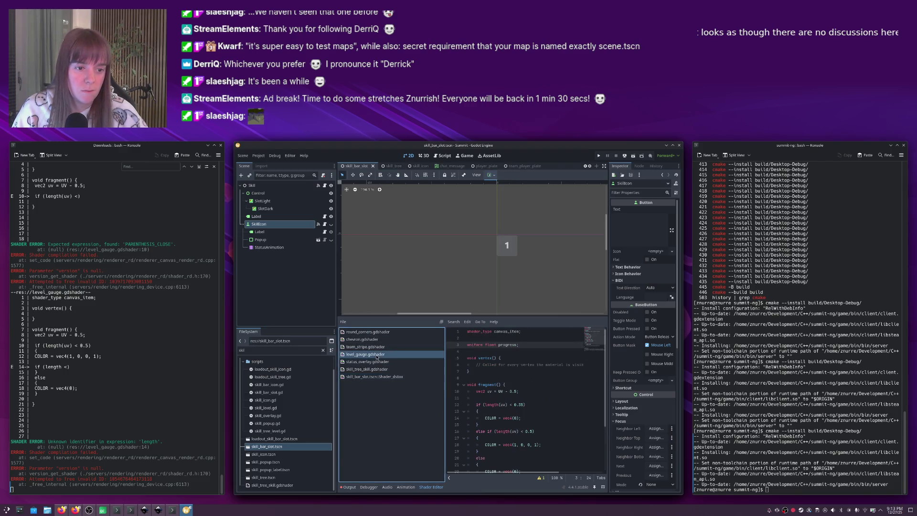
left_click(527, 391)
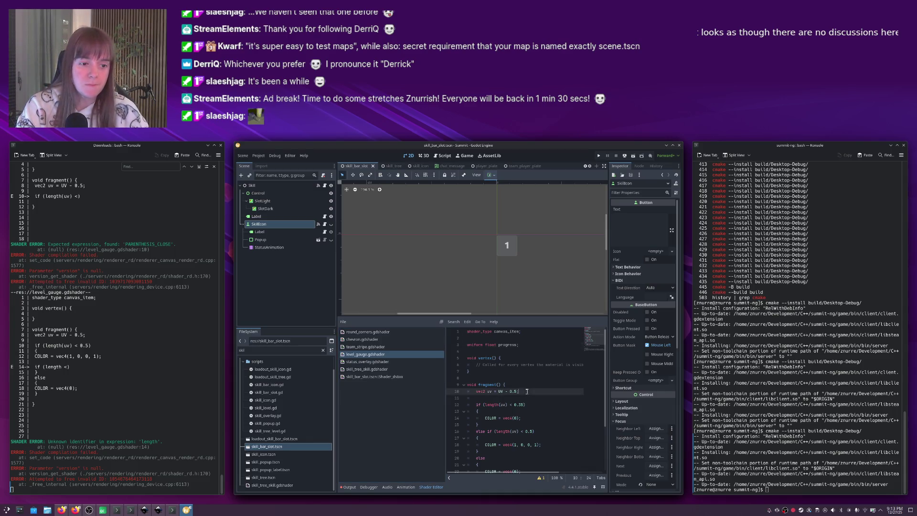
key("Return")
key("ctrl+v")
key("Return")
type("{")
key("Return")
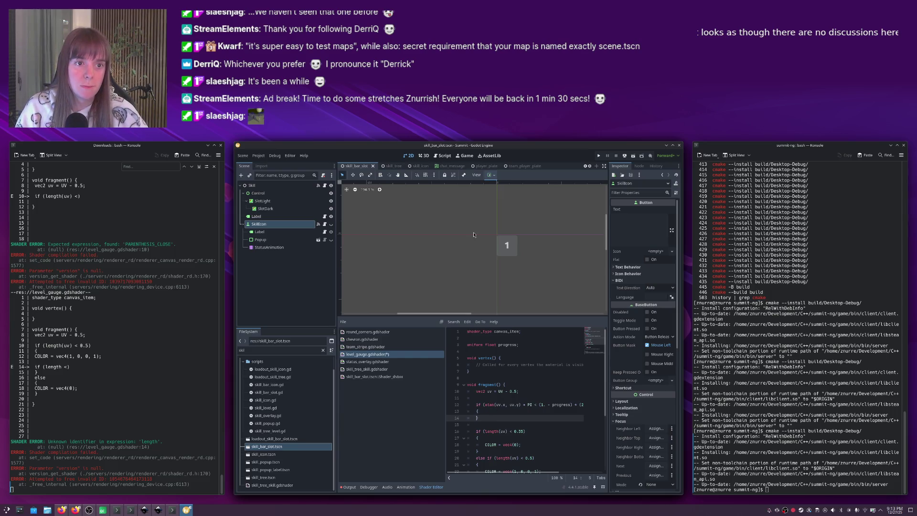
left_click(497, 167)
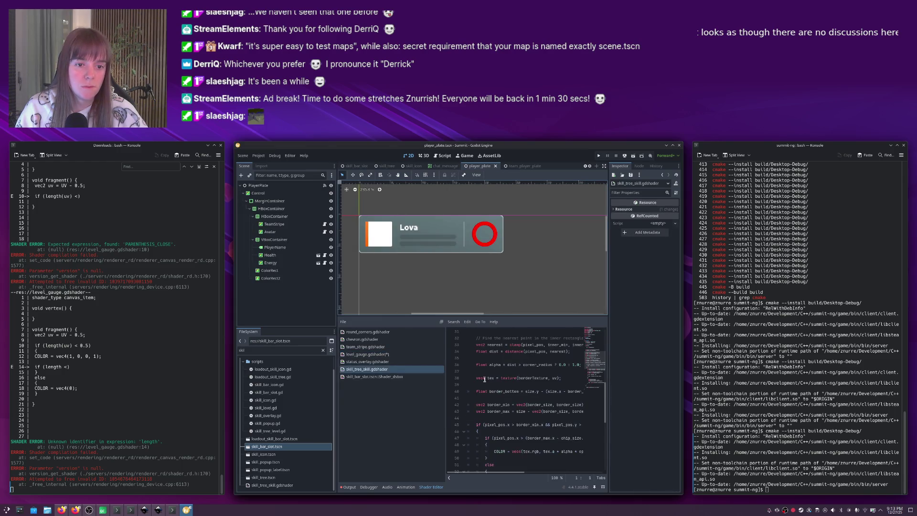
Chain the radius length checks as else-if branches after the angle condition.
left_click(382, 354)
left_click(495, 418)
key("Down")
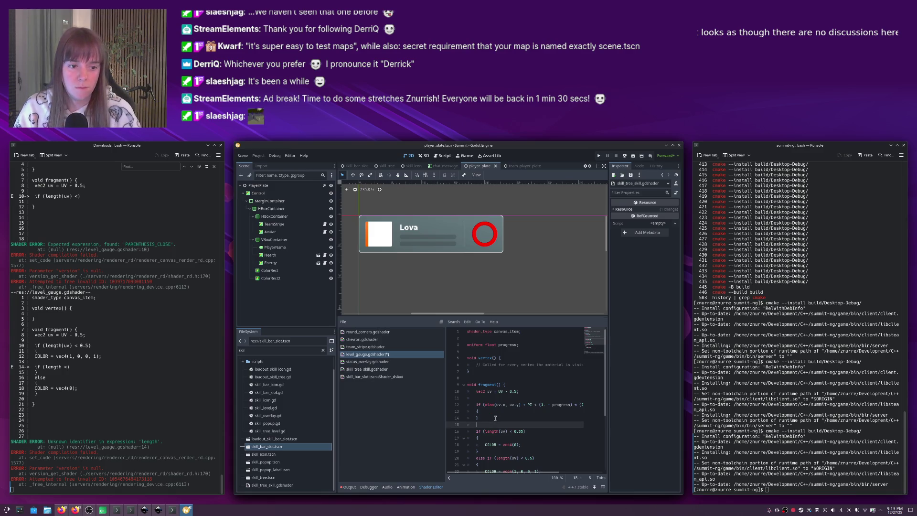
key("Delete")
left_click(525, 439)
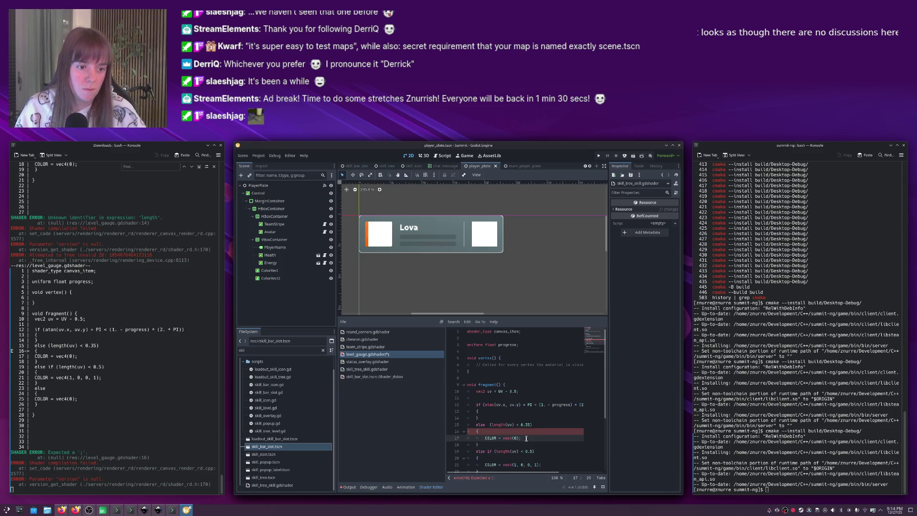
left_click(486, 423)
type("if")
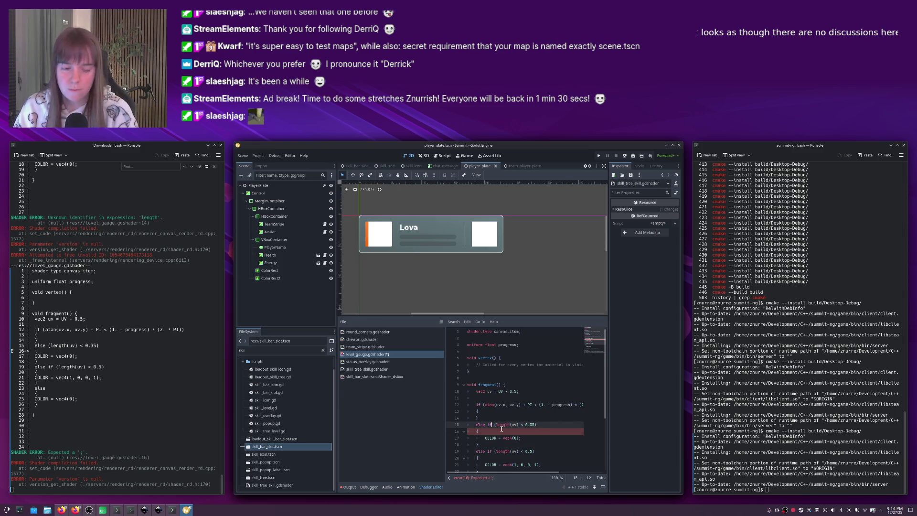
Set COLOR = vec4(0) inside the atan/progress block and save the shader.
left_click(525, 438)
key("shift+Home")
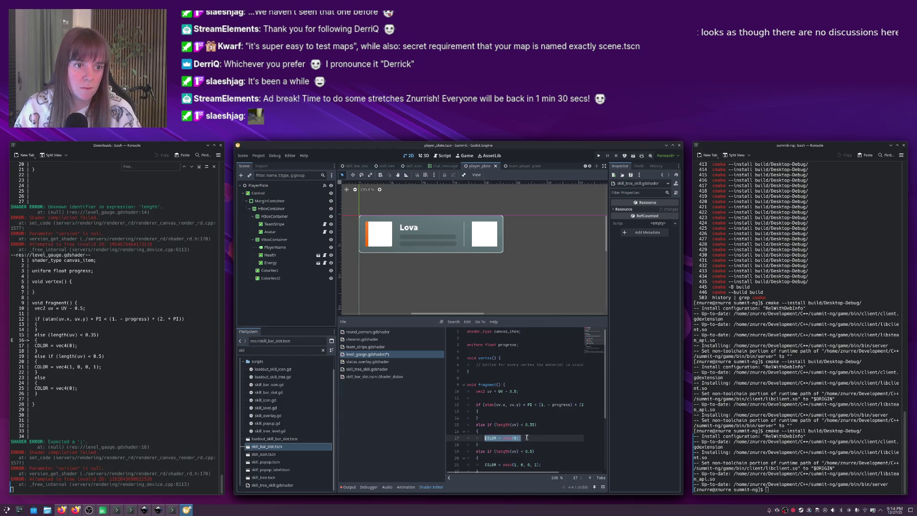
left_click(513, 412)
key("Return")
type("COLOR = vec4(0);")
key("ctrl+s")
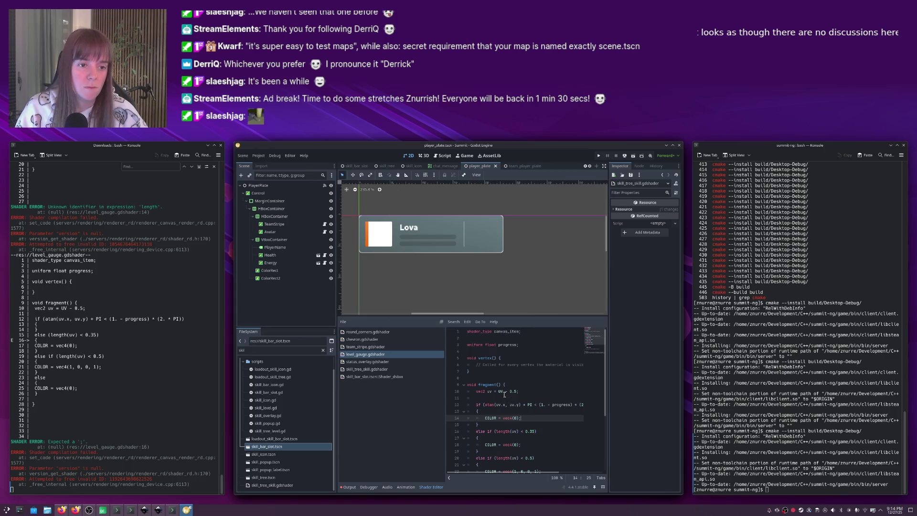
Give the progress uniform a default value of 1.
left_click(519, 344)
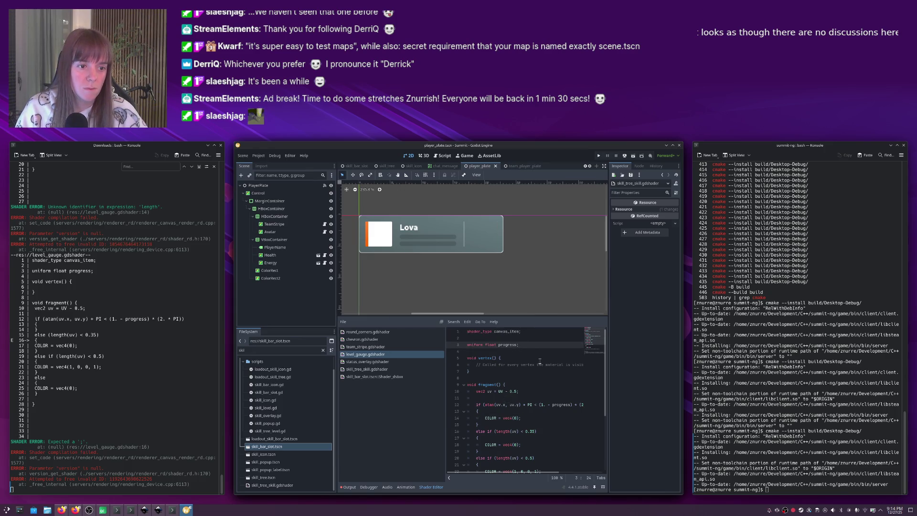
type("=1.")
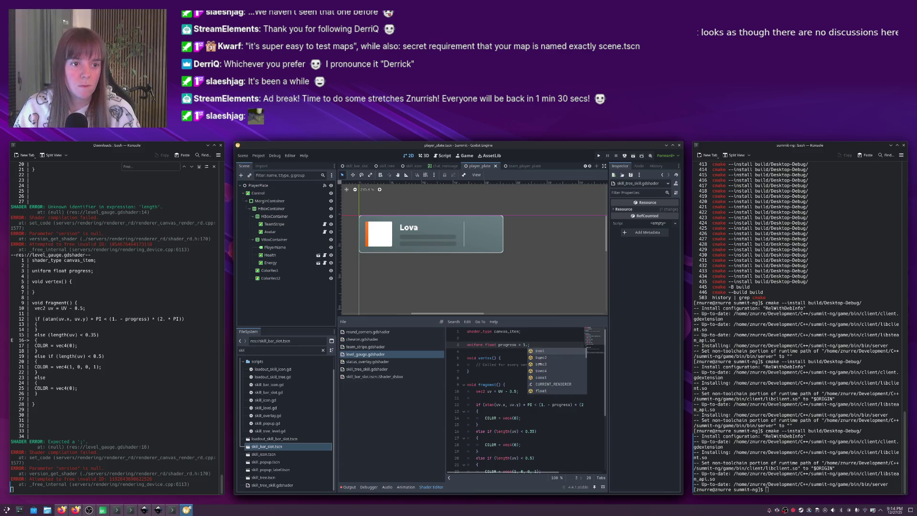
key("BackSpace")
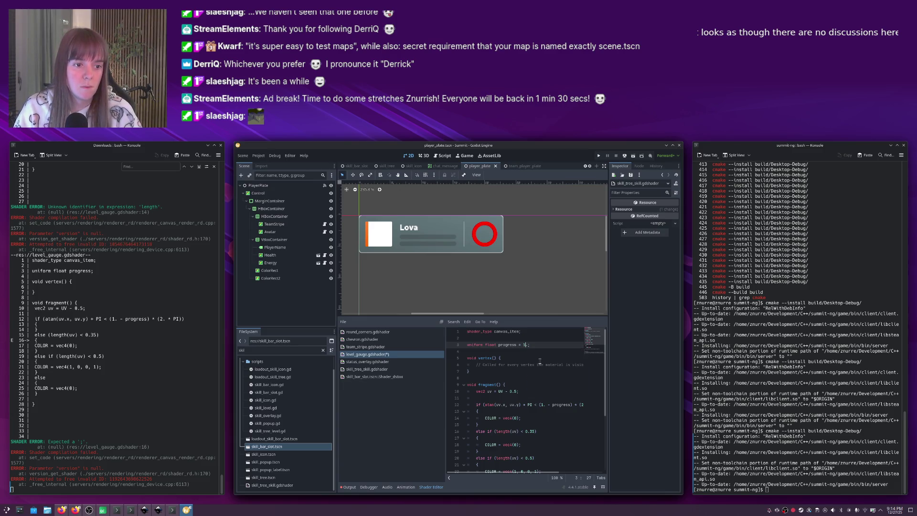
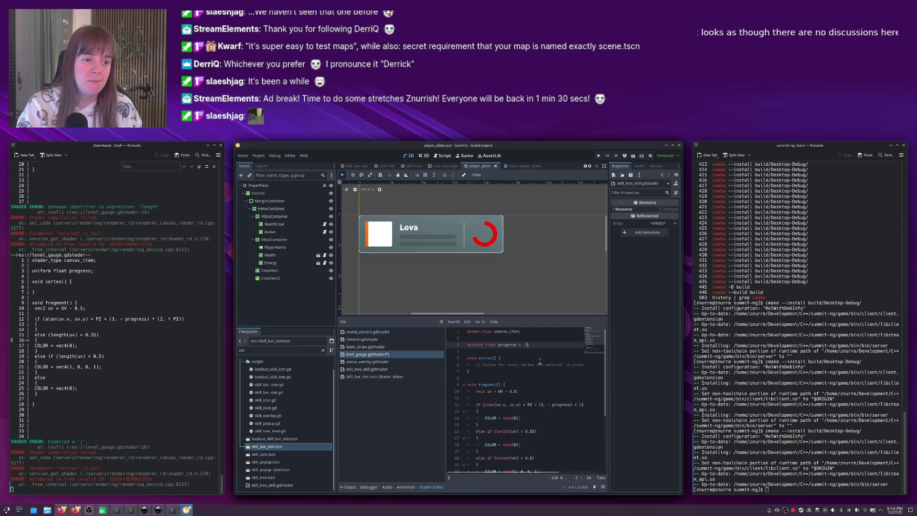
Compare with the Inkscape ring design, then select ColorRect2 and expand its Shader Parameters.
key("alt+Tab")
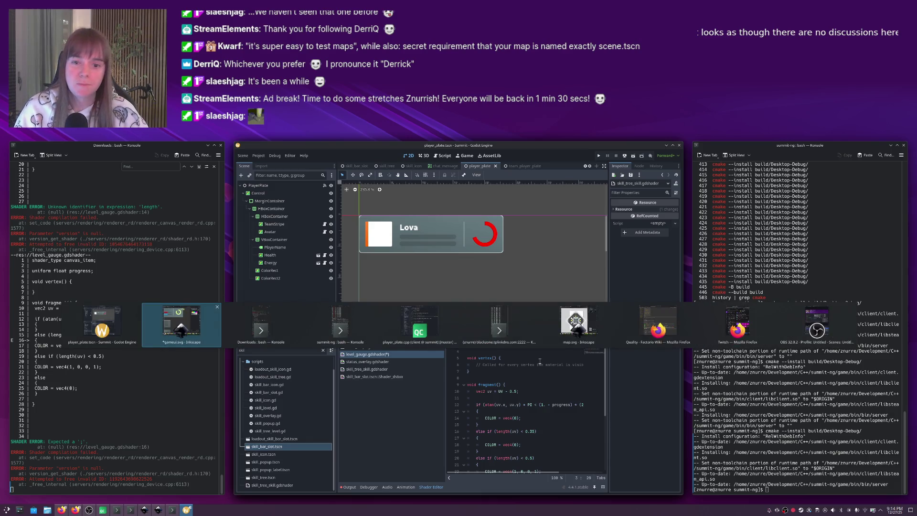
key("alt+Tab")
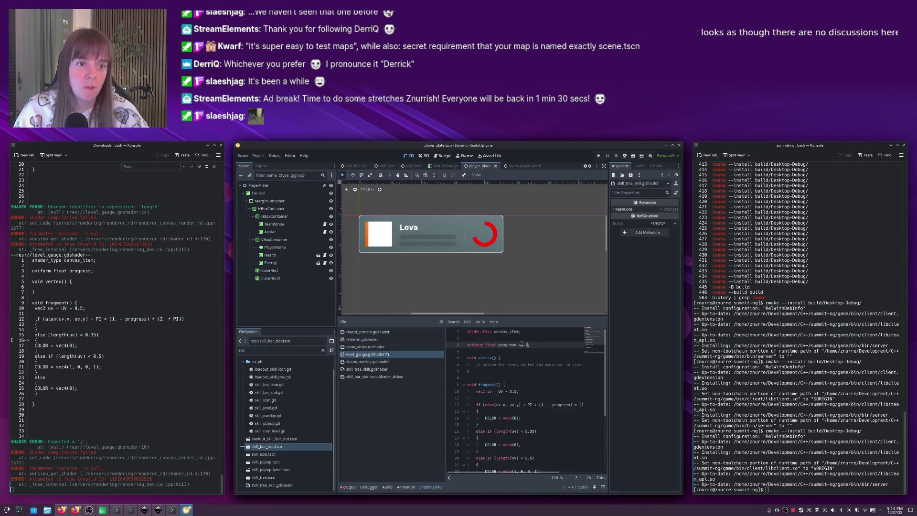
key("alt+Tab")
key("alt+Tab")
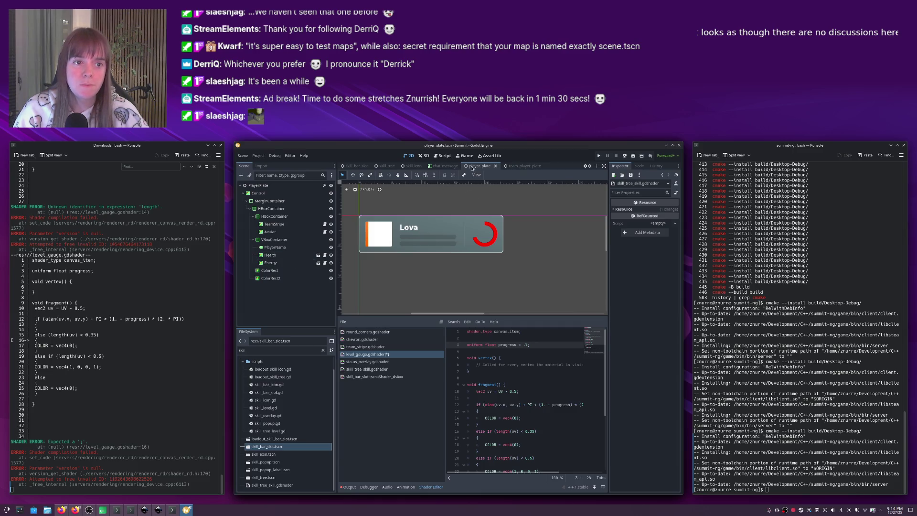
left_click(494, 226)
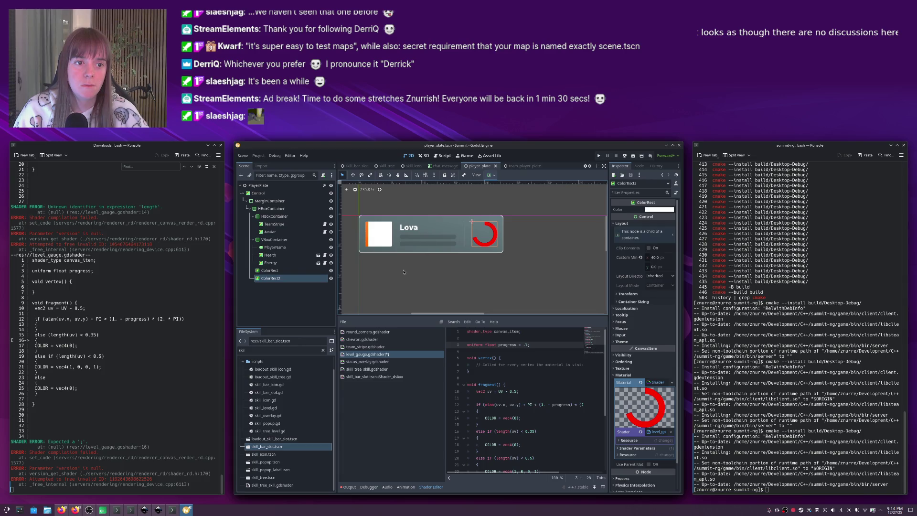
left_click(629, 441)
left_click(630, 448)
Insert a blank line after the progress uniform on line 3 of the gauge shader.
scroll(632, 430, "down", 2)
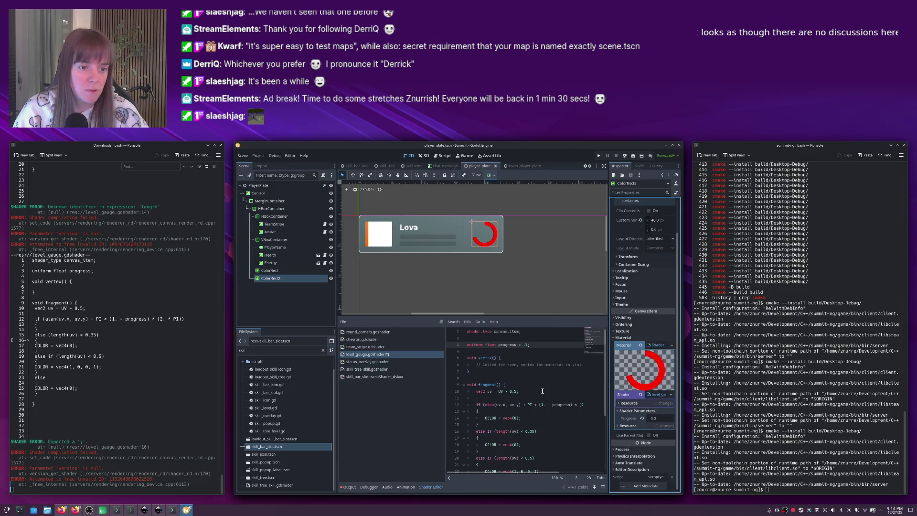
left_click(536, 346)
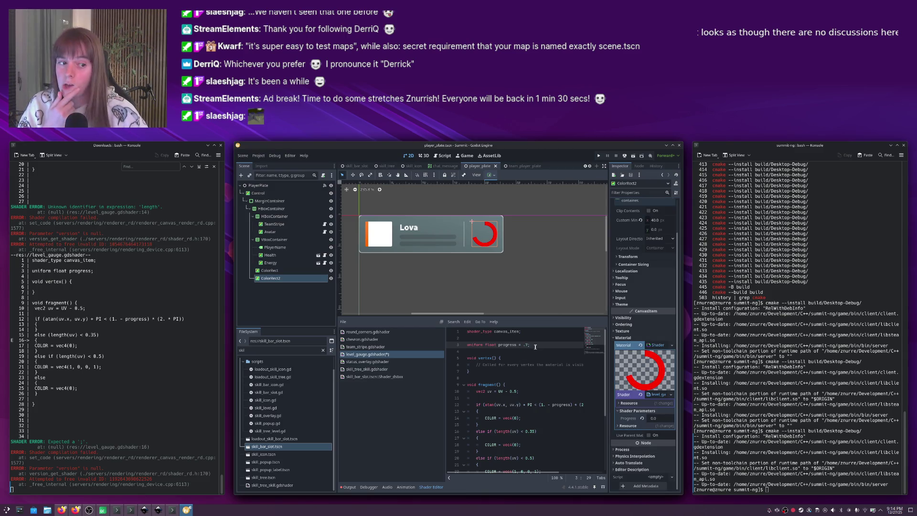
key("Return")
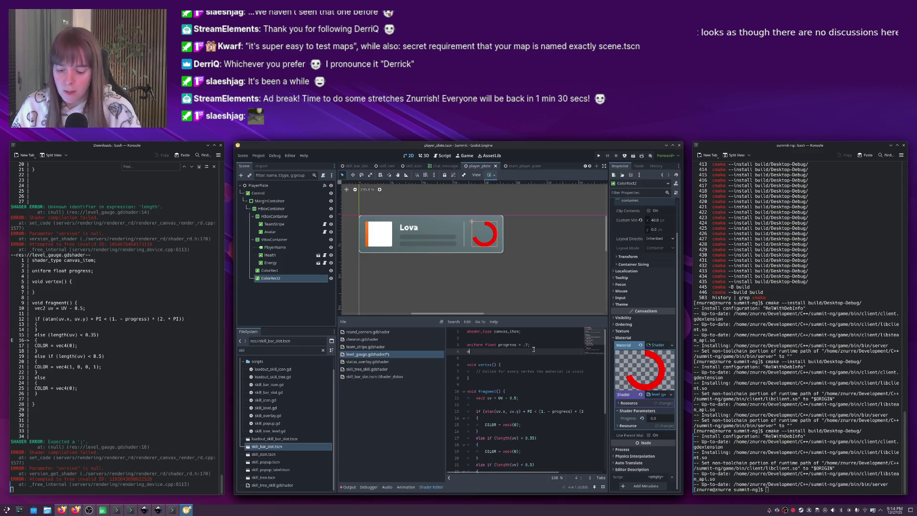
Declare 'uniform sampler2D gradient;' and assign a new GradientTexture2D to the Gradient parameter.
type("uniform sampler2D texture;")
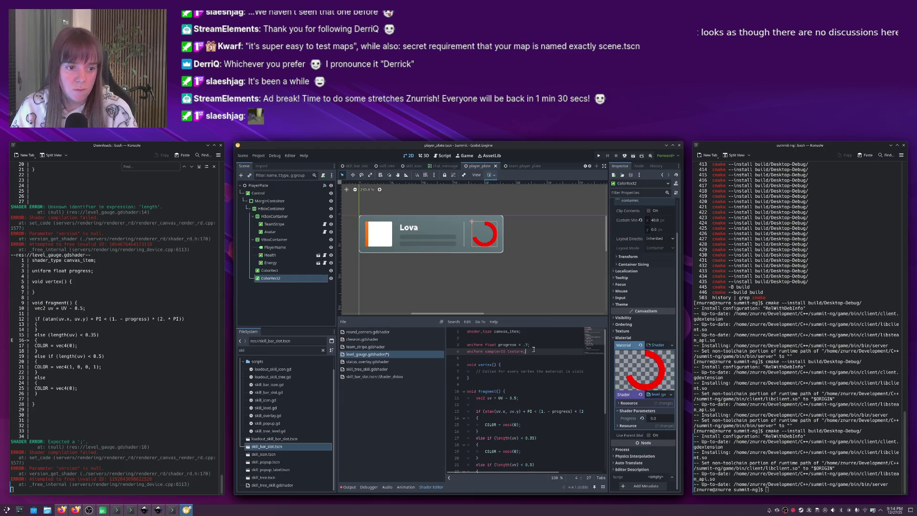
key("BackSpace")
key("BackSpace")
key("BackSpace")
type("gradient;")
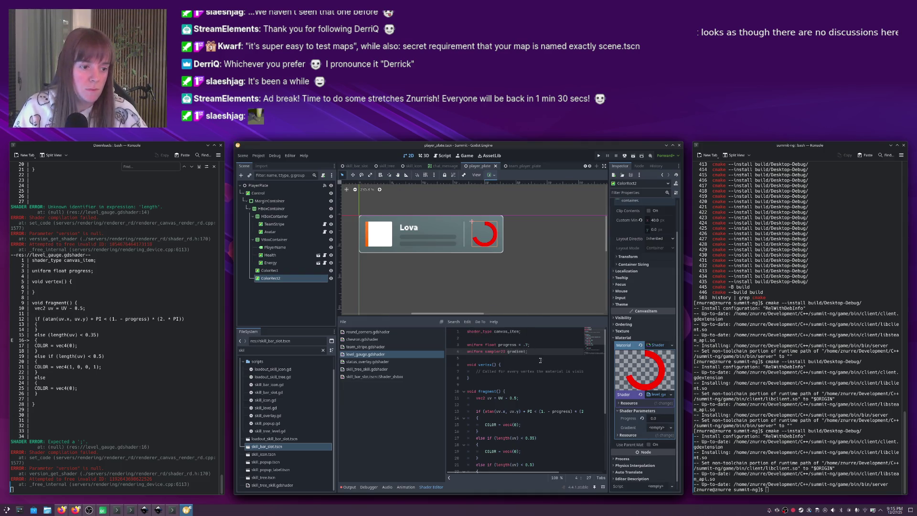
left_click(655, 426)
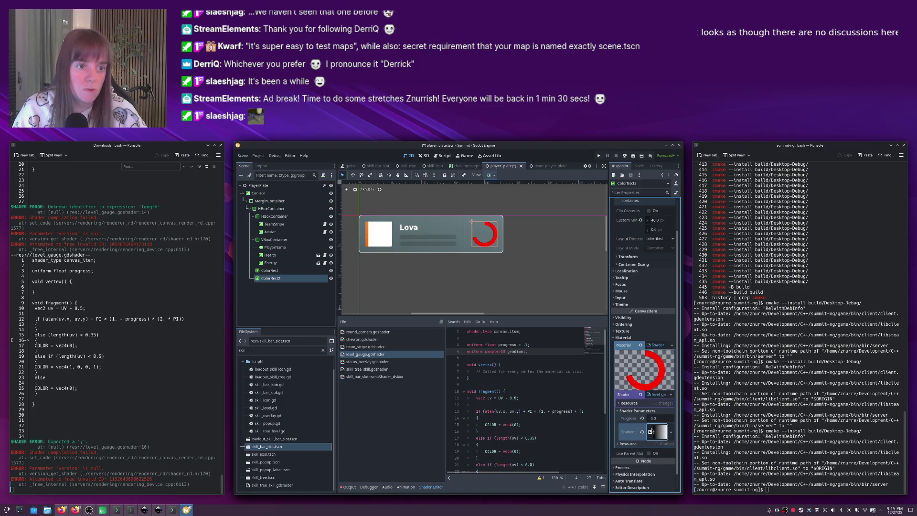
key("alt+Tab")
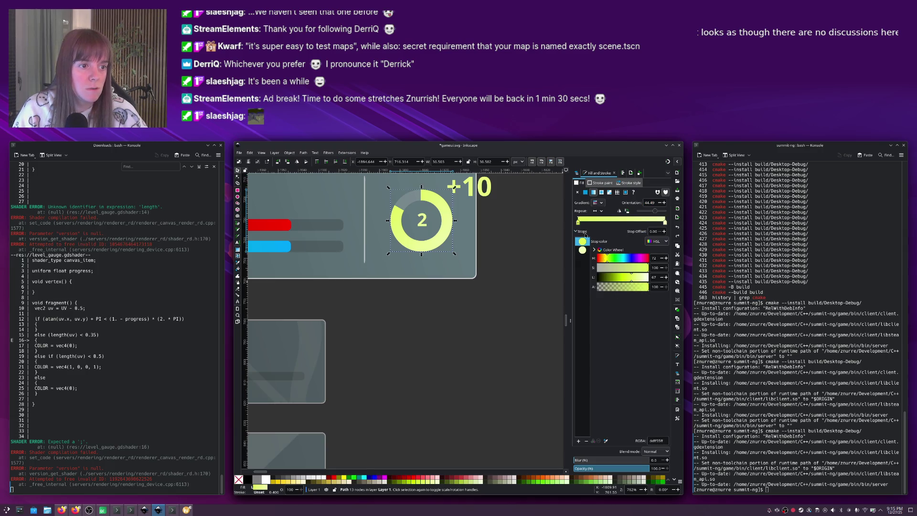
Set the gauge gradient's first colour stop to ddff55, copied from the Inkscape ring.
double_click(643, 439)
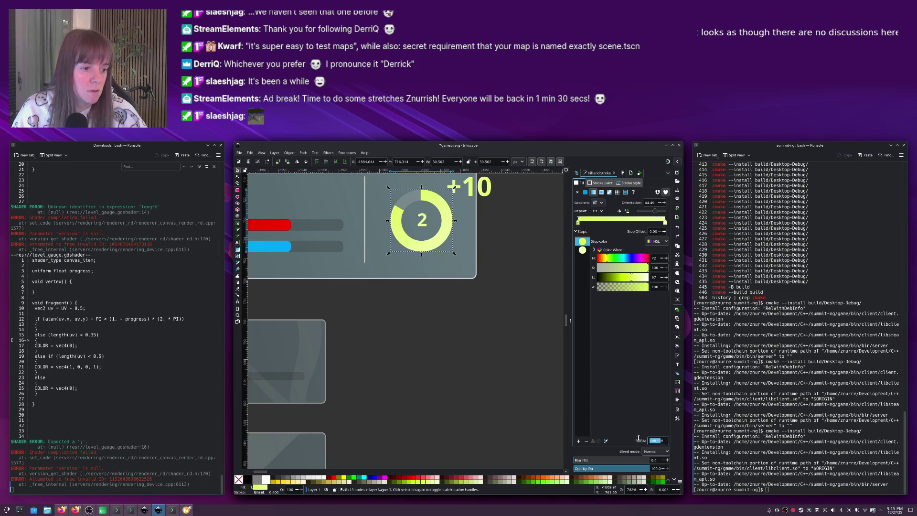
key("alt+Tab")
left_click(662, 432)
scroll(658, 420, "down", 3)
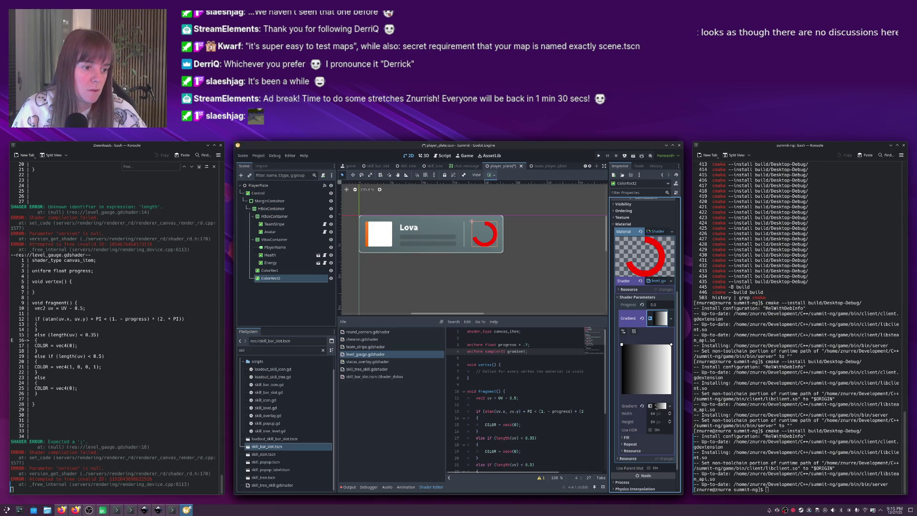
left_click(655, 407)
double_click(622, 430)
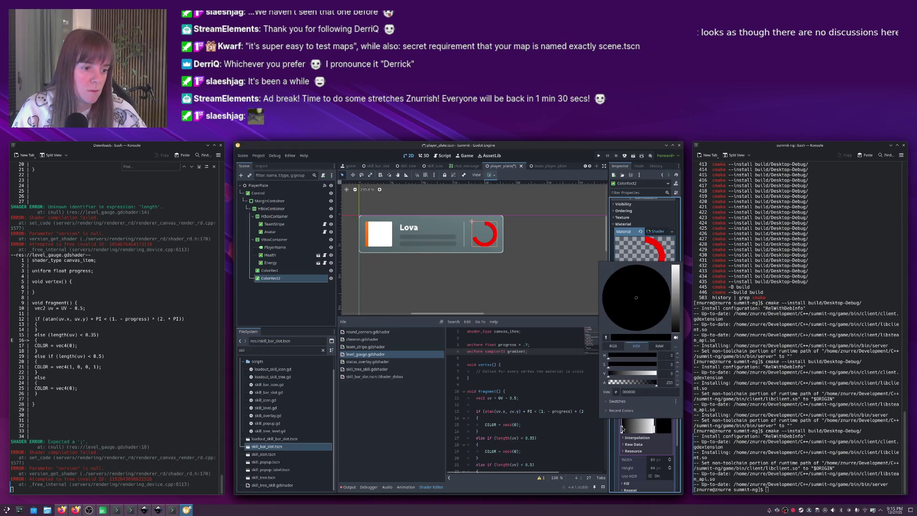
left_click(644, 391)
type("ddff55")
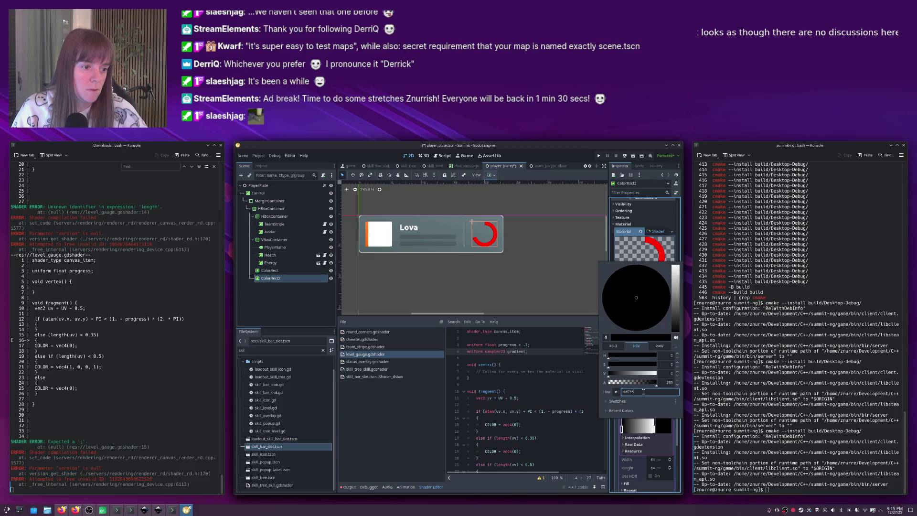
key("Return")
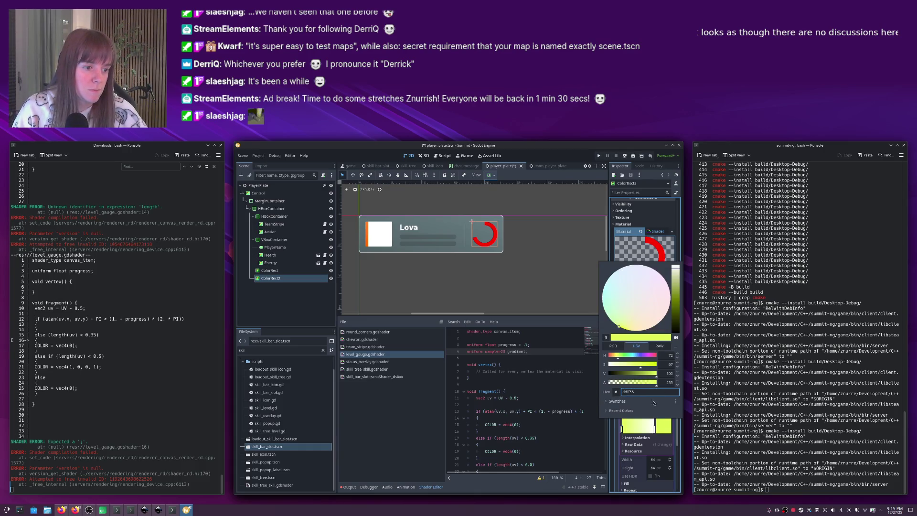
Paste the Inkscape ring's second stop colour into the gradient's second stop and save the scene.
key("alt+Tab")
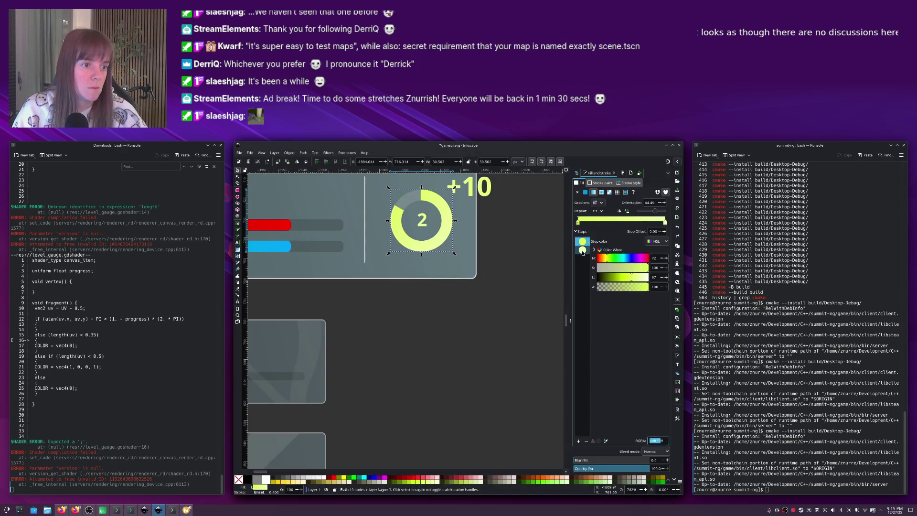
left_click(582, 250)
double_click(660, 440)
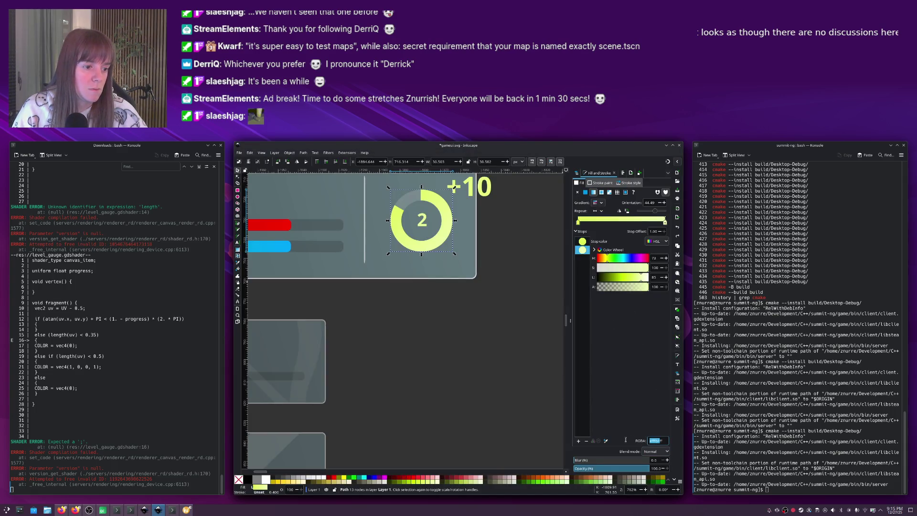
key("alt+Tab")
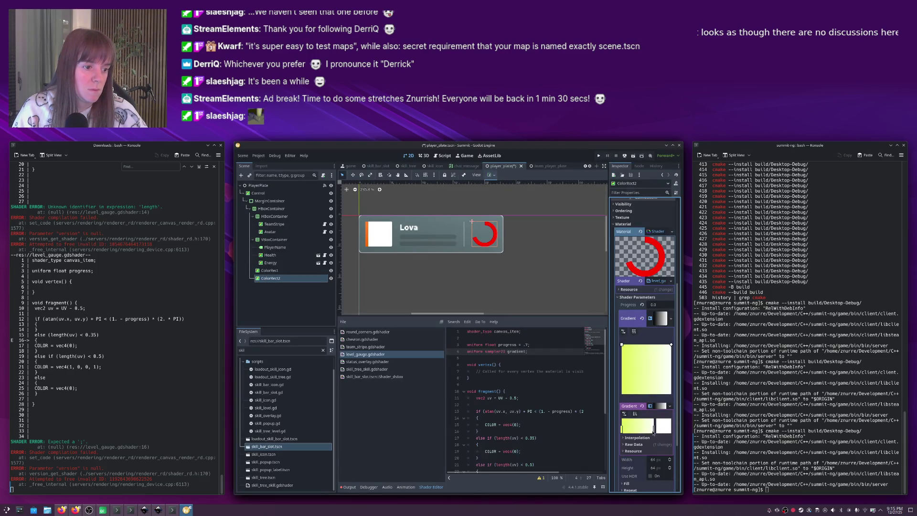
double_click(655, 430)
double_click(633, 391)
key("ctrl+v")
key("Return")
left_click(647, 421)
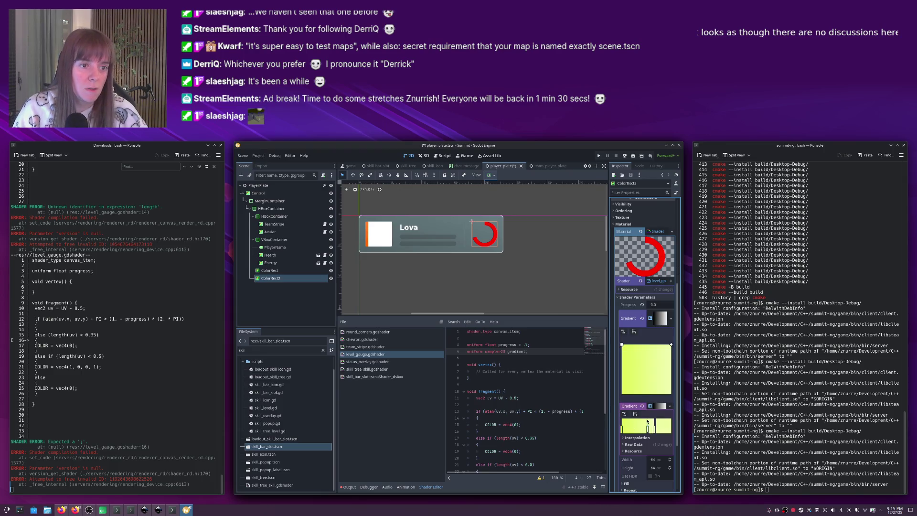
key("ctrl+s")
double_click(510, 352)
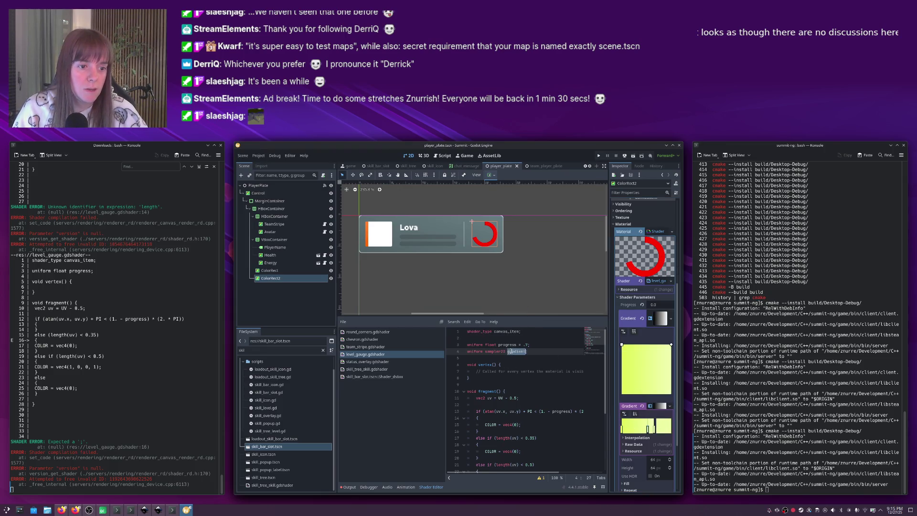
Change line 23 to COLOR = texture(gradient, UV), deleting the old vec4 colour.
scroll(527, 371, "down", 3)
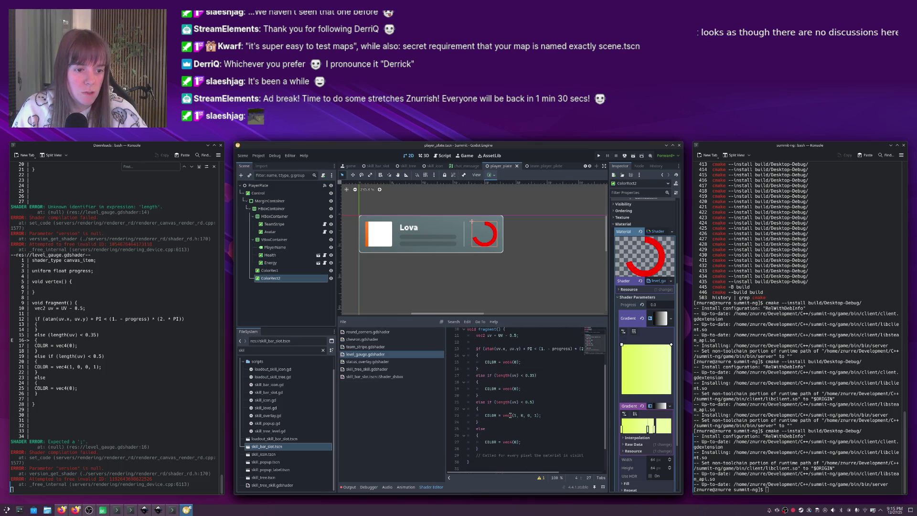
left_click(505, 416)
type("tex")
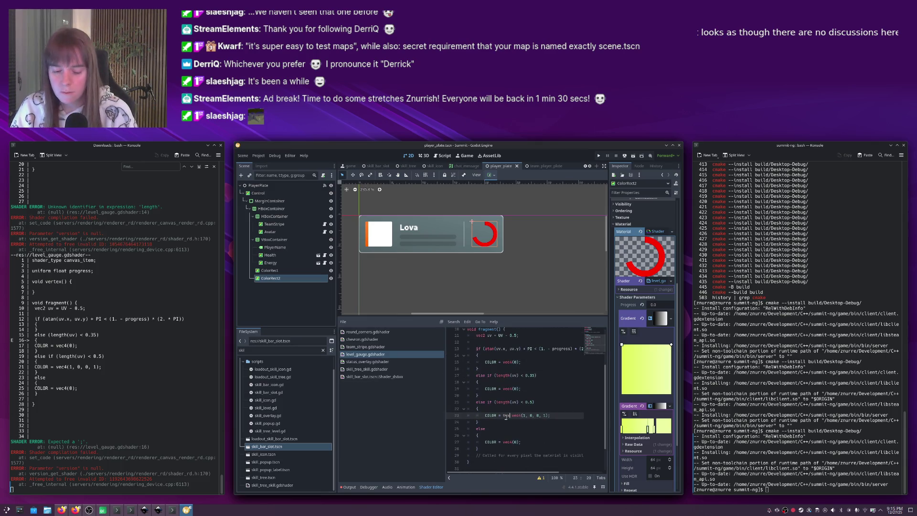
type("ture(")
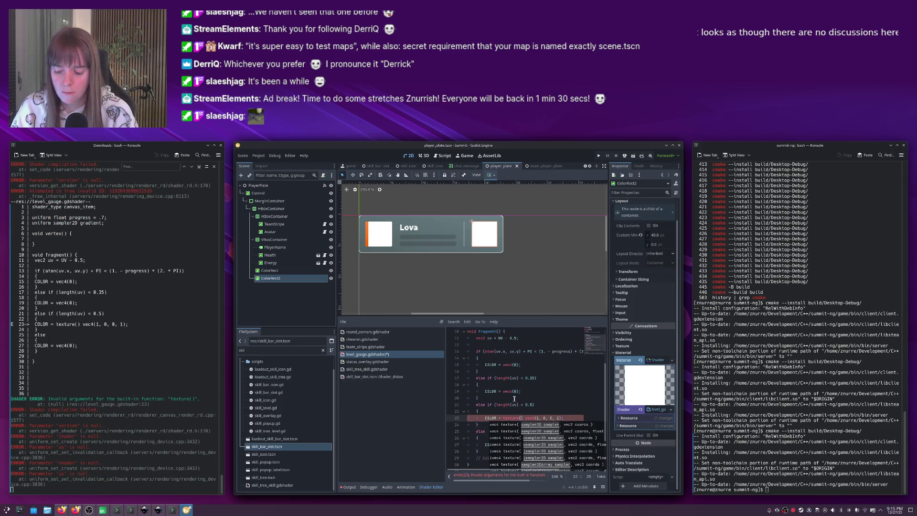
type("gradient, ")
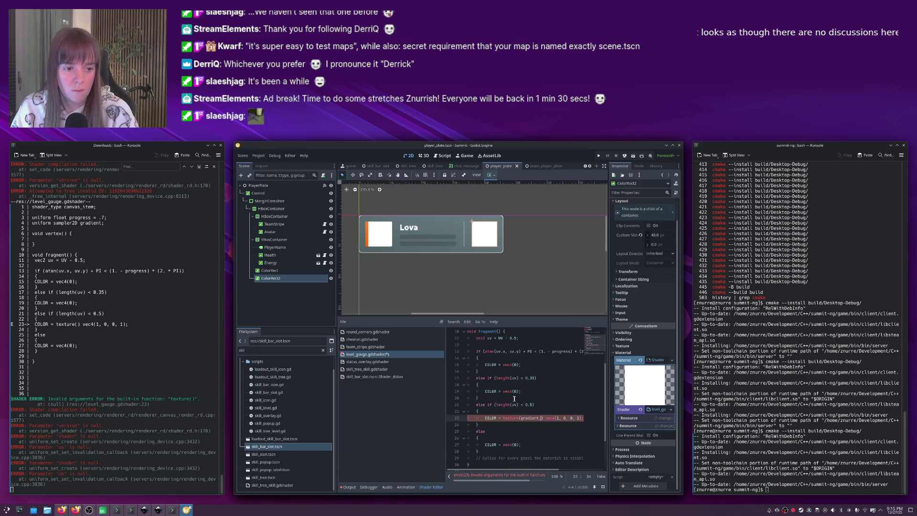
type("UV)")
key("shift+End")
key("Delete")
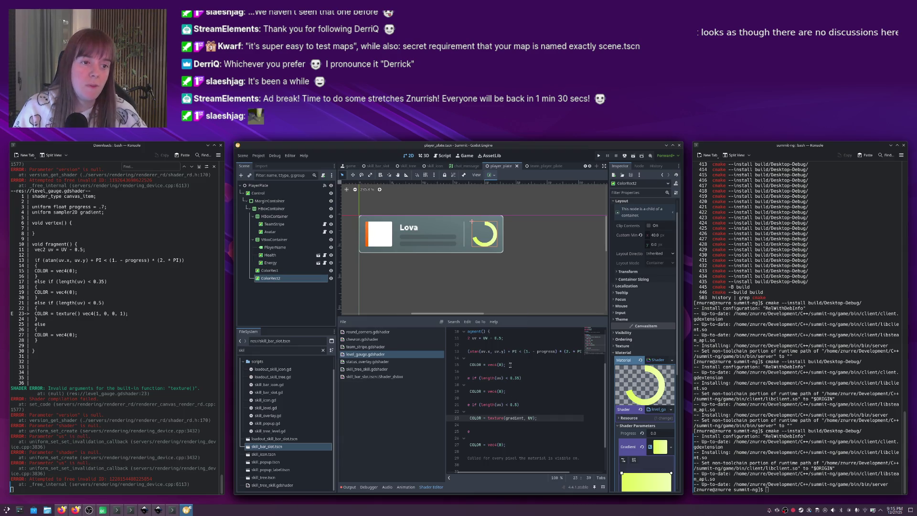
Zoom in on the yellow-green gauge ring in the 2D viewport, then back out, to inspect it.
left_click(514, 268)
left_click_drag(514, 263, 529, 286)
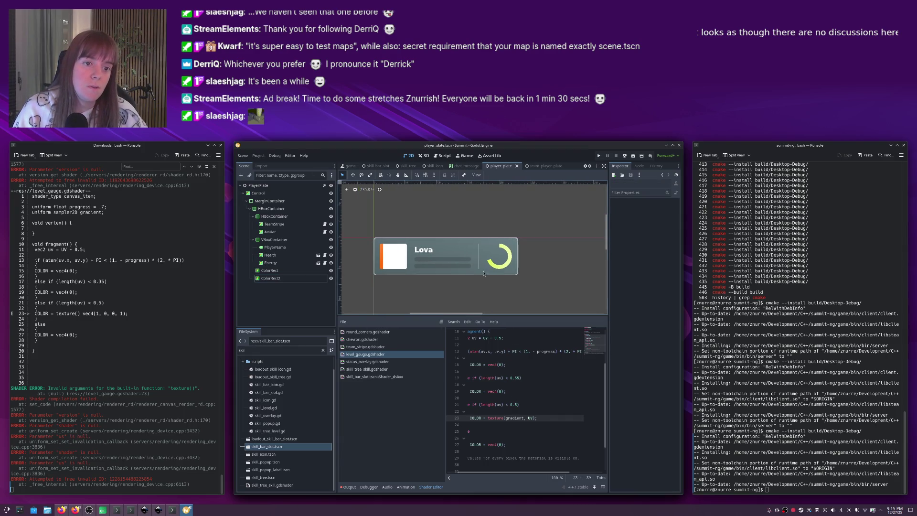
scroll(506, 271, "down", 3)
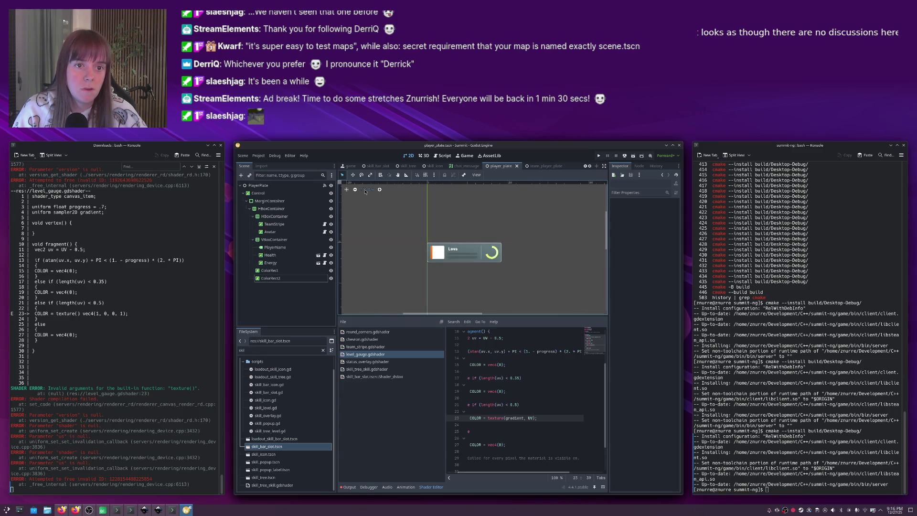
left_click(366, 189)
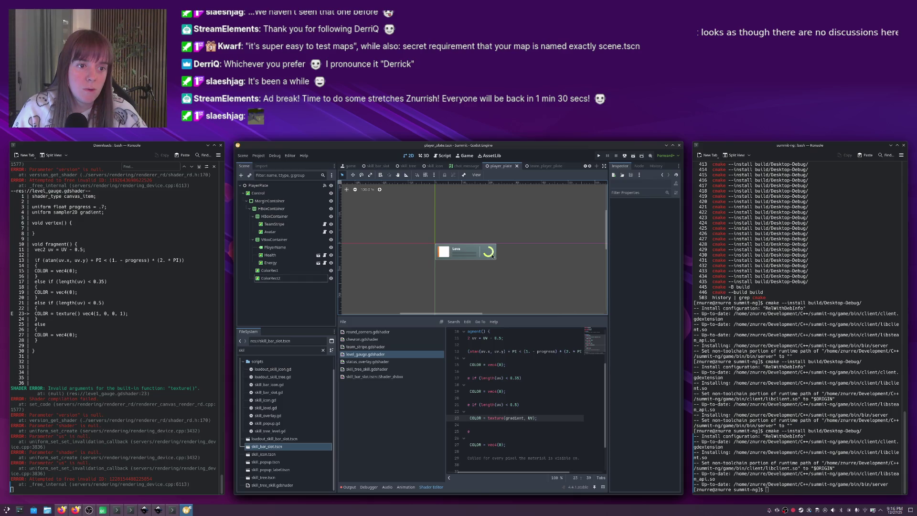
scroll(491, 256, "up", 8)
scroll(492, 256, "up", 4)
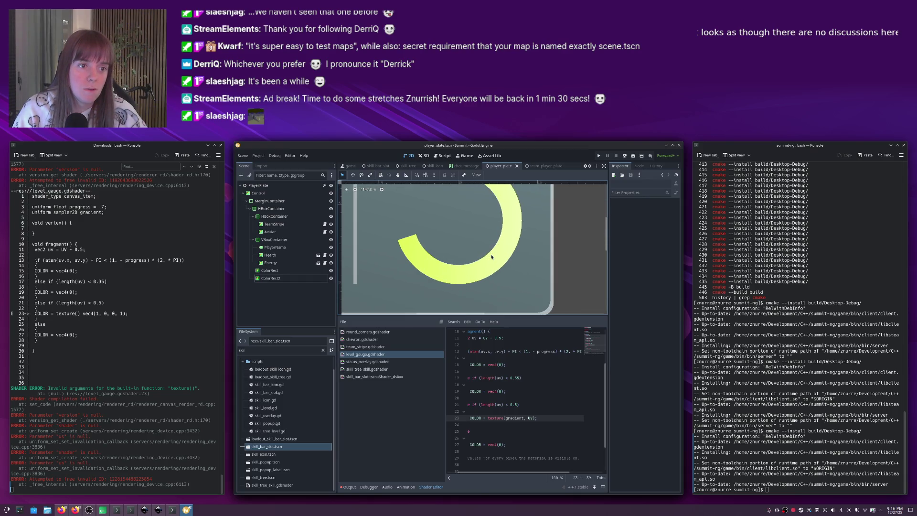
scroll(491, 256, "down", 10)
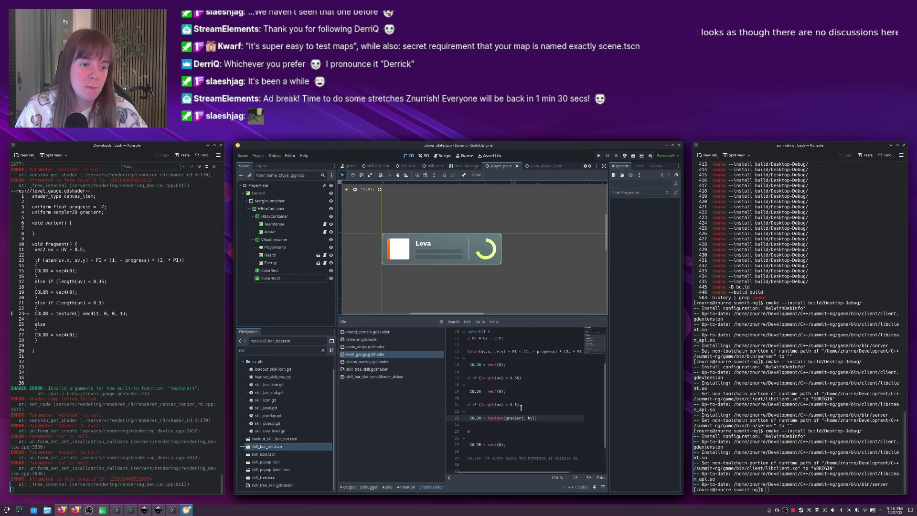
key("alt+Tab")
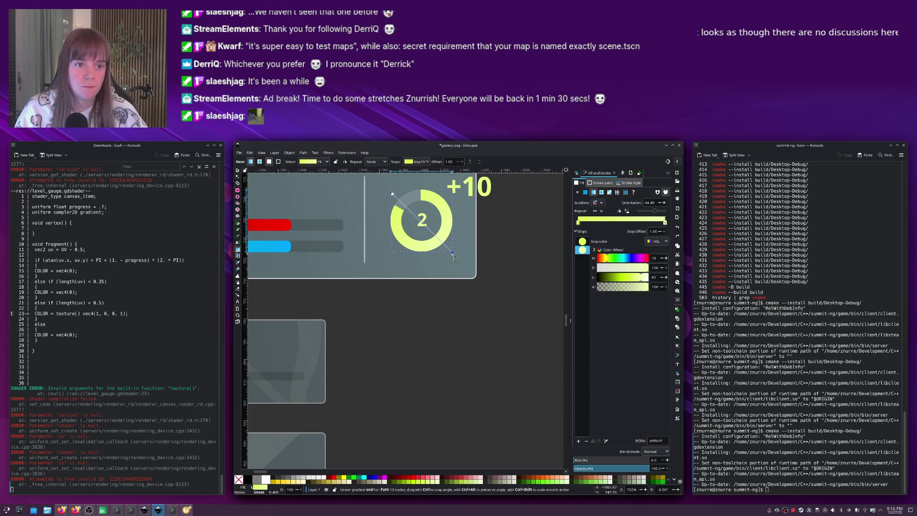
Drag the gradient texture's fill handle so the gauge gradient runs diagonally to bottom-right, then save.
key("alt+Tab")
left_click(484, 258)
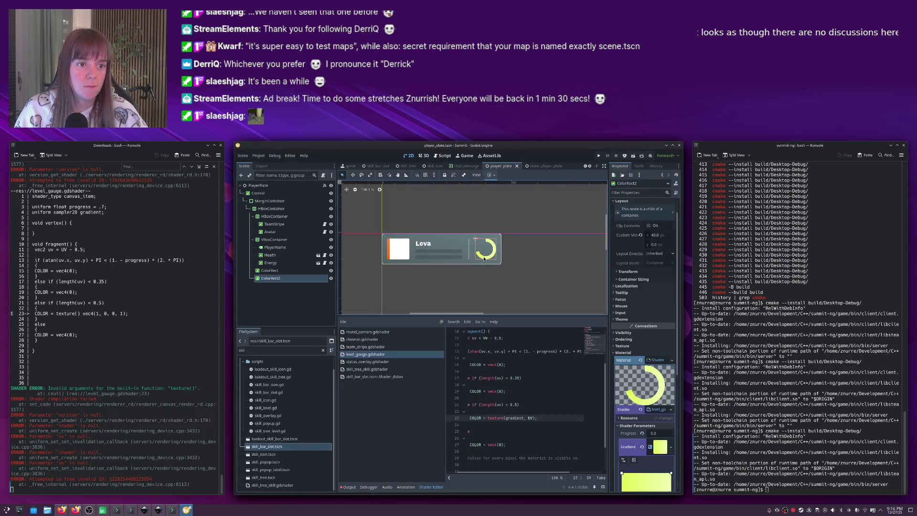
left_click(647, 482)
scroll(659, 430, "down", 4)
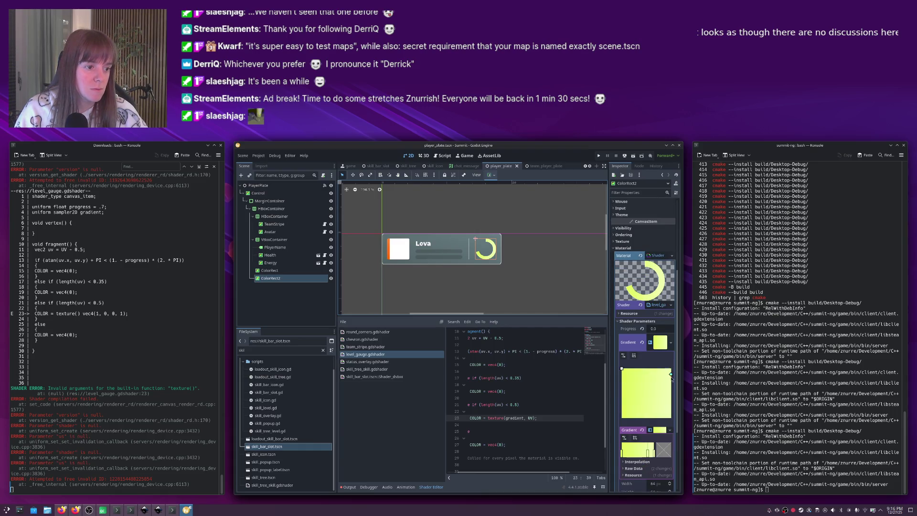
left_click_drag(671, 371, 663, 410)
left_click(502, 274)
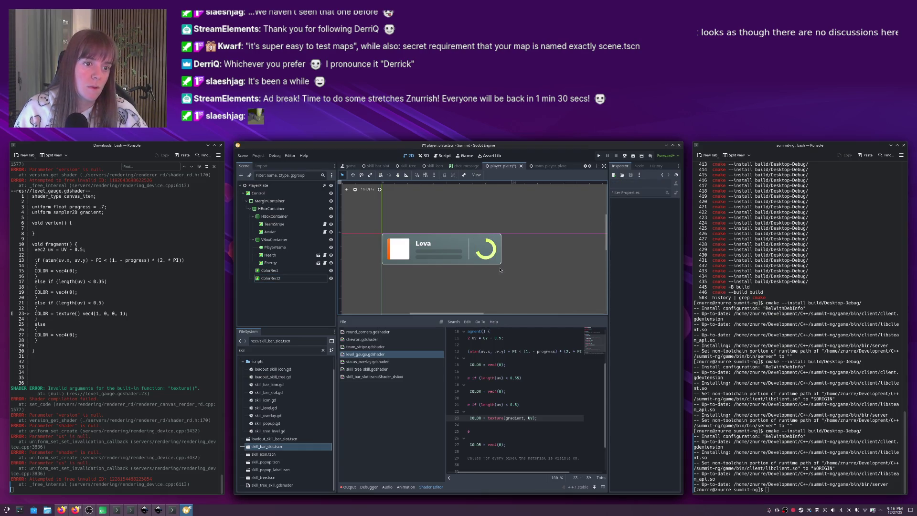
key("ctrl+s")
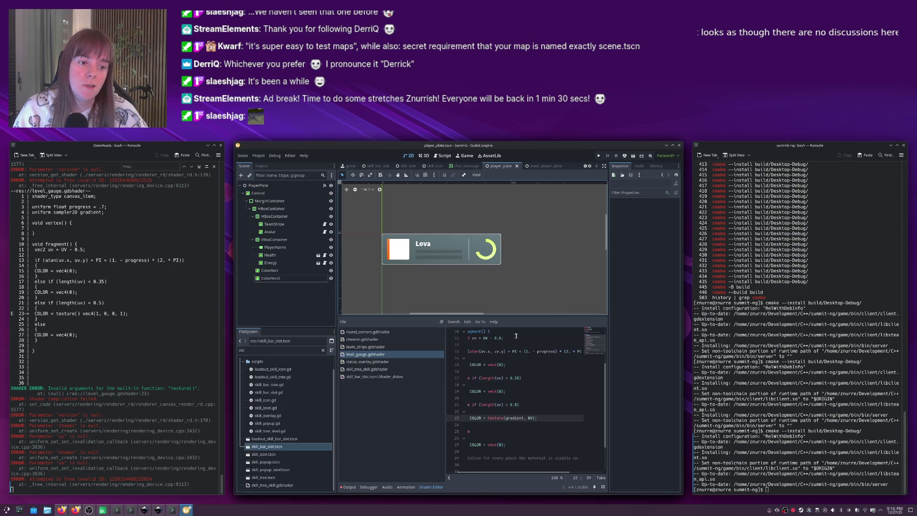
In the Inkscape mockup, align the yellow ring over the grey ring and select its hex colour.
left_click(503, 382)
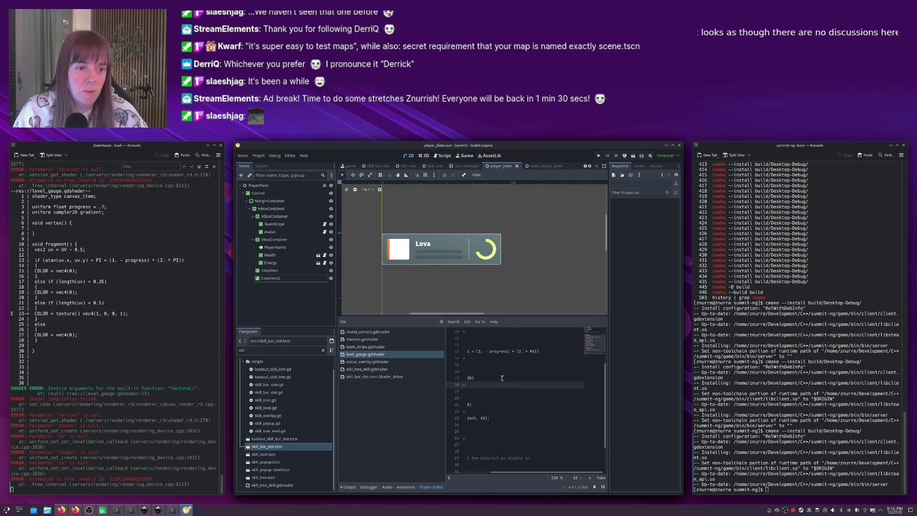
key("alt+Tab")
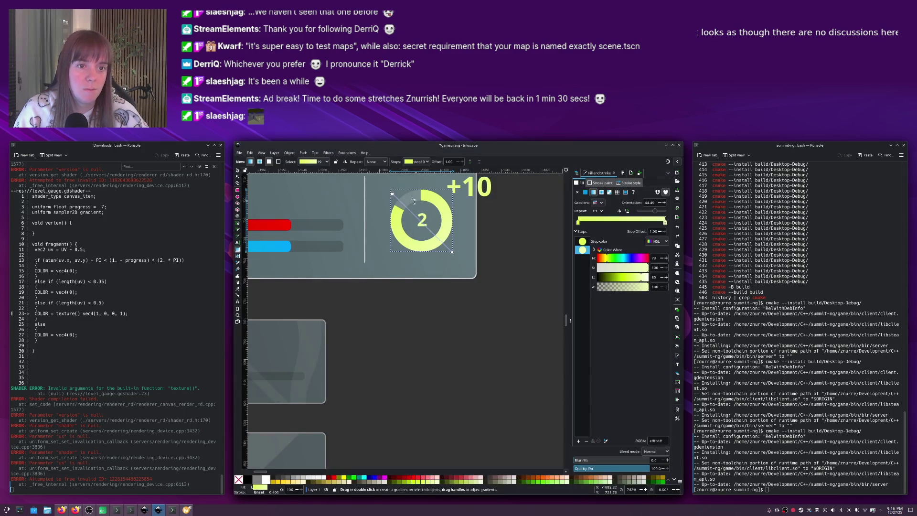
left_click(419, 205)
key("s")
left_click_drag(421, 206, 419, 208)
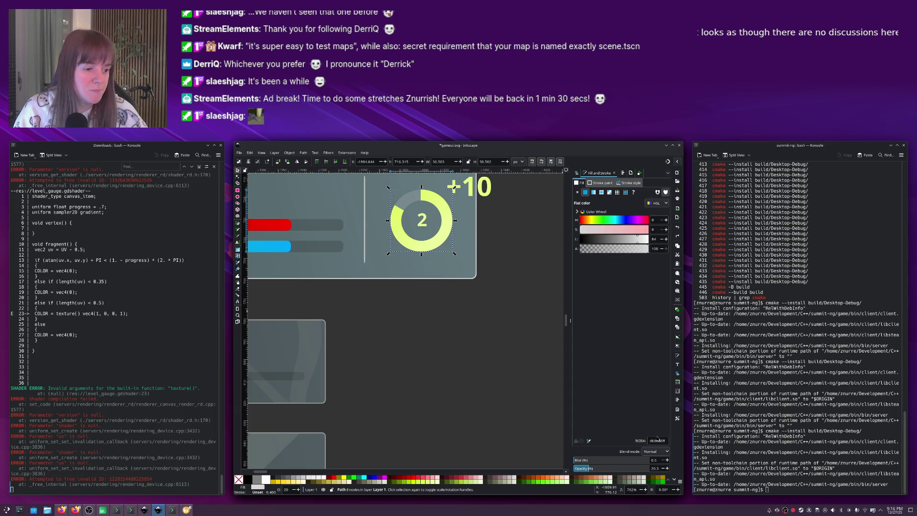
left_click_drag(661, 441, 647, 440)
key("alt+Tab")
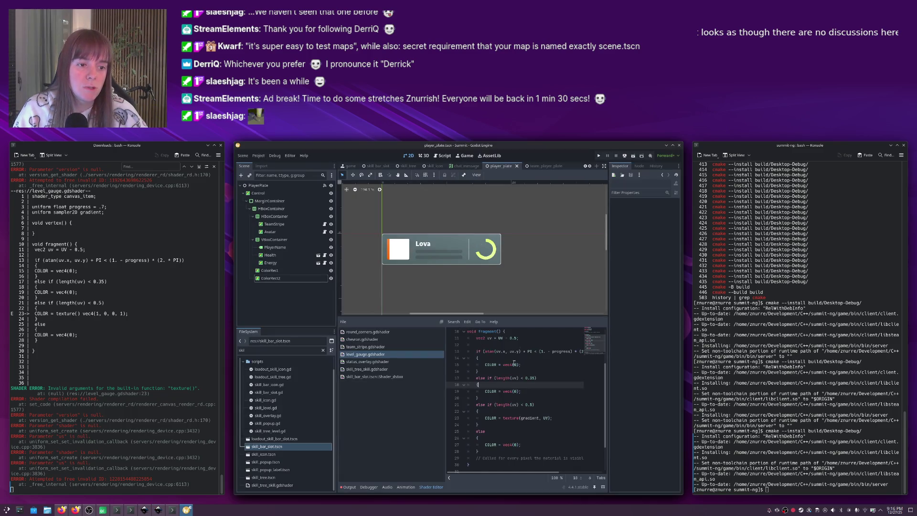
Cut the atan progress-check block and paste it into the inner-circle branch, now a plain if.
left_click(488, 364)
double_click(489, 365)
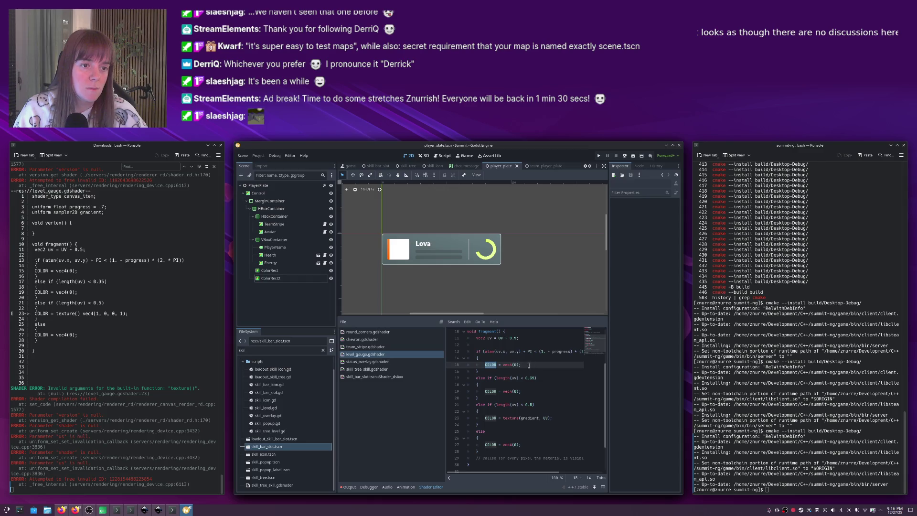
left_click(516, 364)
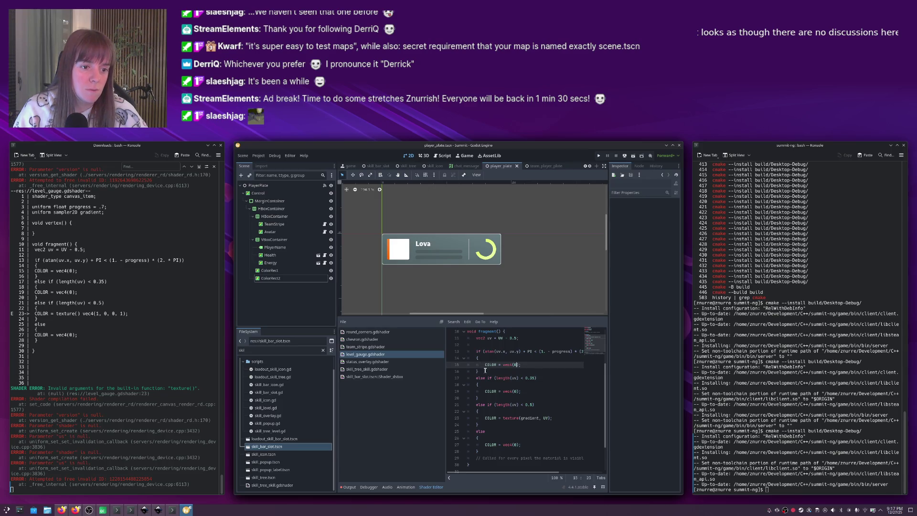
left_click_drag(483, 370, 476, 351)
key("Delete")
key("BackSpace")
key("BackSpace")
key("BackSpace")
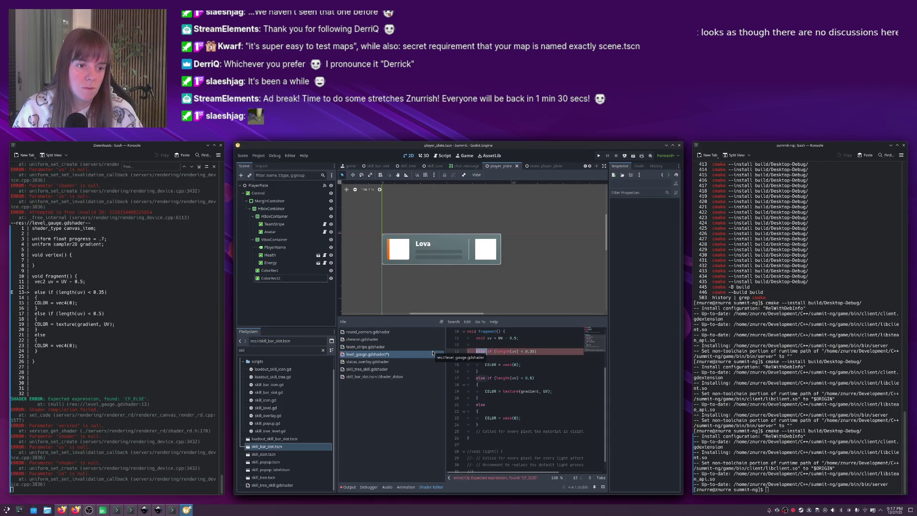
key("Down")
key("End")
key("Return")
key("ctrl+v")
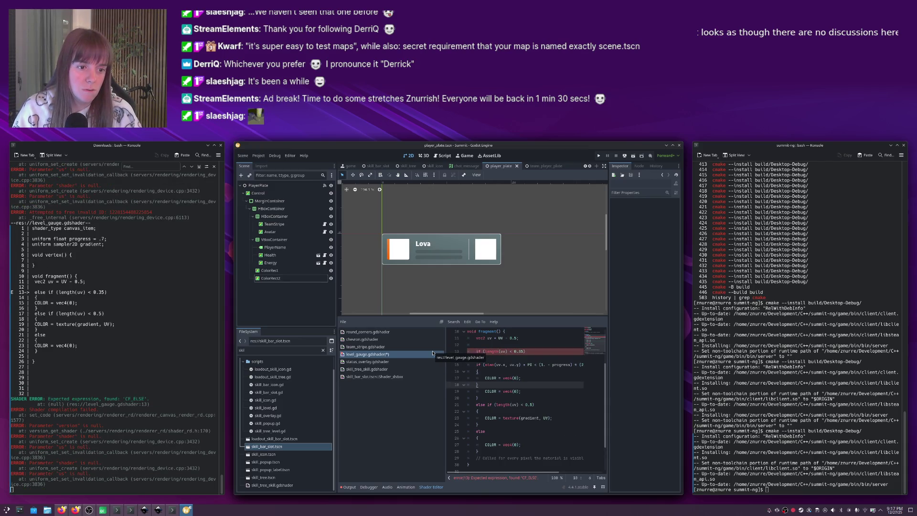
key("shift+Up")
key("shift+Up")
key("shift+Up")
key("Tab")
key("Tab")
Add an else branch after the atan block containing COLOR = vec4(0).
key("Down")
key("Down")
key("Down")
key("End")
key("Return")
type("e")
key("Return")
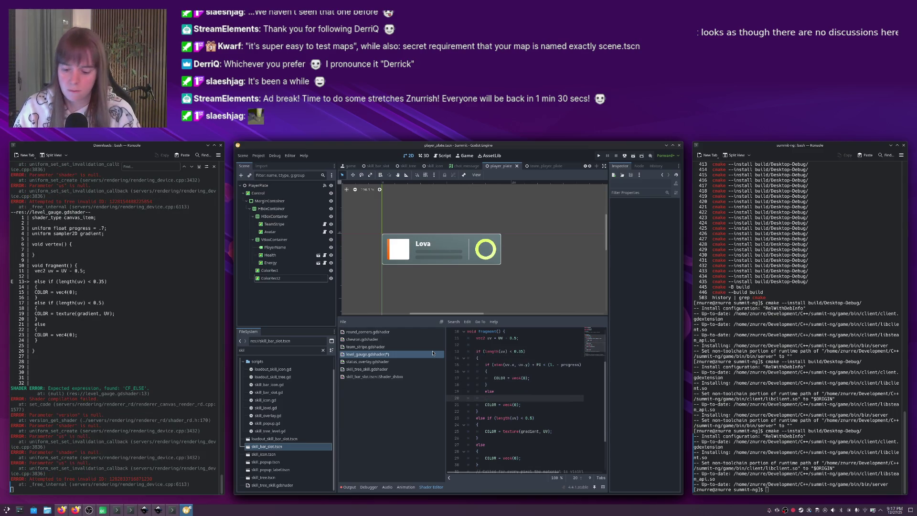
key("Down")
key("Tab")
key("End")
key("Return")
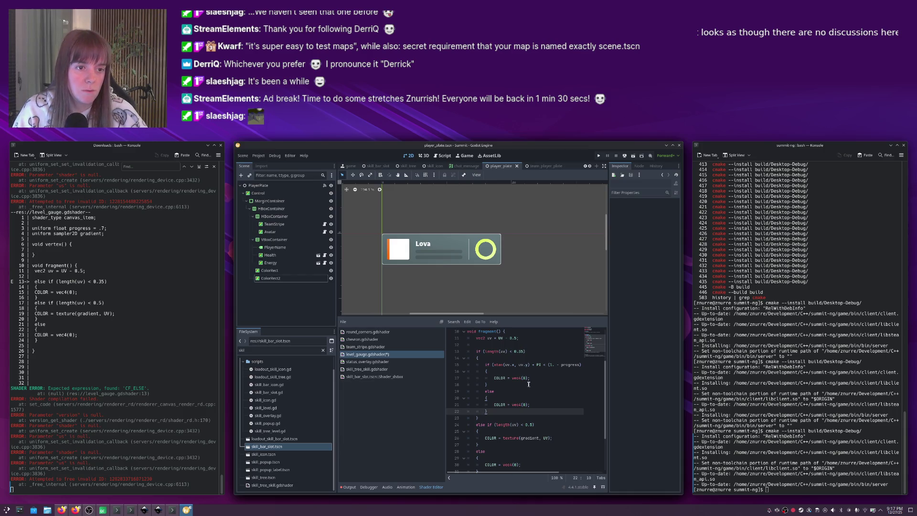
Put COLOR = vec4(0) in the inner-circle branch and cut the nested atan if/else block out.
left_click(497, 378)
key("Up")
key("Up")
key("Up")
key("Down")
key("Down")
key("Down")
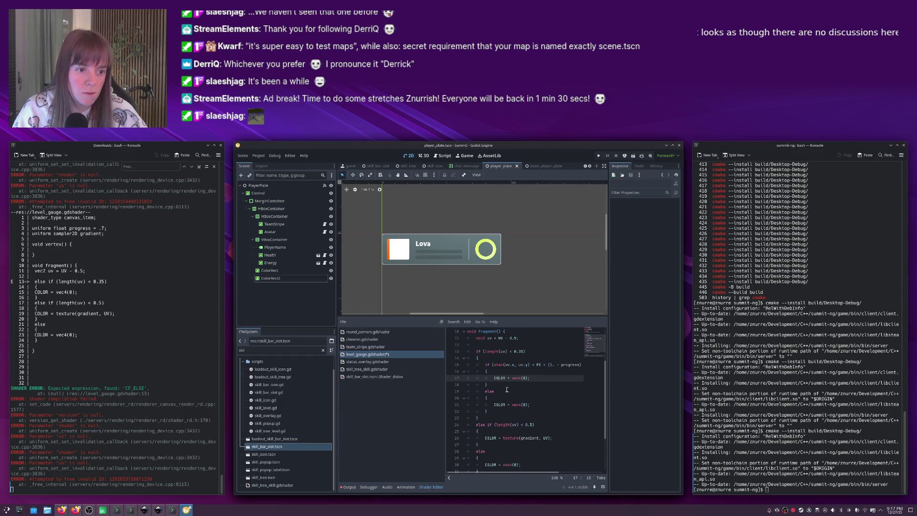
left_click_drag(496, 413, 487, 365)
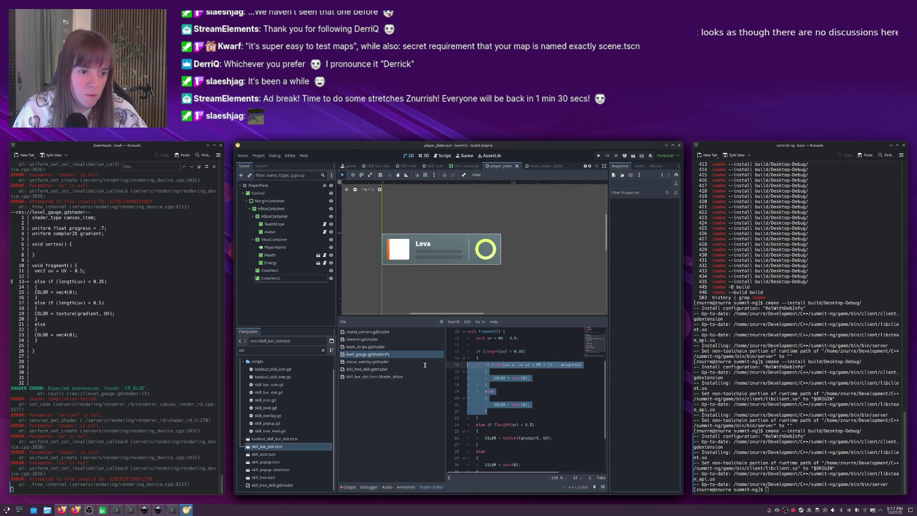
left_click(522, 386)
left_click(519, 357)
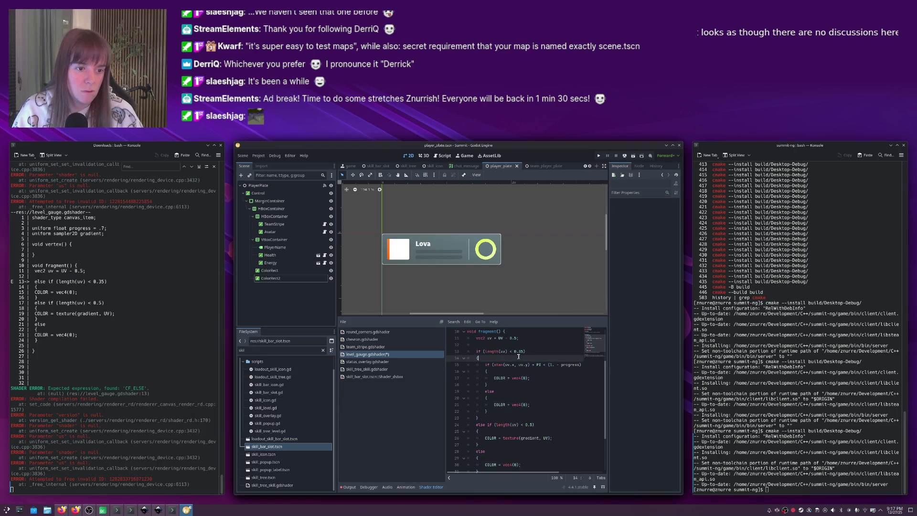
key("Return")
key("ctrl+v")
left_click_drag(494, 416, 522, 364)
key("BackSpace")
Paste the atan block into the ring branch, with its else using texture(gradient, UV).
left_click(502, 384)
key("Return")
key("ctrl+v")
left_click(502, 398)
key("End")
key("shift+Home")
key("shift+Home")
key("BackSpace")
key("BackSpace")
key("Up")
key("shift+End")
key("ctrl+v")
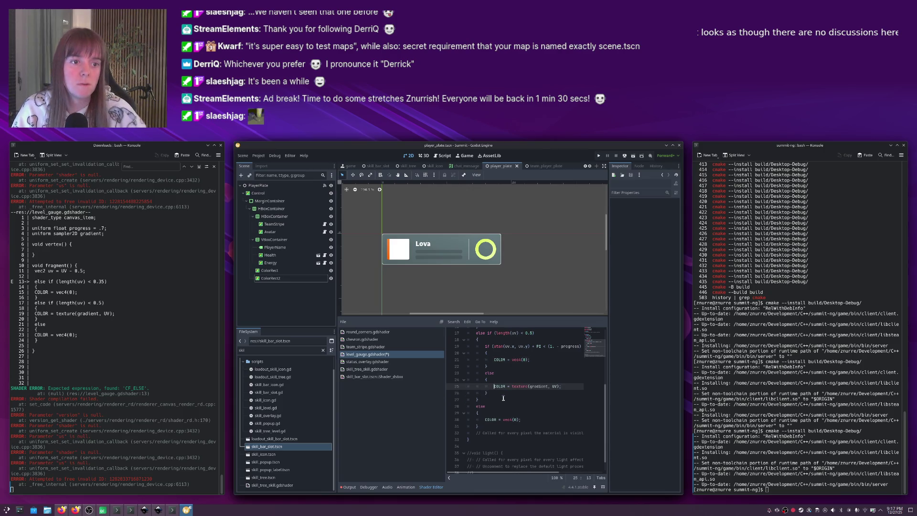
left_click(526, 360)
key("alt+Tab")
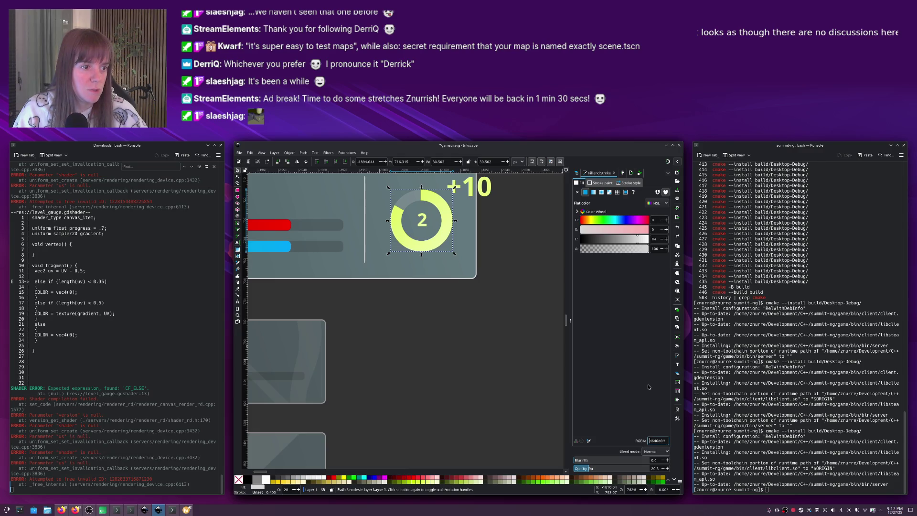
Read the mockup track's RGB fill and convert 214/255 to 0.83 for the track colour.
left_click(657, 203)
left_click(654, 219)
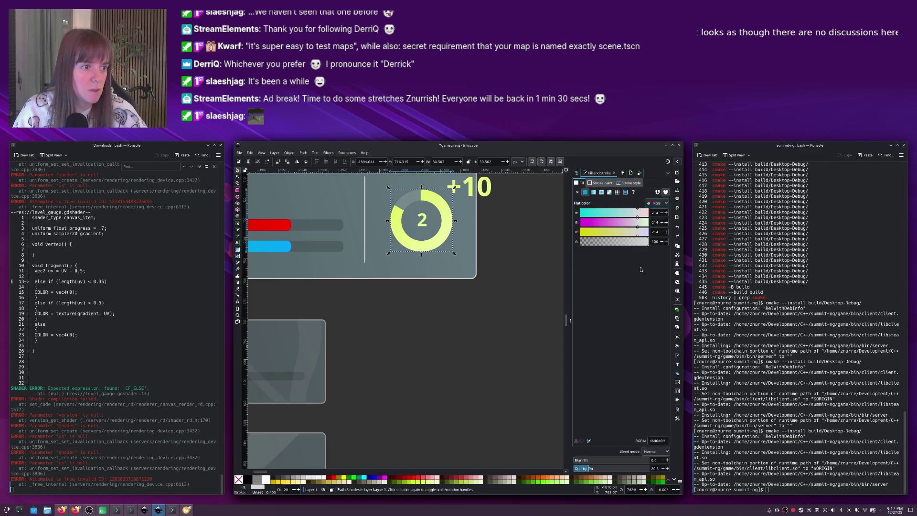
key("alt+Tab")
key("alt+space")
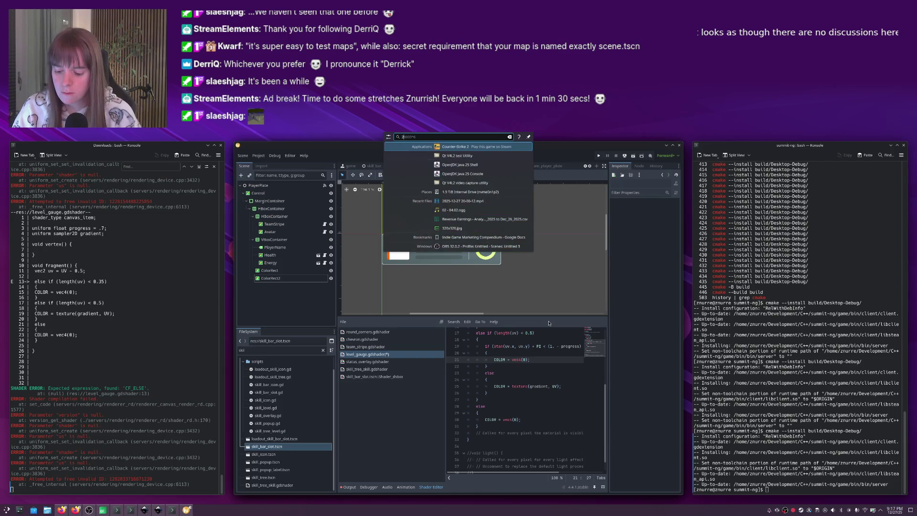
type("214/255")
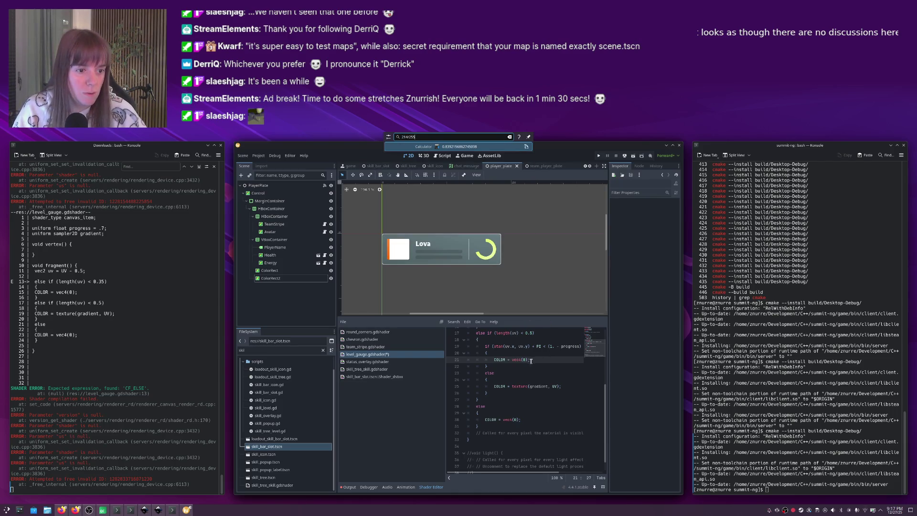
key("Return")
type("3,")
type(" 0.83, ")
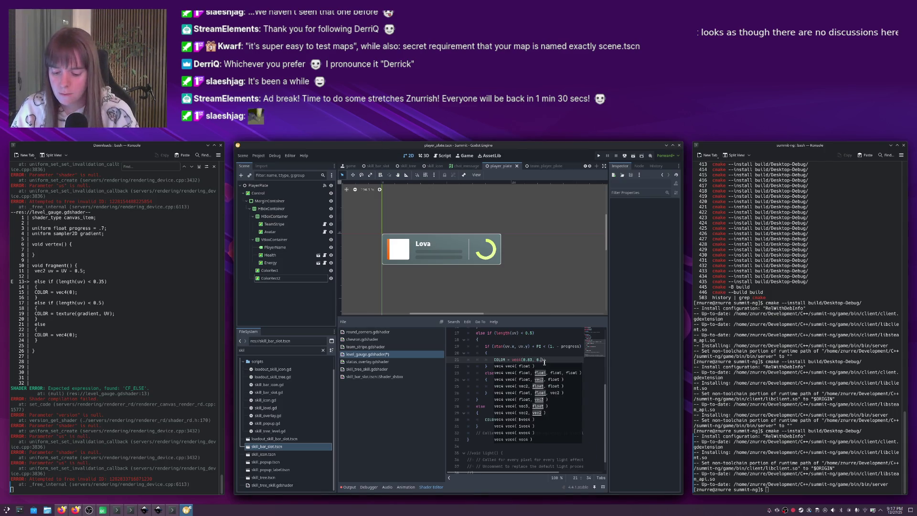
type("0.83")
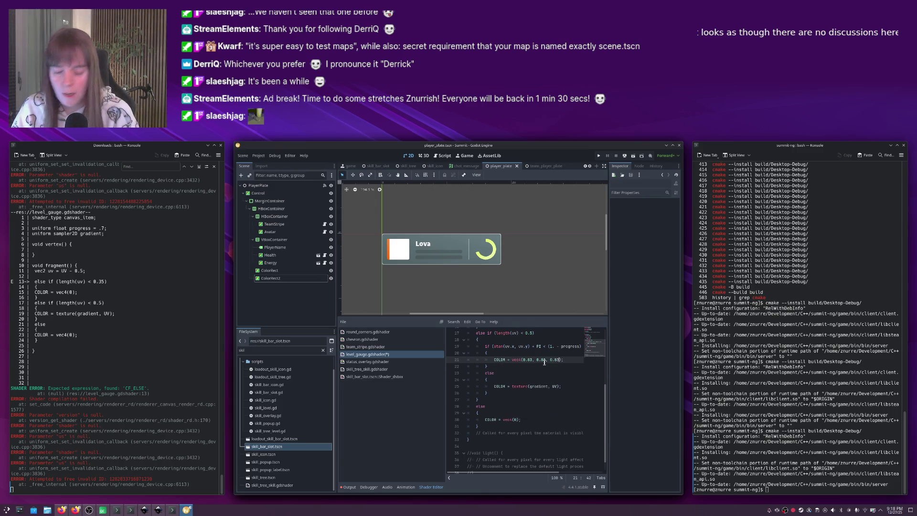
Finish the track colour as vec4(0.83, 0.83, 0.83, 0.2) and save the shader.
key("alt+Tab")
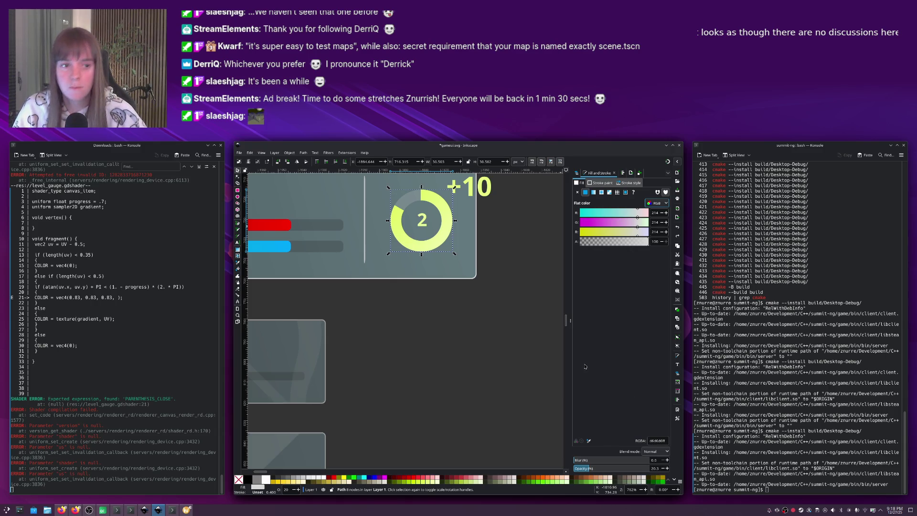
key("alt+Tab")
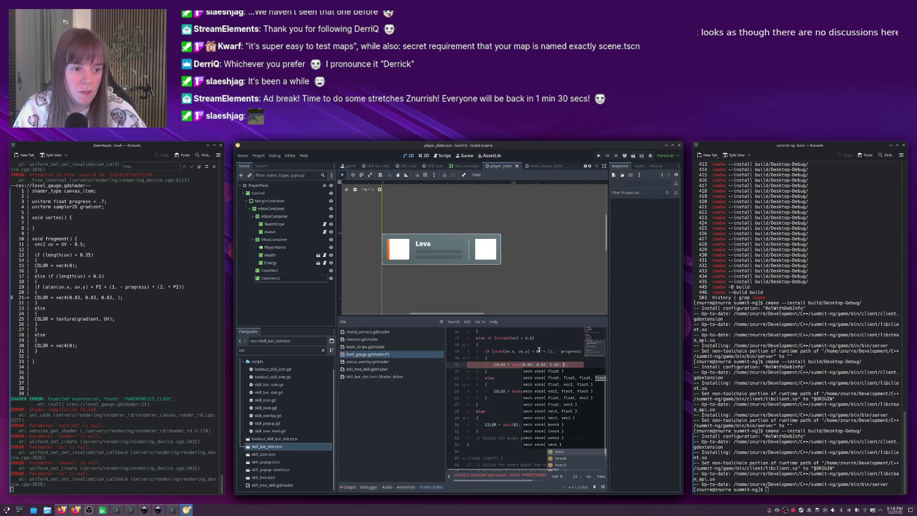
key("alt+Tab")
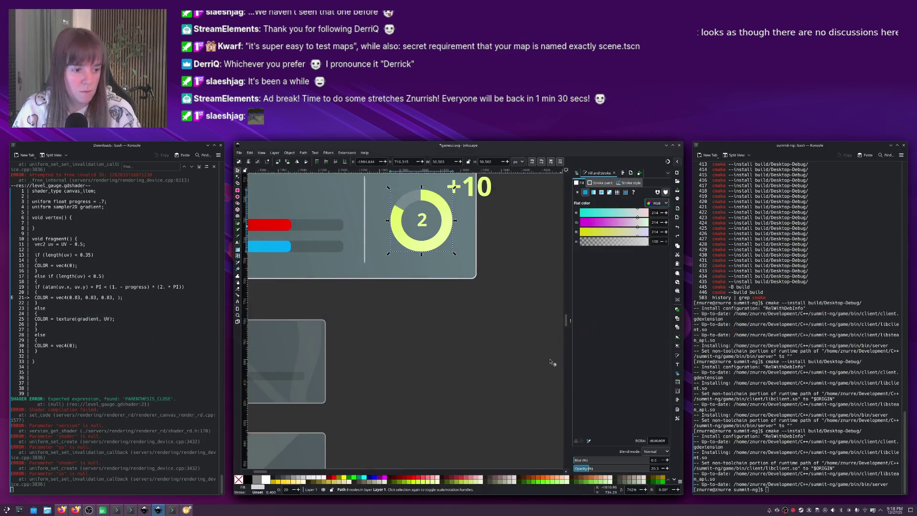
key("alt+space")
type("2")
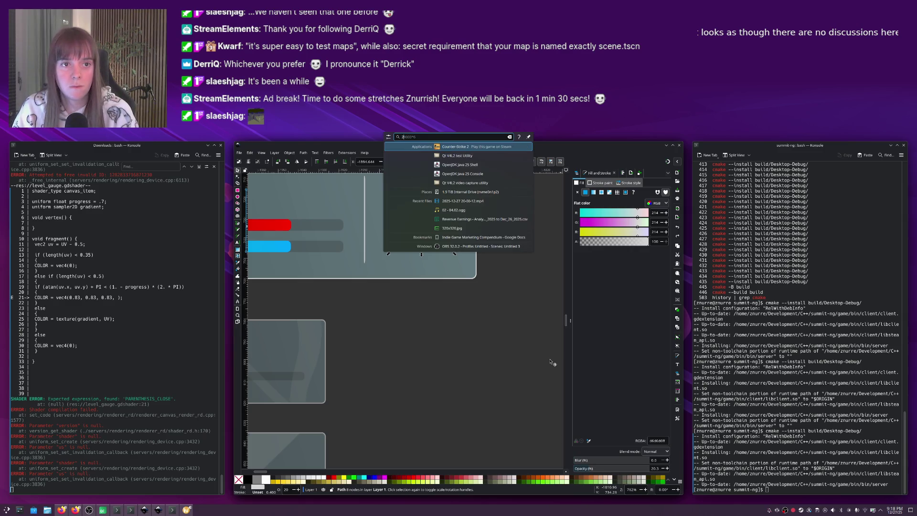
key("Escape")
key("alt+Tab")
type("0.2")
key("End")
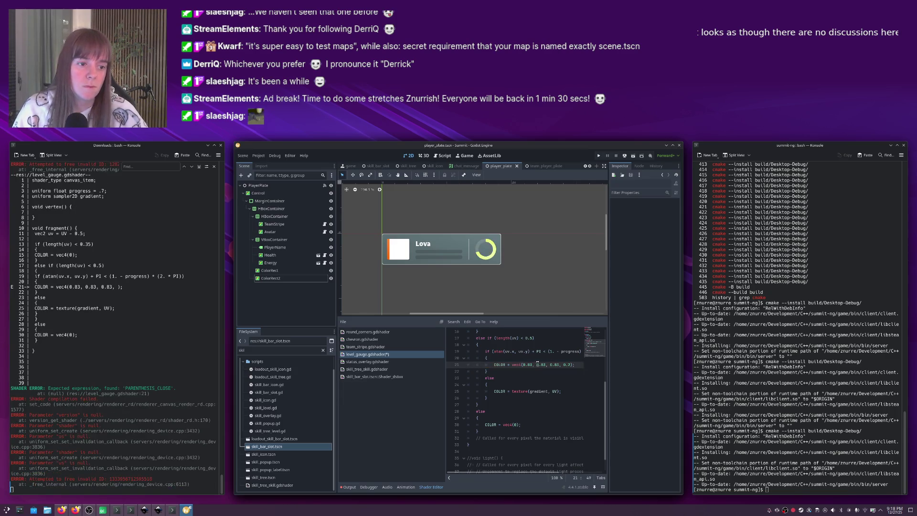
key("ctrl+s")
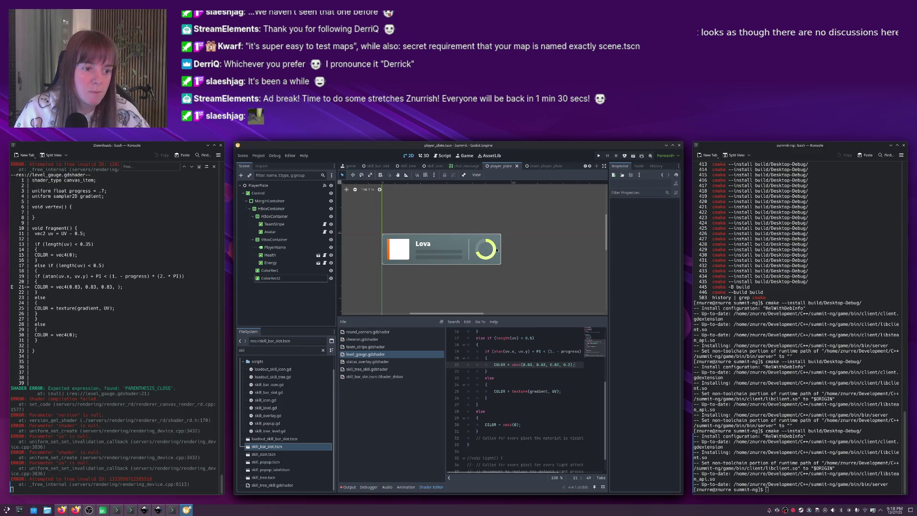
scroll(497, 250, "up", 5)
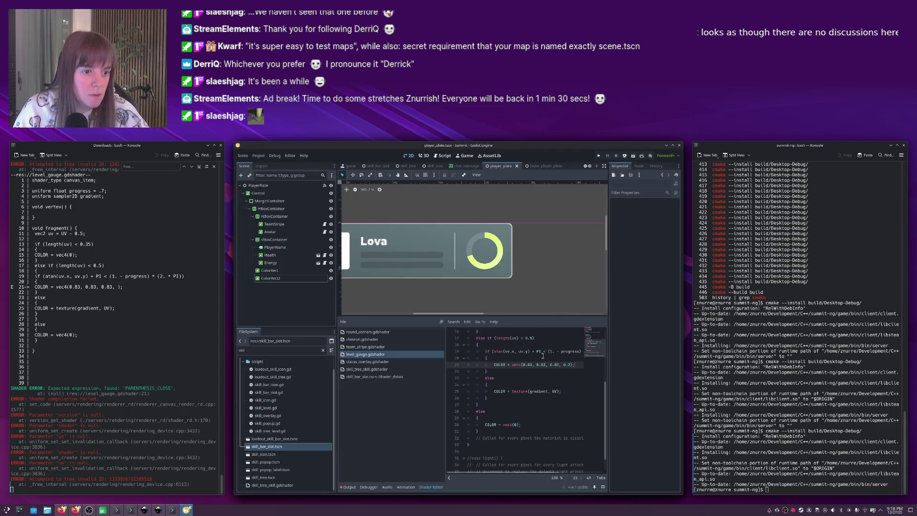
scroll(550, 365, "up", 2)
left_click(523, 354)
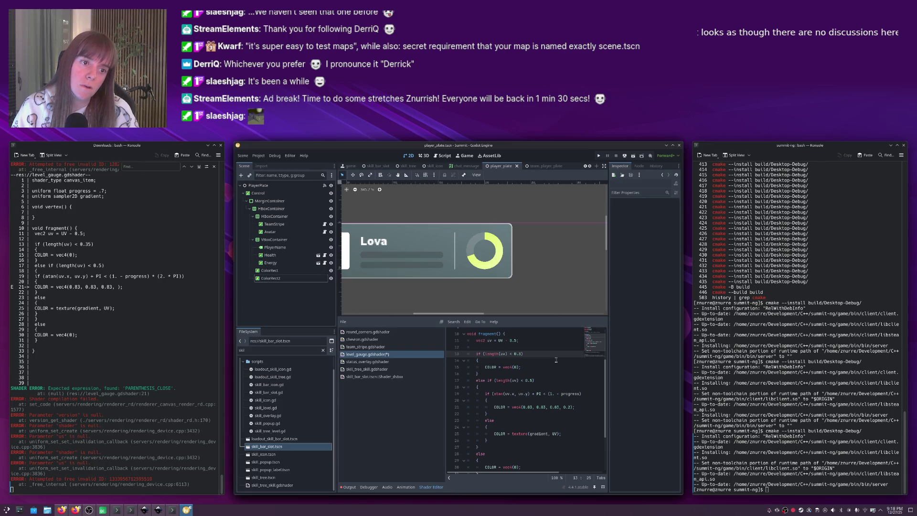
Raise the length(uv) threshold from 0.35 to 0.37, save, and compare against the Inkscape mockup.
scroll(553, 288, "down", 4)
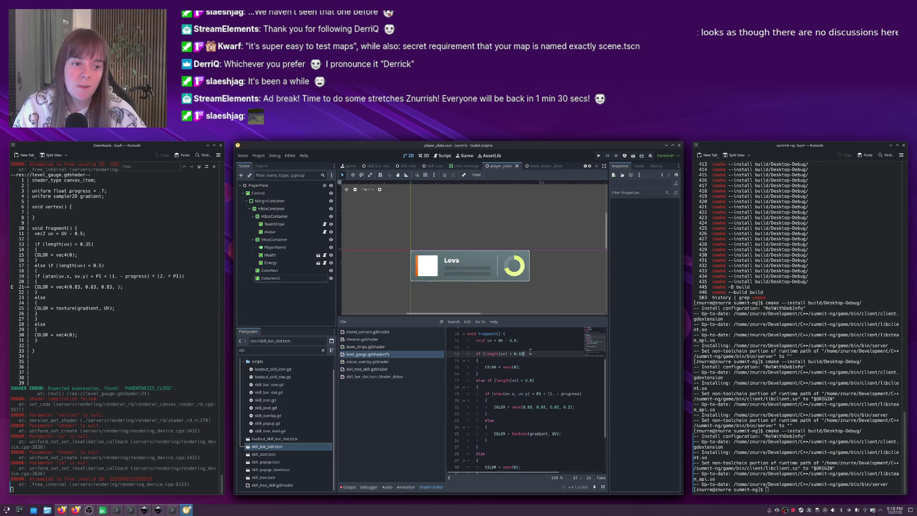
key("ctrl+s")
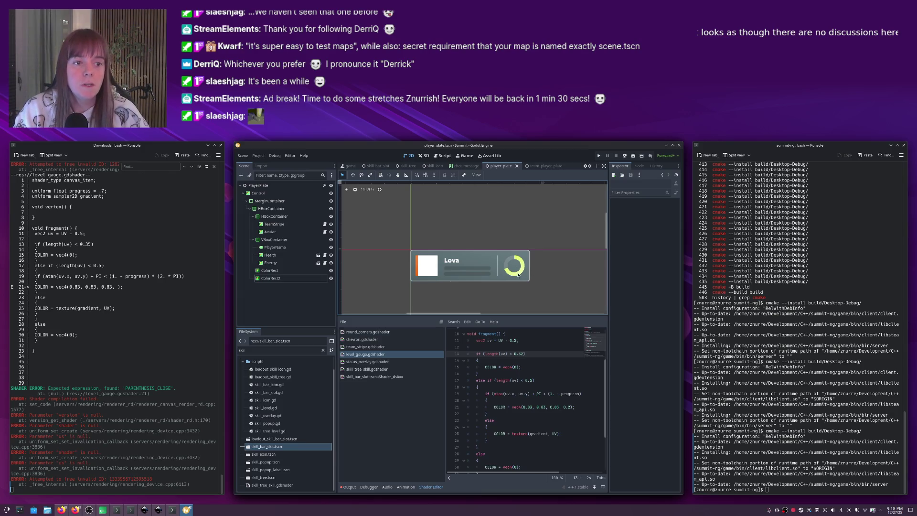
key("alt+Tab")
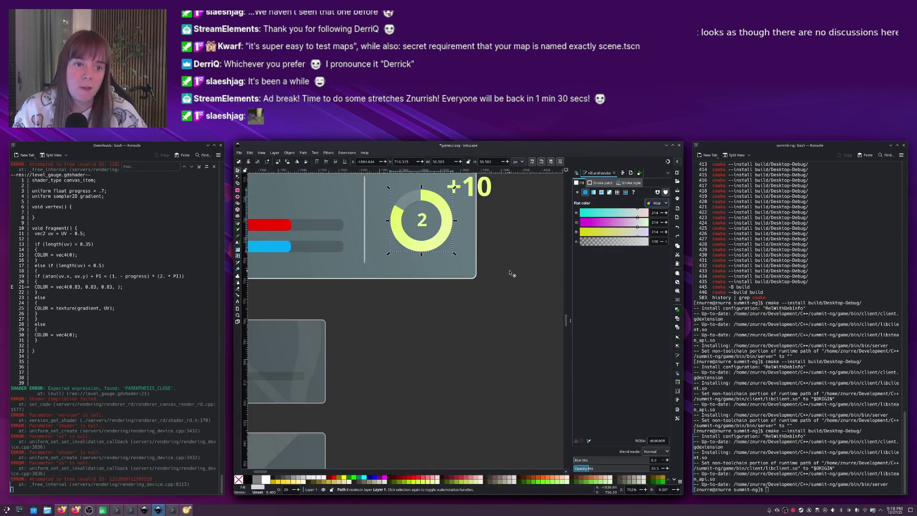
key("alt+Tab")
left_click(283, 278)
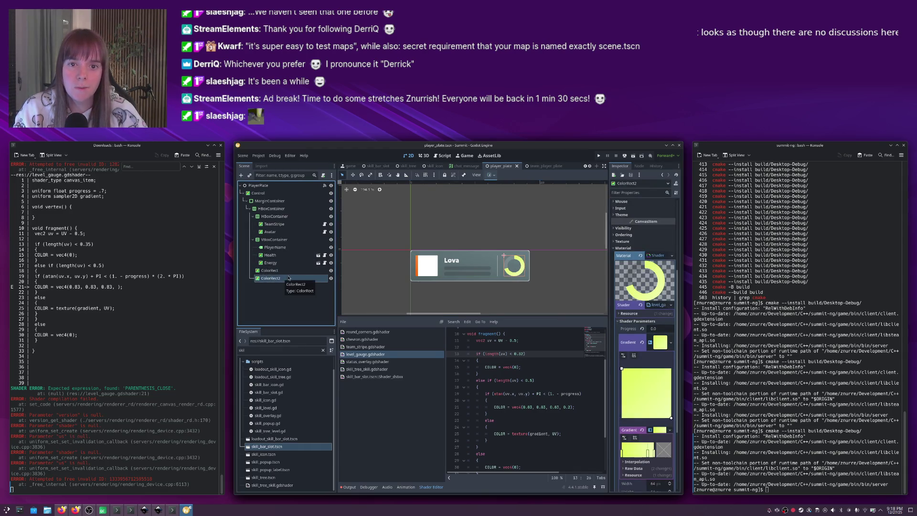
Add a MarginContainer node and move the ColorRect2 gauge inside it.
key("ctrl+a")
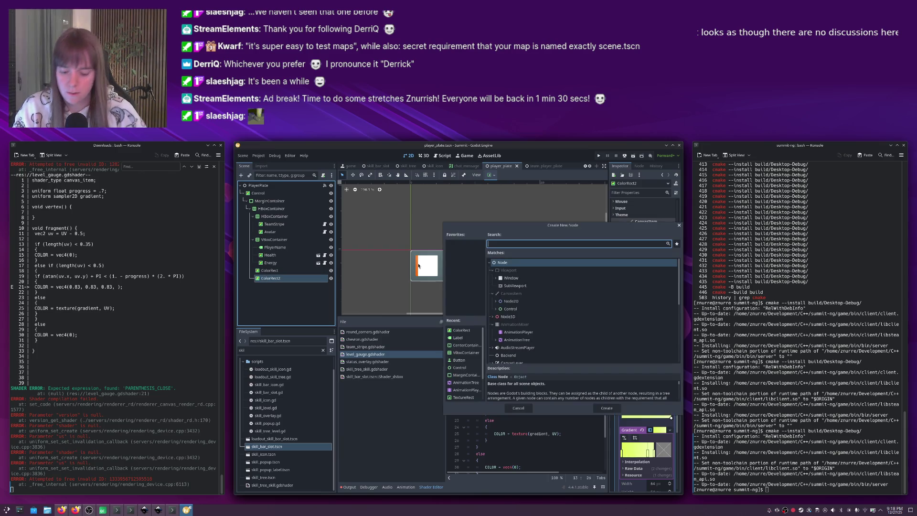
type("margin")
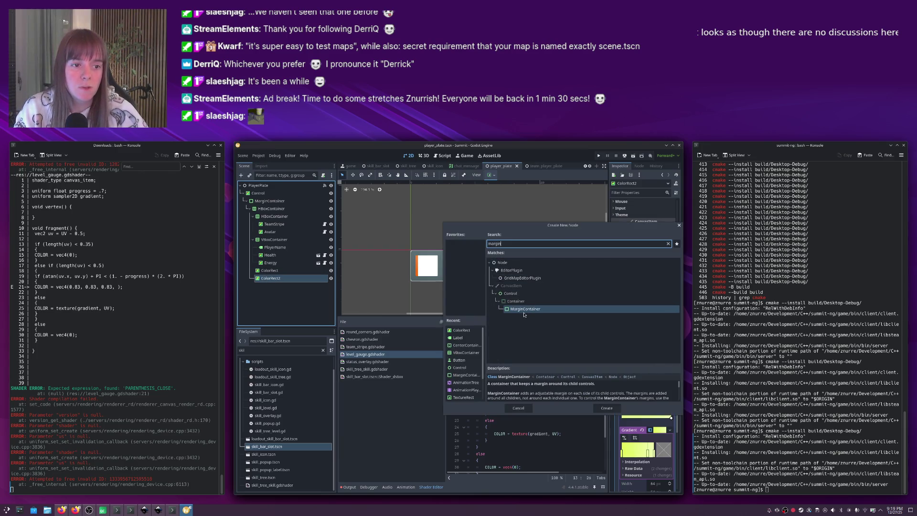
double_click(524, 310)
left_click_drag(268, 280, 273, 285)
left_click(268, 286)
right_click(265, 285)
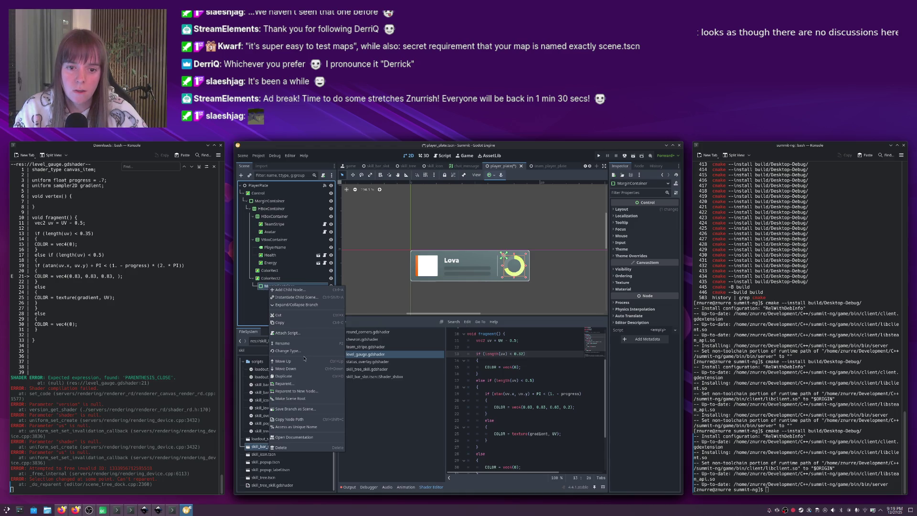
left_click(262, 280)
left_click(261, 280)
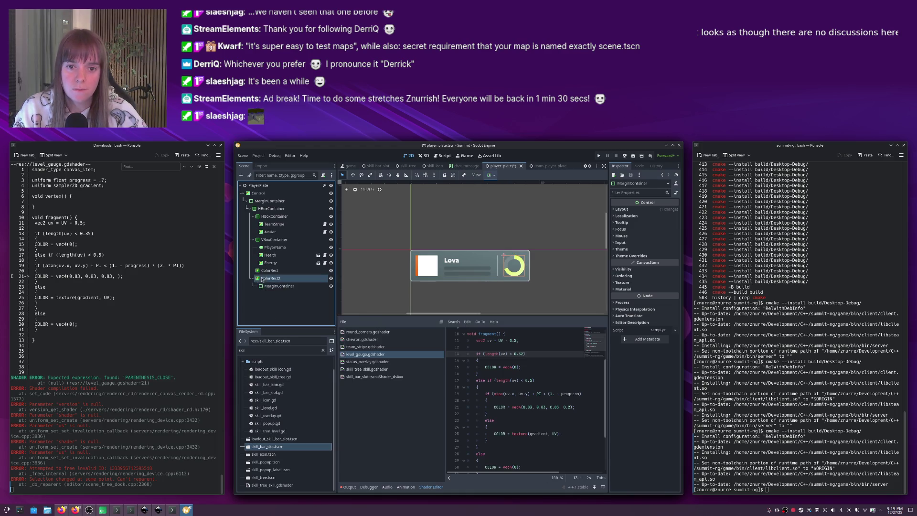
mouse_move(262, 280)
left_mouse_down()
mouse_move(265, 289)
mouse_move(252, 270)
mouse_move(260, 274)
mouse_move(263, 215)
mouse_move(267, 285)
left_mouse_up()
left_click(297, 285)
Open the MarginContainer's margin constant overrides, briefly trying a left margin of 5.
left_click(293, 279)
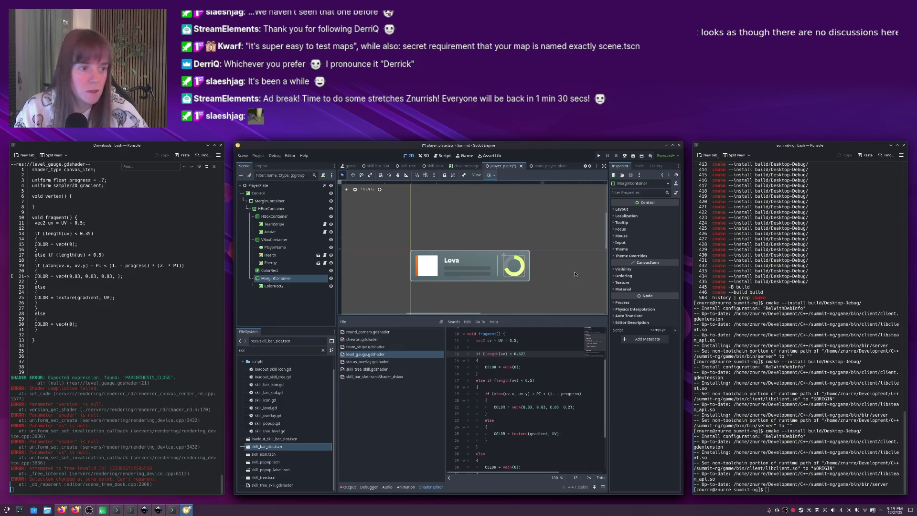
left_click(624, 256)
left_click(621, 263)
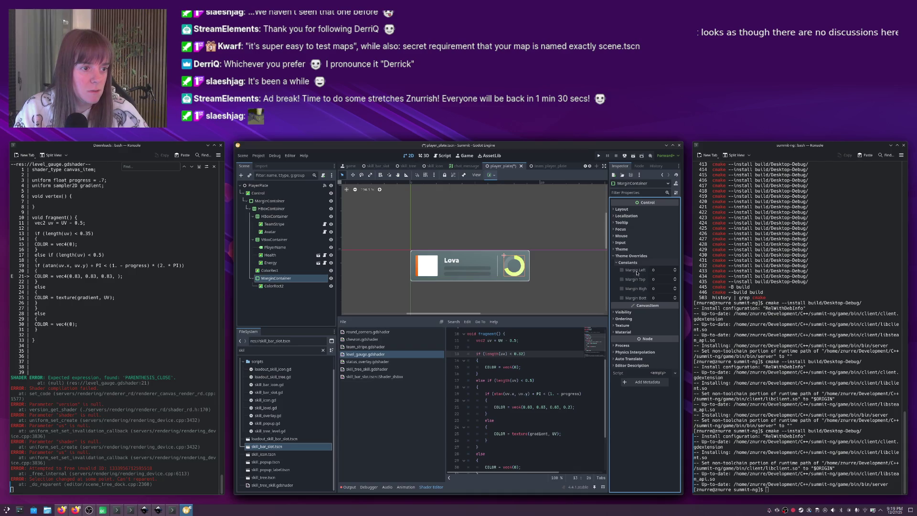
left_click(623, 270)
left_click(660, 271)
type("5")
key("Return")
left_click(622, 270)
Set the MarginContainer's top and bottom margin overrides to 5.
left_click(622, 279)
left_click(622, 298)
left_click(662, 280)
type("5")
key("Return")
left_click(656, 297)
type("5")
key("Return")
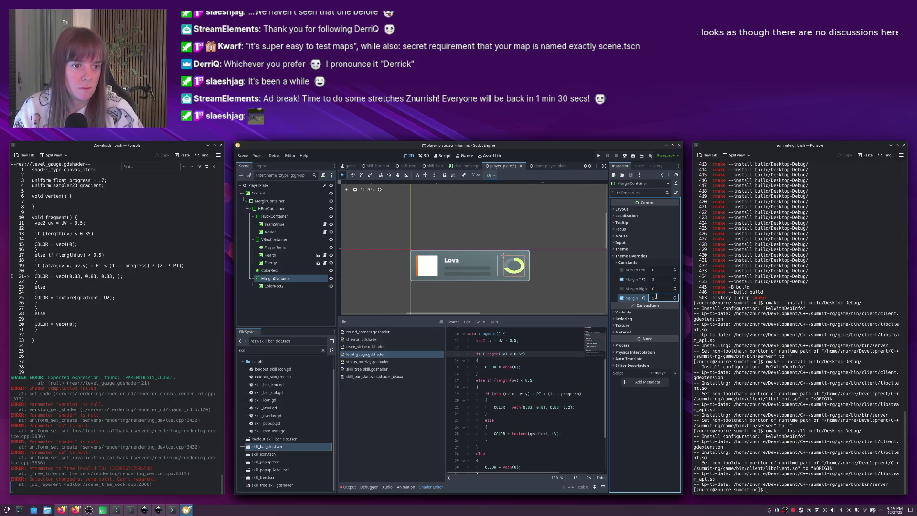
left_click(622, 288)
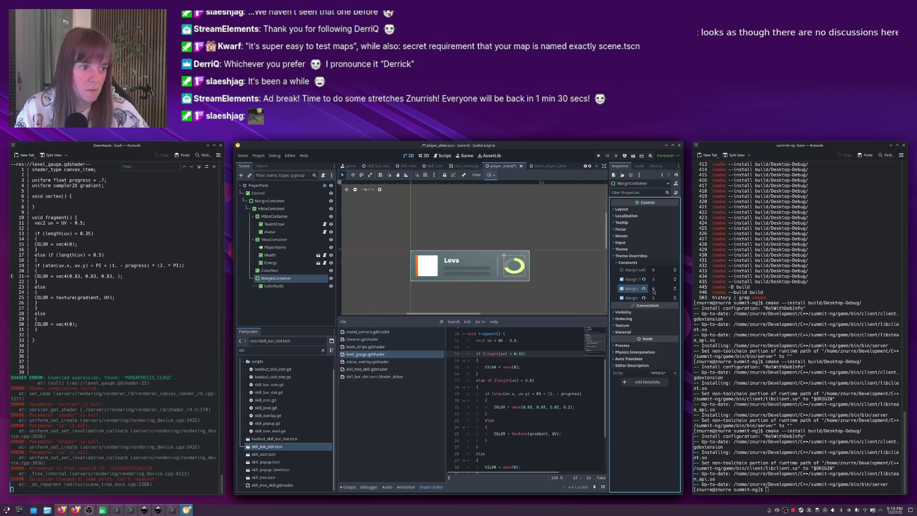
left_click(621, 288)
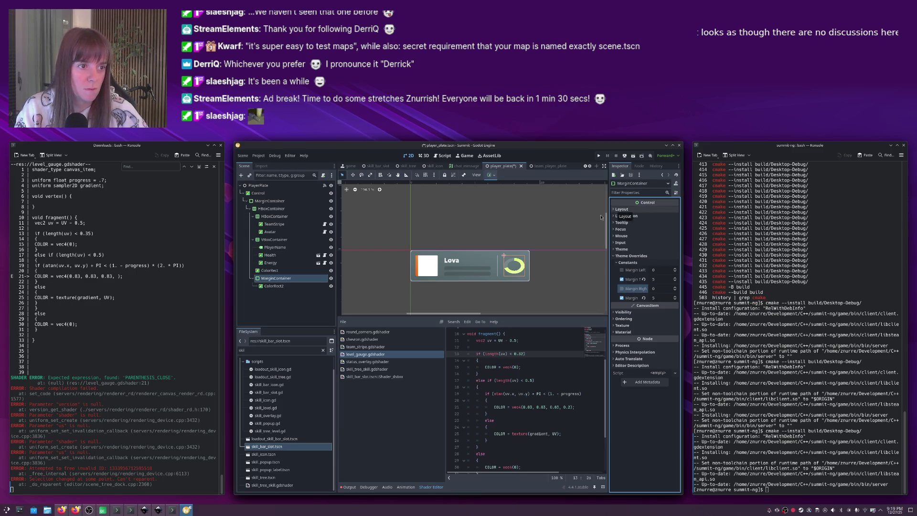
key("Down")
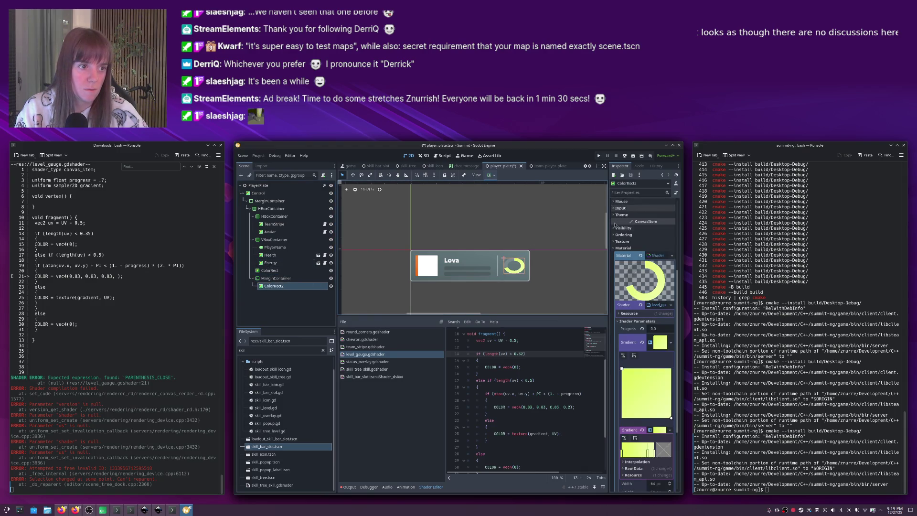
Set the gauge's custom minimum width to 30 and save the scene.
scroll(640, 230, "up", 5)
left_click(653, 260)
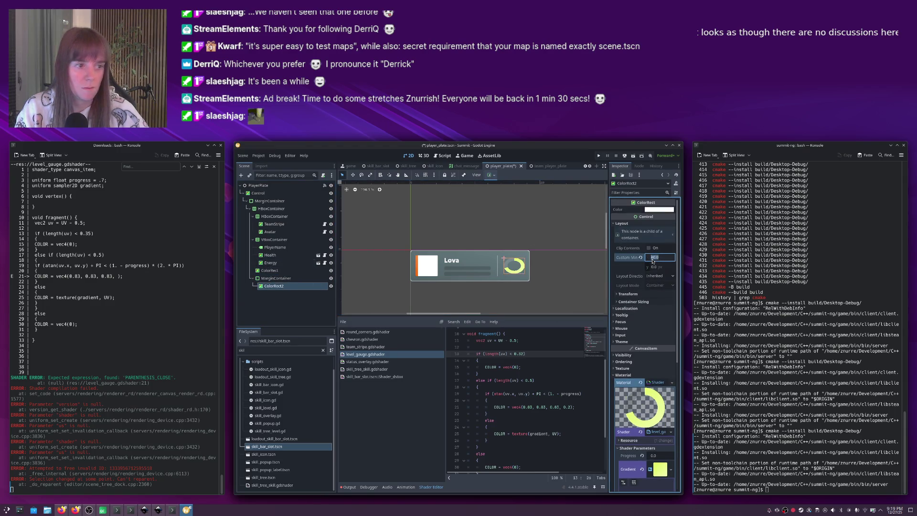
type("30")
key("Return")
left_click(509, 259)
key("ctrl+s")
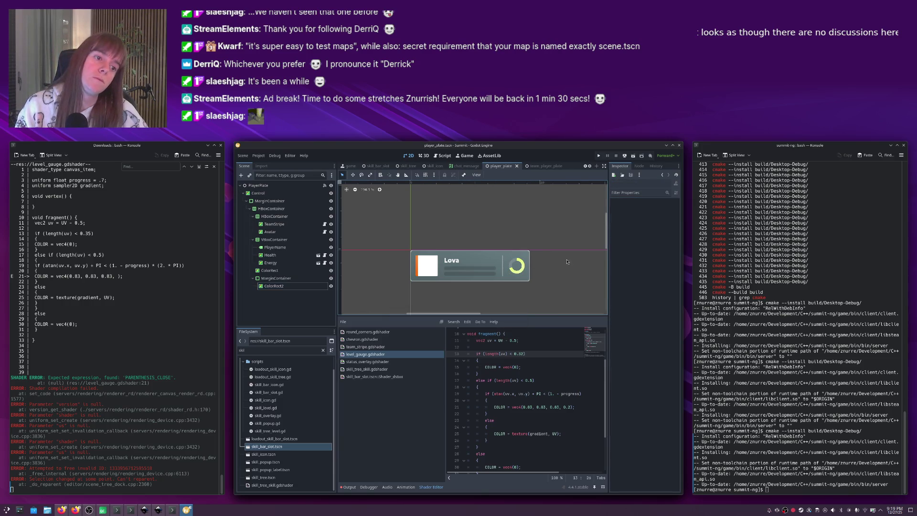
Compare the Godot player plate against the Inkscape mockup, flipping between them.
key("alt+Tab")
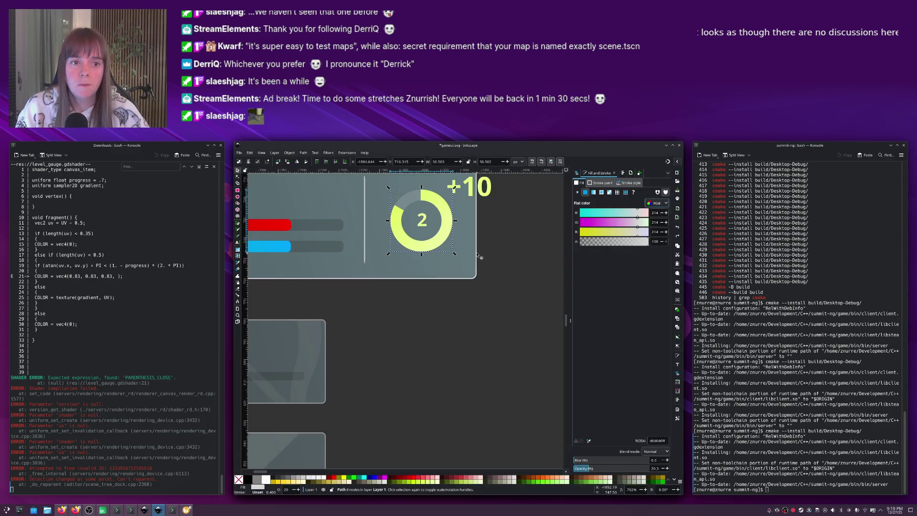
scroll(479, 257, "down", 2)
left_click(475, 268)
scroll(475, 268, "down", 1)
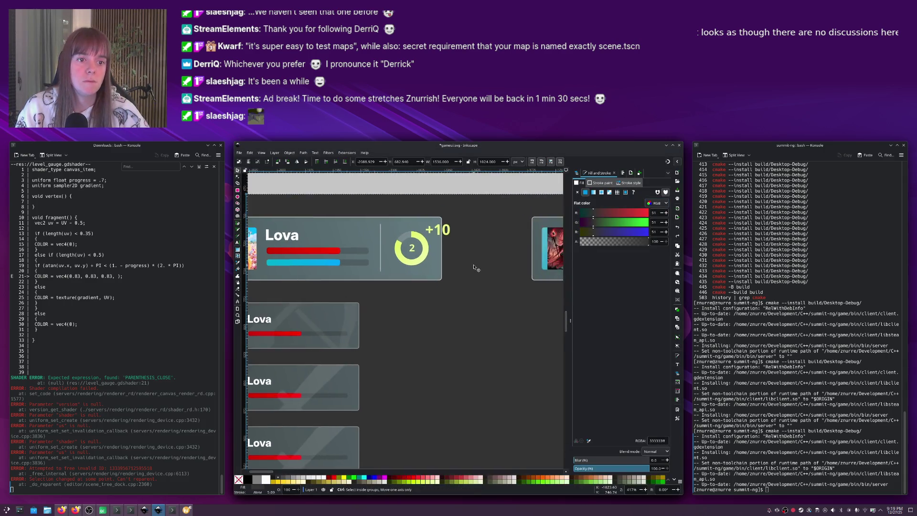
scroll(475, 268, "down", 1)
key("alt+Tab")
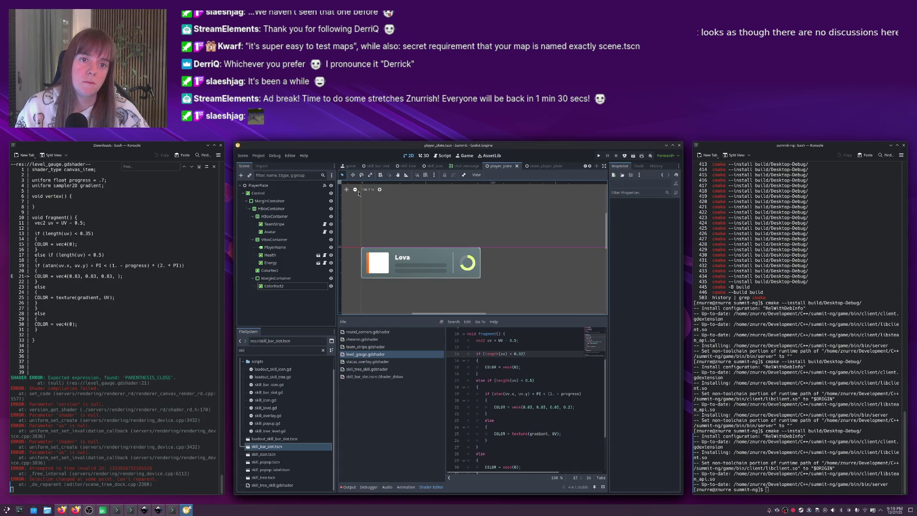
scroll(472, 260, "down", 3)
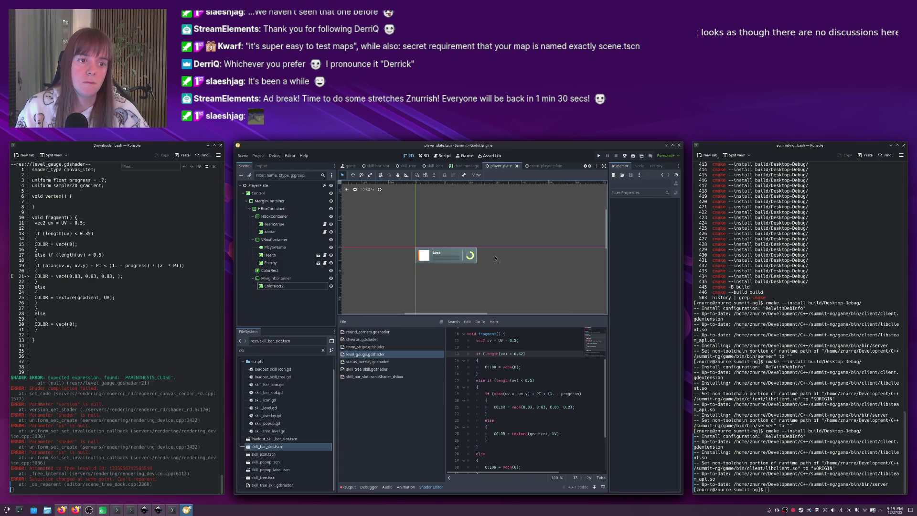
scroll(471, 259, "right", 3)
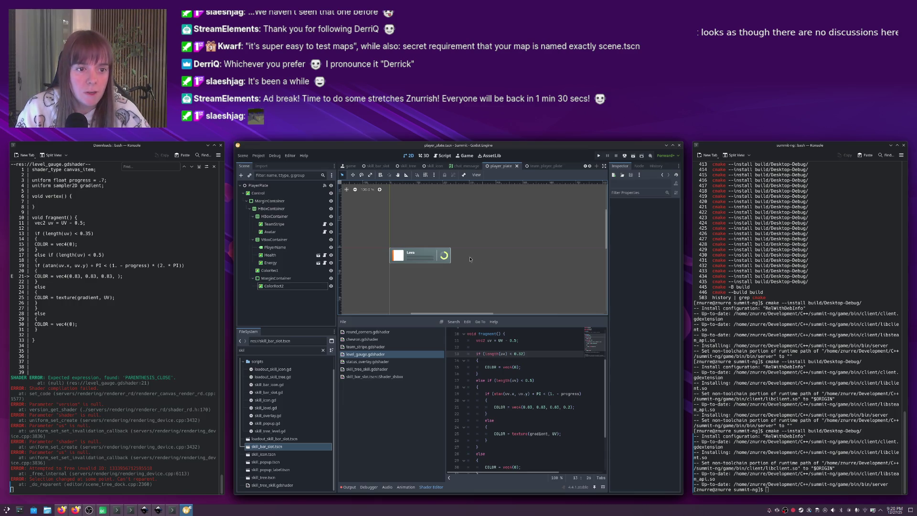
key("alt+Tab")
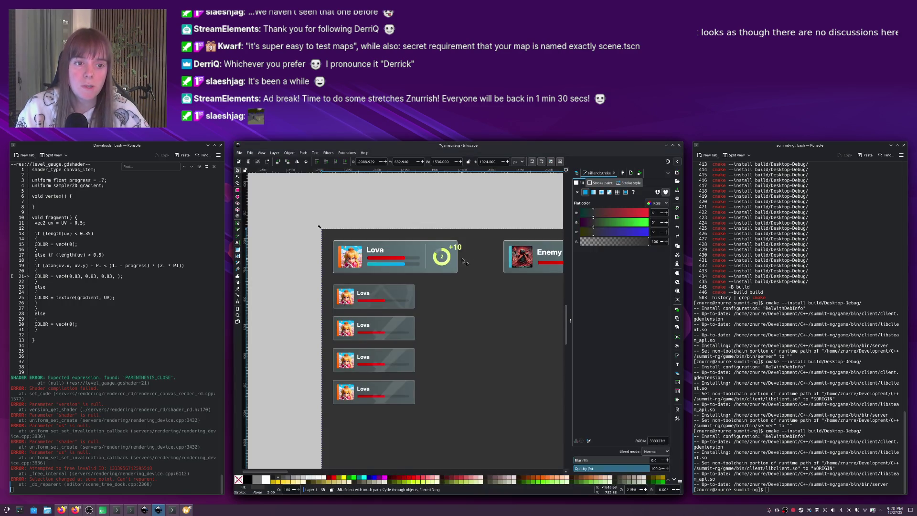
key("alt+Tab")
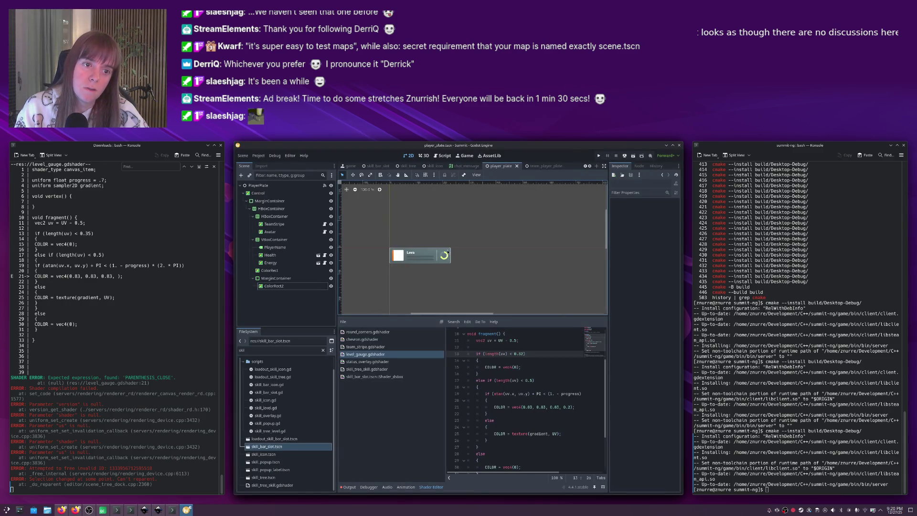
key("alt+Tab")
key("alt+Tab")
Add a Label node as a child of the ColorRect2 gauge.
left_click(444, 256)
left_click_drag(450, 263, 446, 276)
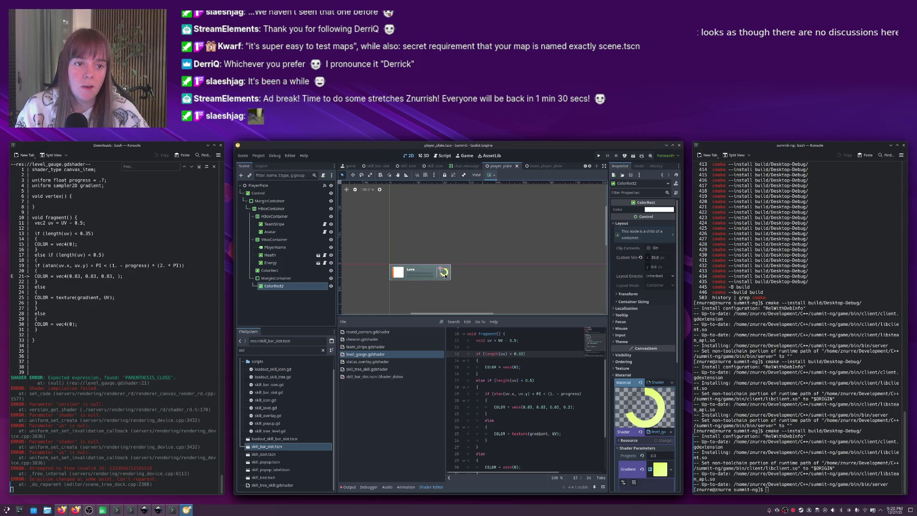
scroll(445, 276, "up", 5)
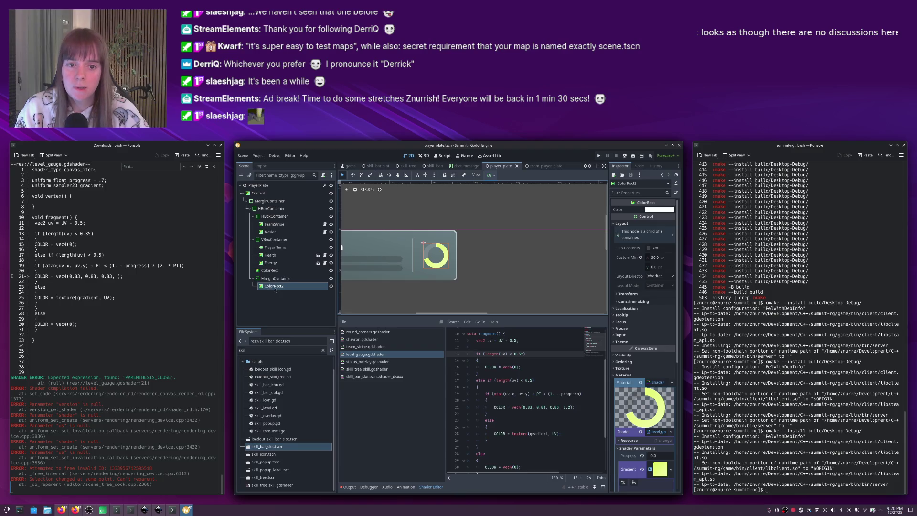
key("ctrl+a")
type("label")
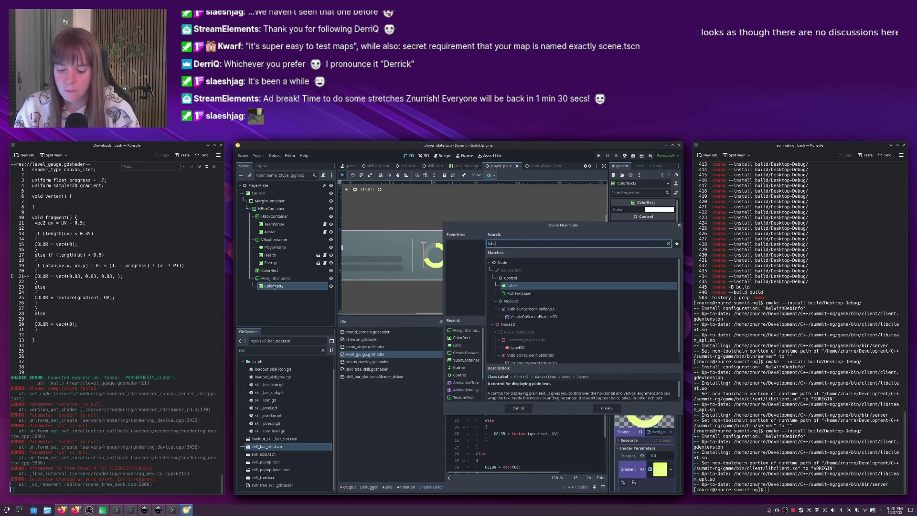
key("Return")
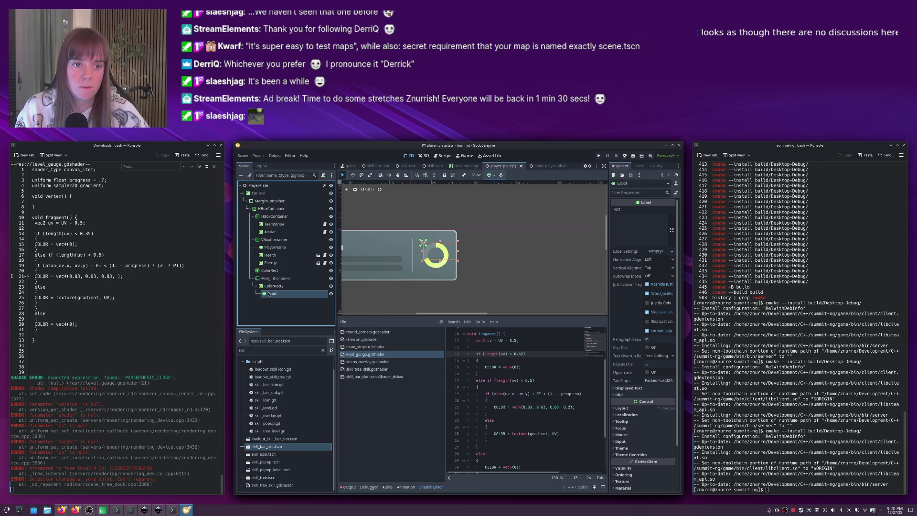
Centre the label in its parent with the Center anchor preset and set its text to 2.
left_click(656, 262)
left_click(656, 267)
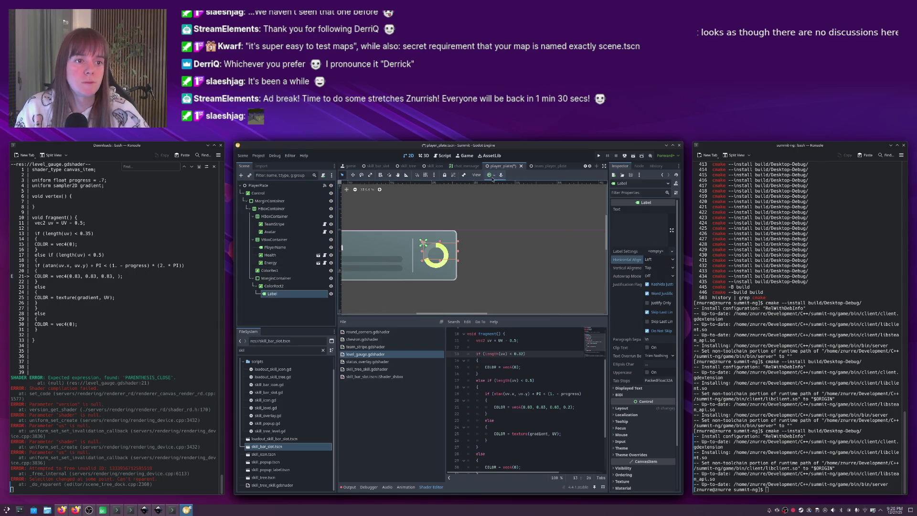
left_click(494, 176)
left_click(503, 205)
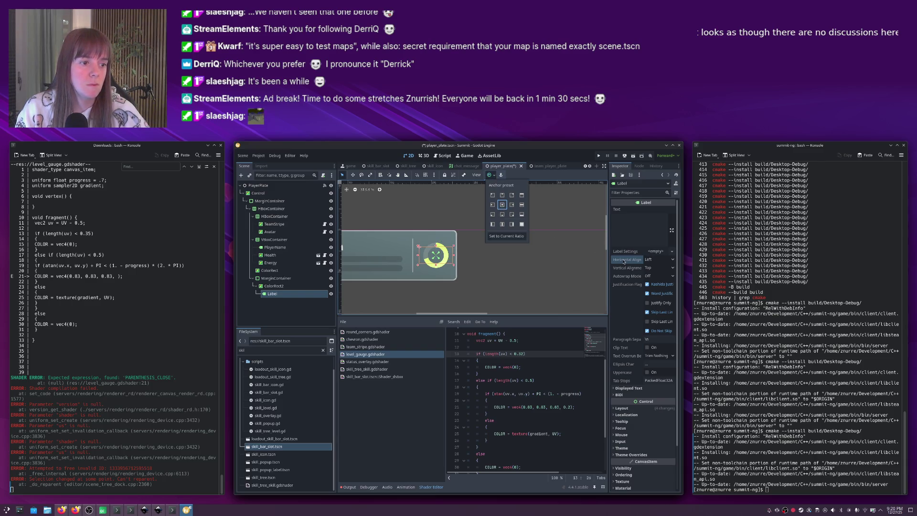
left_click(629, 228)
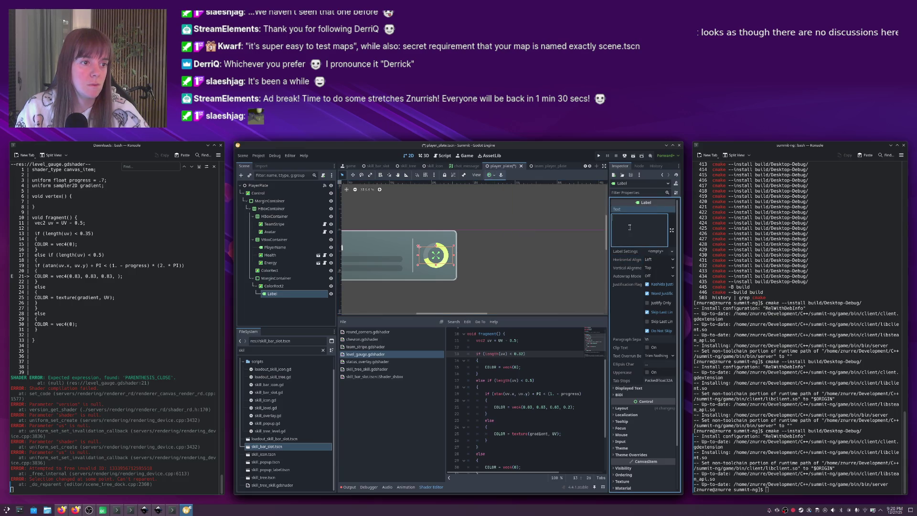
type("2")
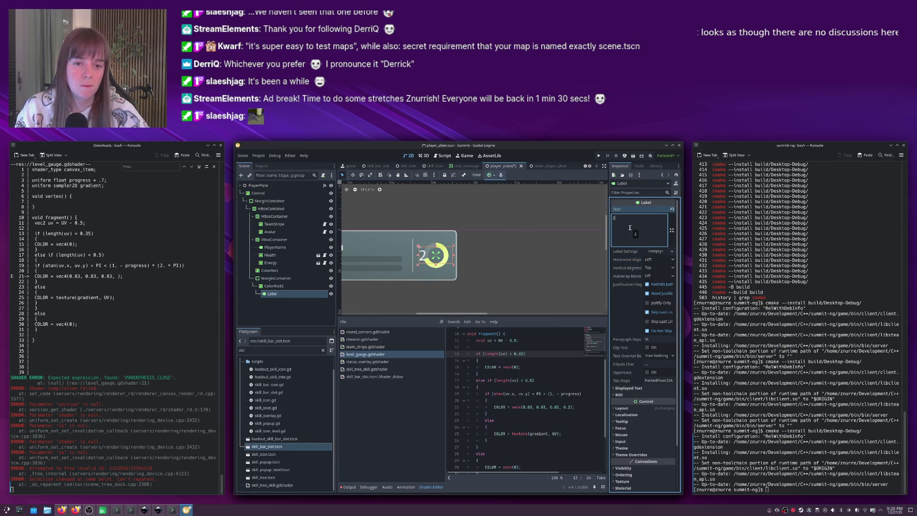
key("ctrl+a")
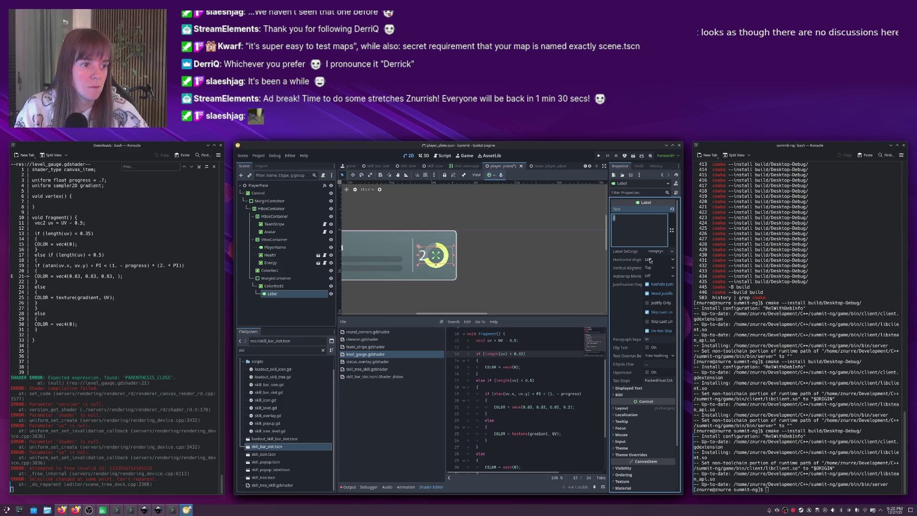
Set the label's horizontal alignment to Center.
left_click(657, 261)
left_click(659, 278)
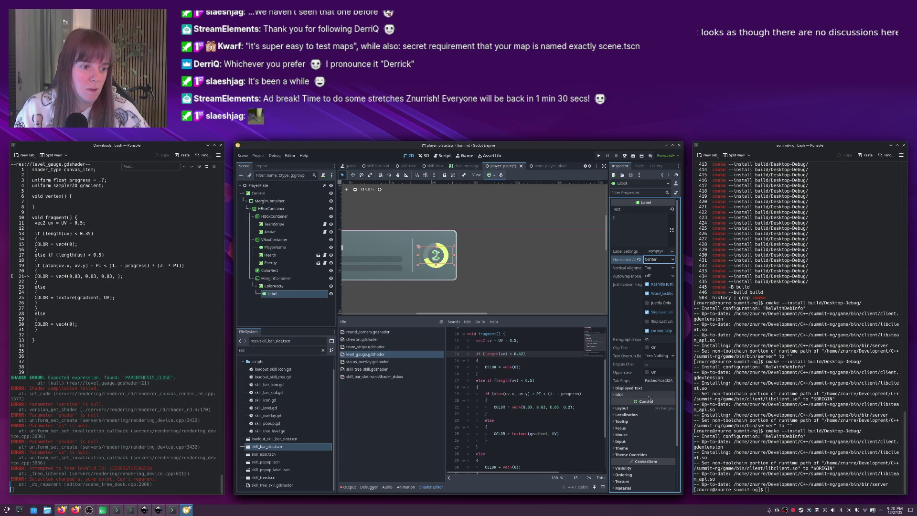
left_click(622, 454)
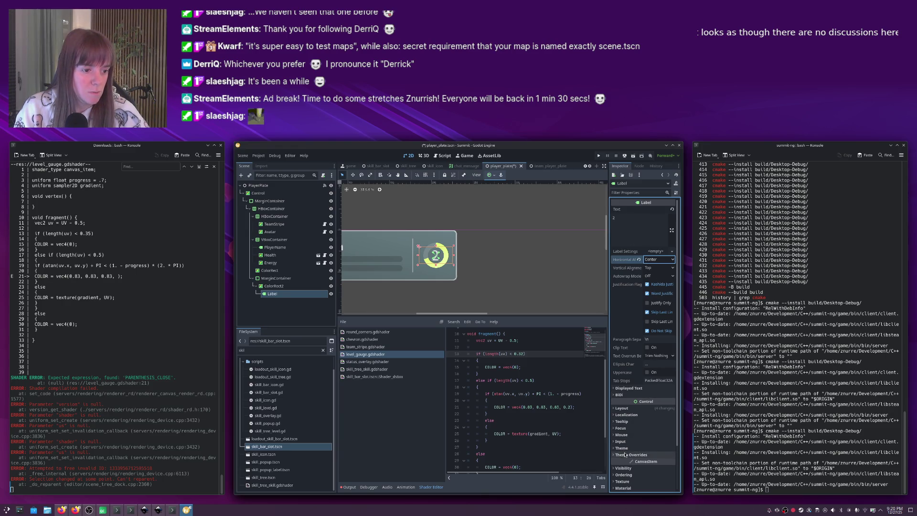
scroll(621, 452, "down", 3)
left_click(619, 404)
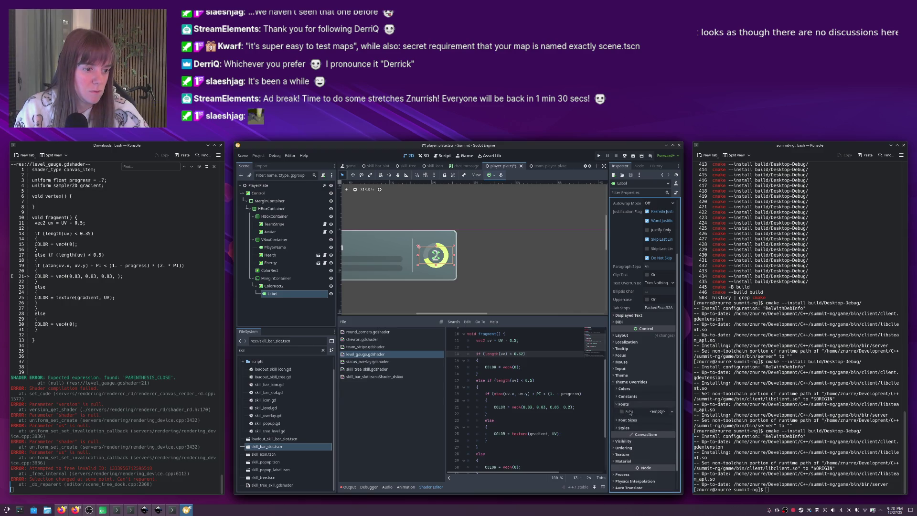
Apply ultra_bold_font.tres as the level label's font override.
left_click(253, 351)
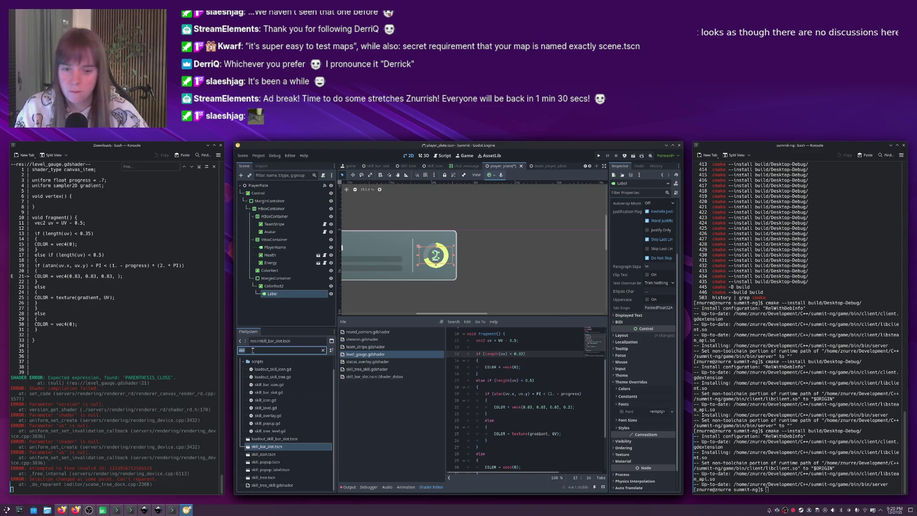
key("BackSpace")
key("BackSpace")
key("BackSpace")
type("bol")
mouse_move(268, 376)
left_mouse_down()
mouse_move(325, 382)
mouse_move(589, 361)
left_mouse_up()
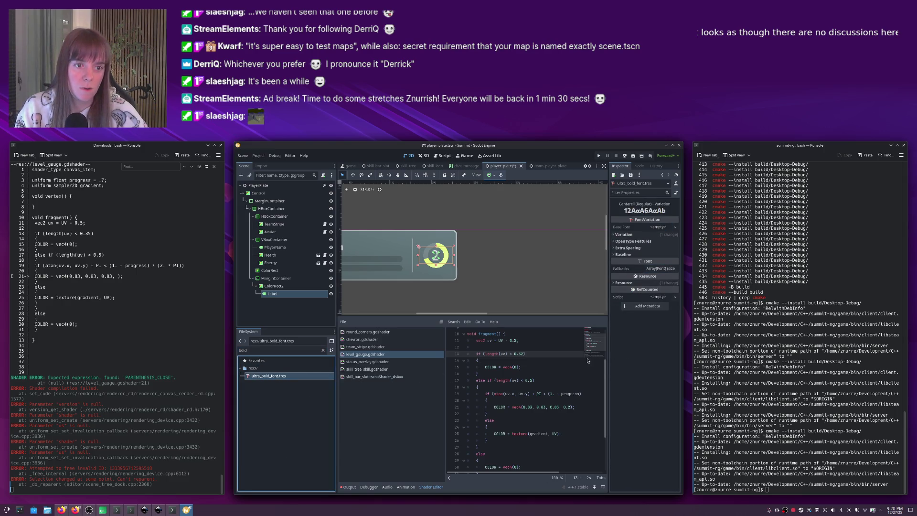
left_click(440, 271)
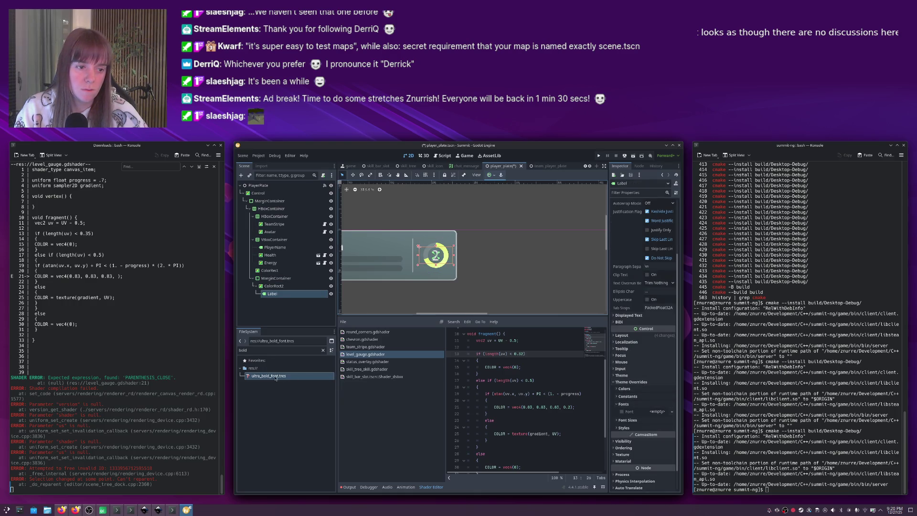
left_click(476, 272)
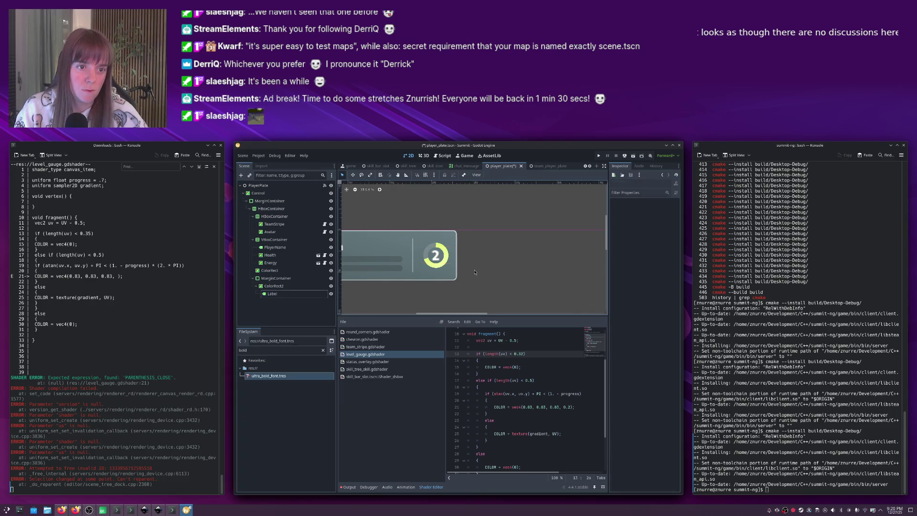
left_click(439, 258)
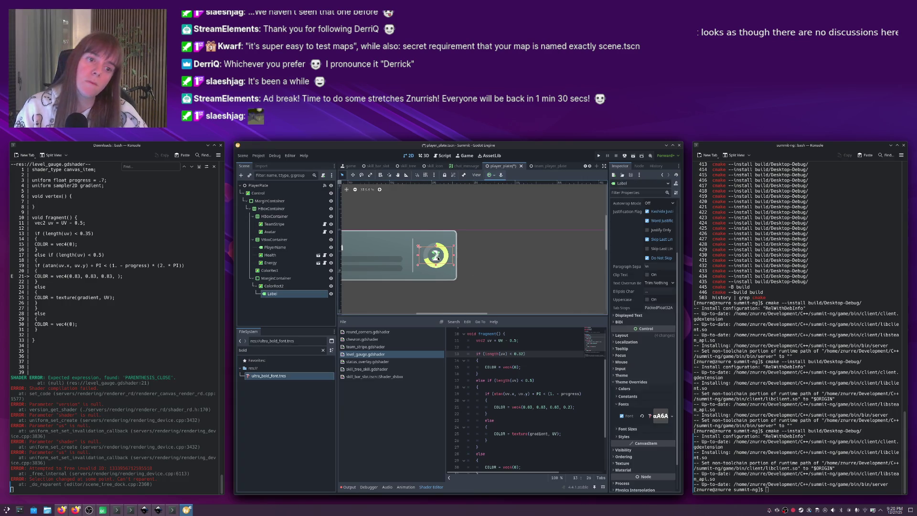
Override the level label's font size to 10 px.
left_click(624, 429)
left_click(621, 436)
left_click(657, 438)
type("10")
key("Return")
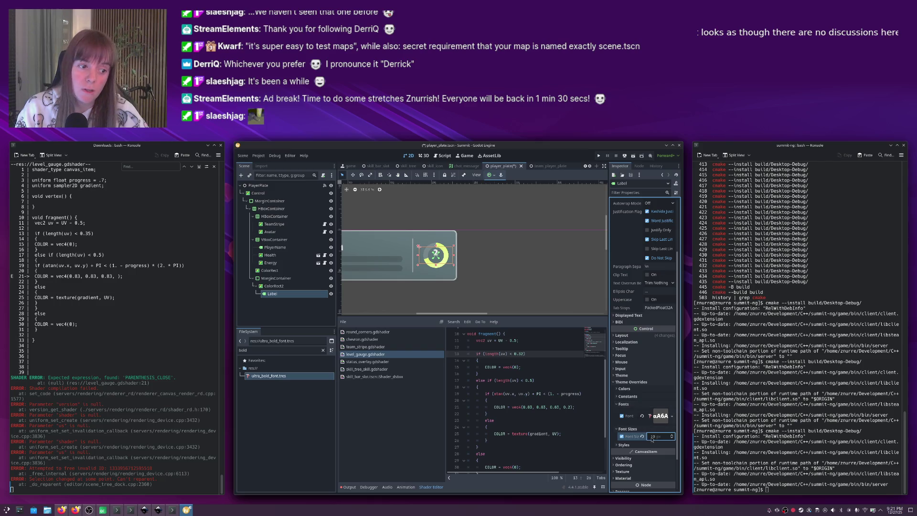
Set the level label's vertical alignment to Center.
scroll(653, 436, "up", 2)
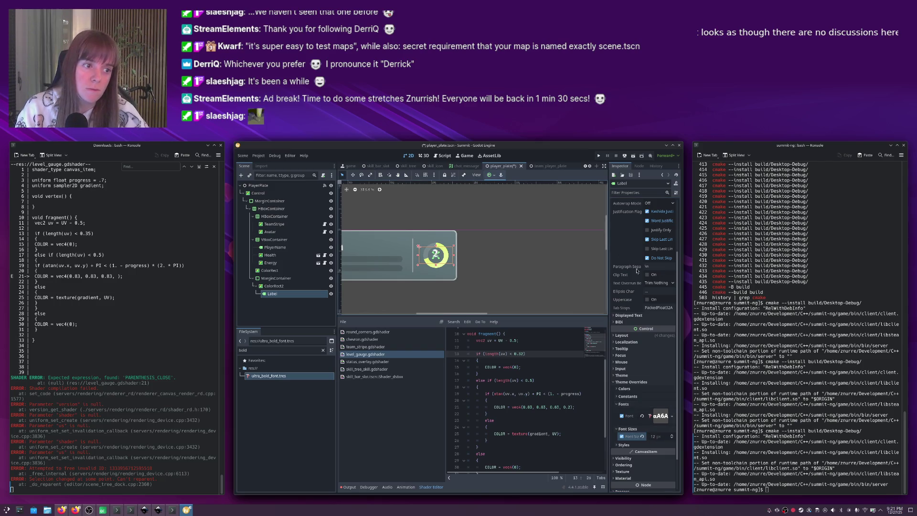
scroll(636, 268, "up", 3)
left_click(658, 268)
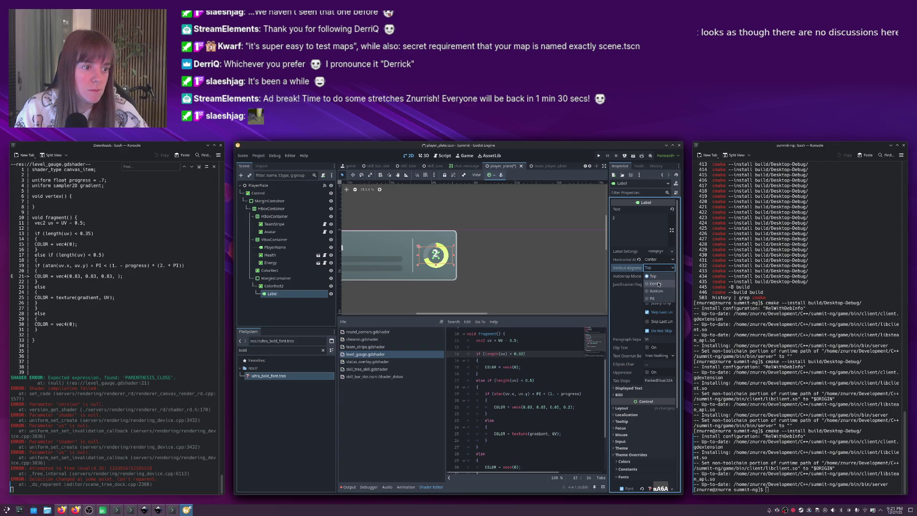
left_click(657, 283)
scroll(626, 330, "down", 5)
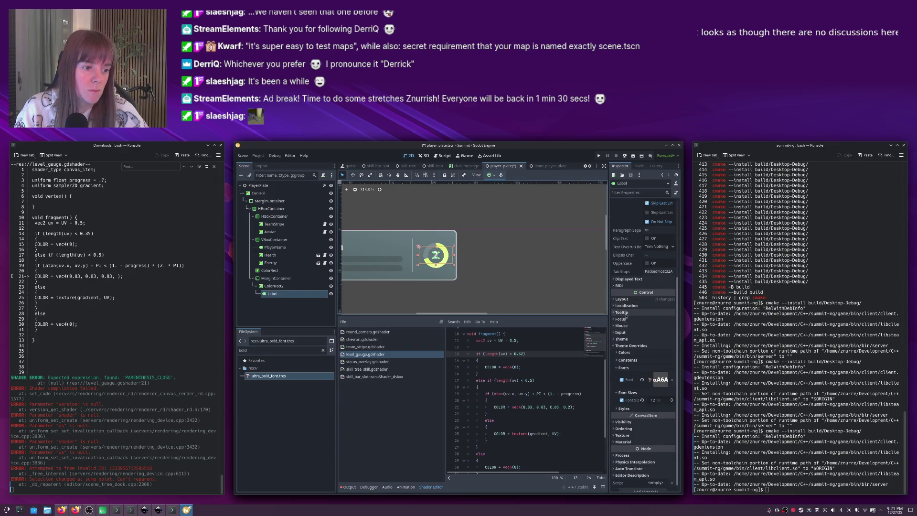
left_click(624, 353)
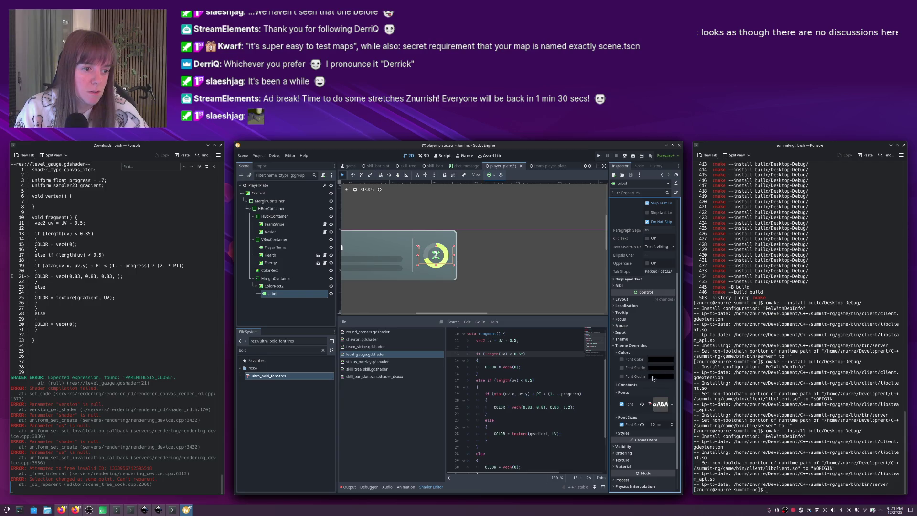
Give the level label the mockup's font colour e9ff95.
left_click(623, 360)
key("alt+Tab")
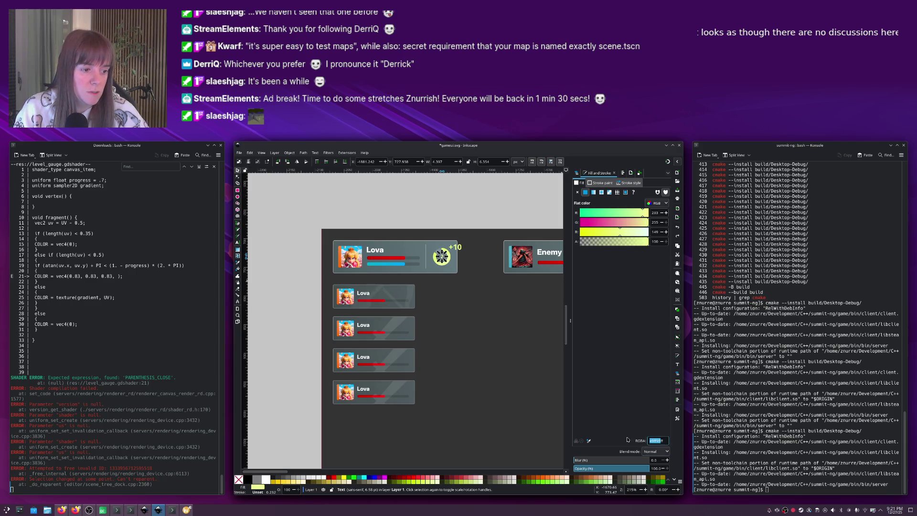
key("alt+Tab")
left_click(659, 364)
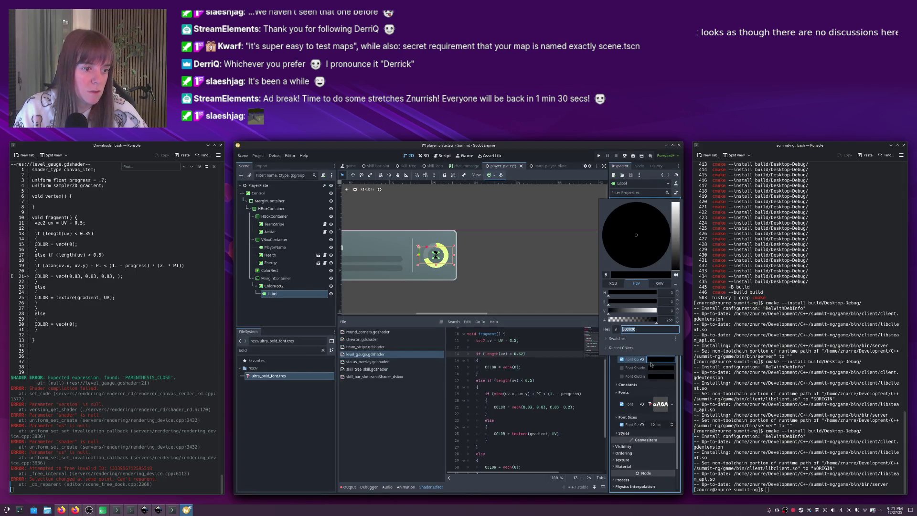
left_click(631, 329)
type("e9ff95")
key("Return")
left_click(474, 280)
Save the player plate scene and review the inspector.
key("ctrl+s")
scroll(474, 281, "down", 4)
scroll(476, 281, "down", 2)
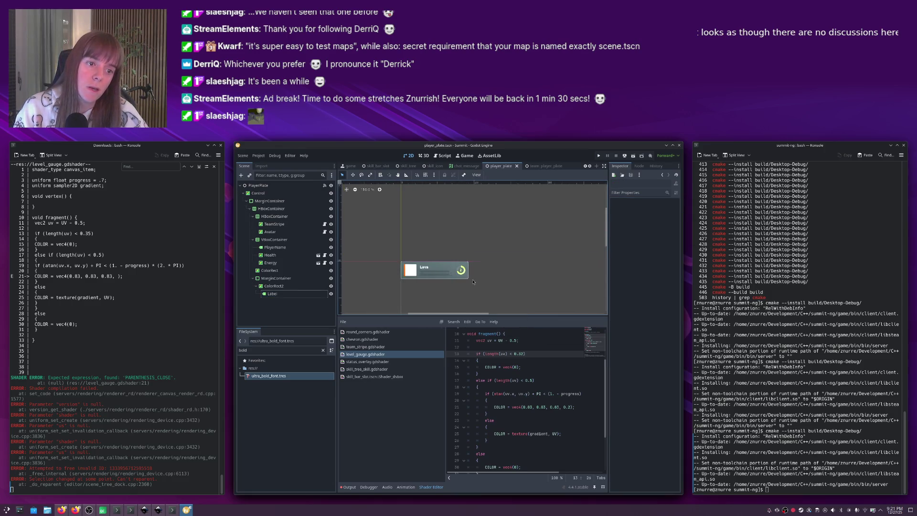
scroll(473, 281, "up", 6)
scroll(465, 279, "down", 6)
scroll(471, 284, "down", 1)
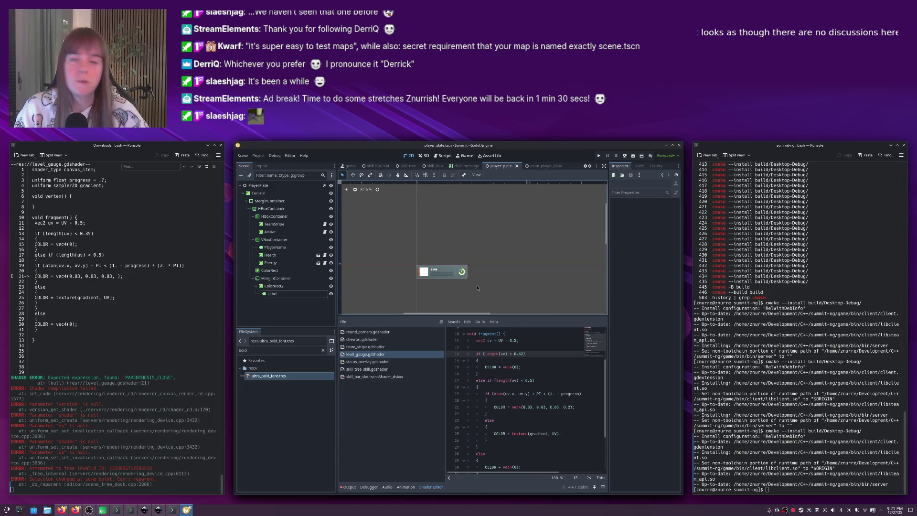
key("alt+Tab")
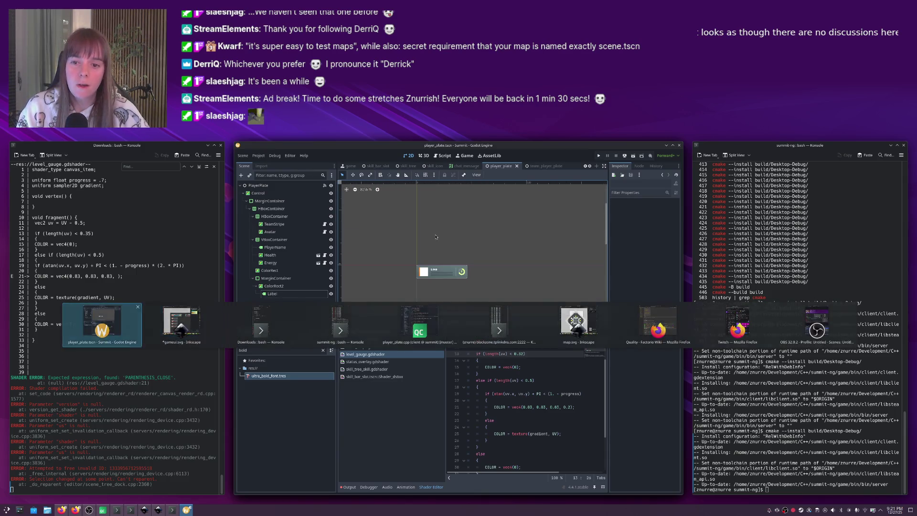
Run the game to view the level 2 gauge on the player plate, then return to Godot.
key("F5")
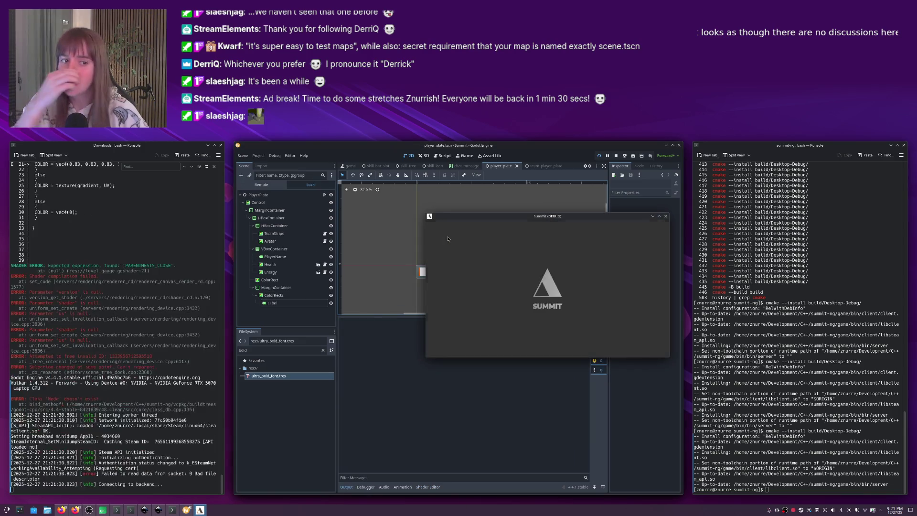
left_click_drag(499, 220, 430, 214)
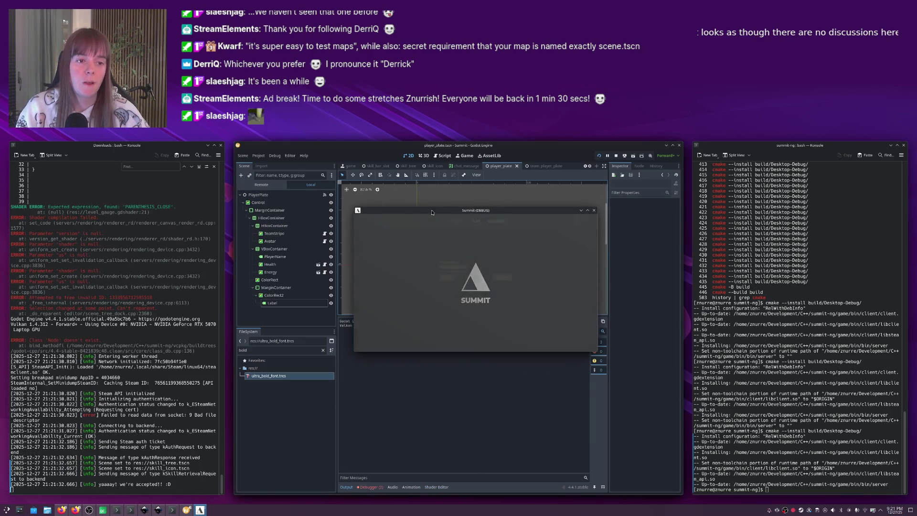
key("alt+Tab")
key("alt+Tab")
key("alt+Tab")
key("alt+Tab")
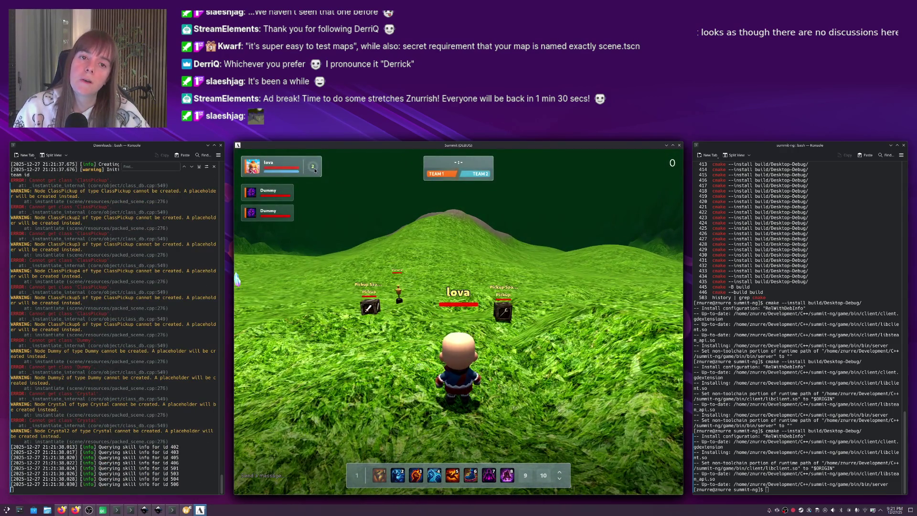
key("alt+Tab")
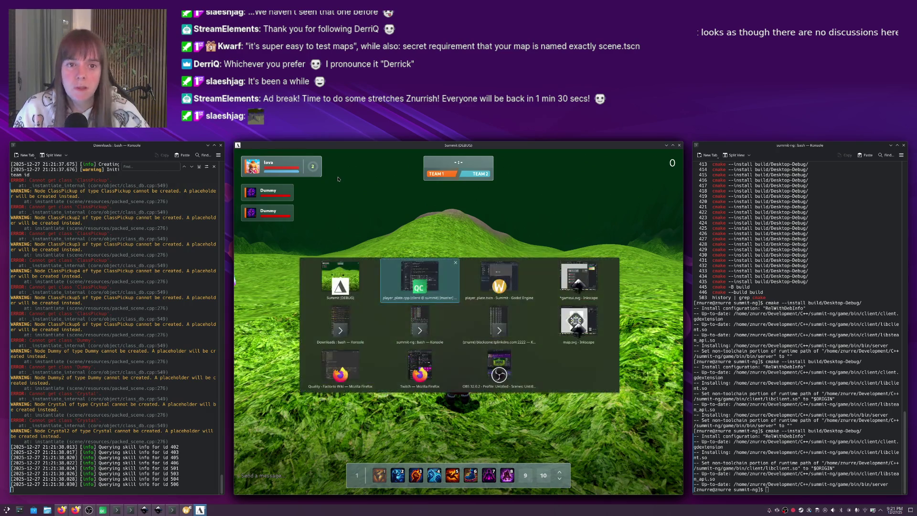
key("alt+Tab")
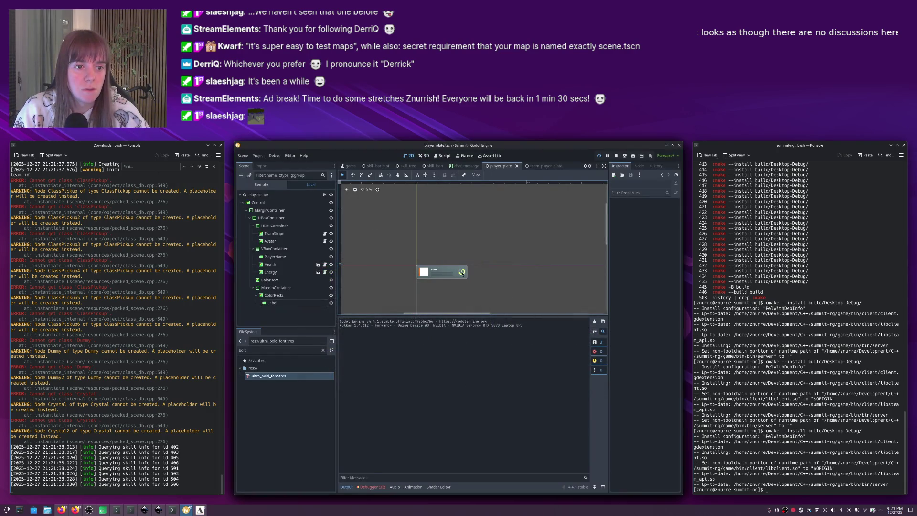
Inspect the gauge shader's progress uniform and run the game briefly.
left_click(462, 273)
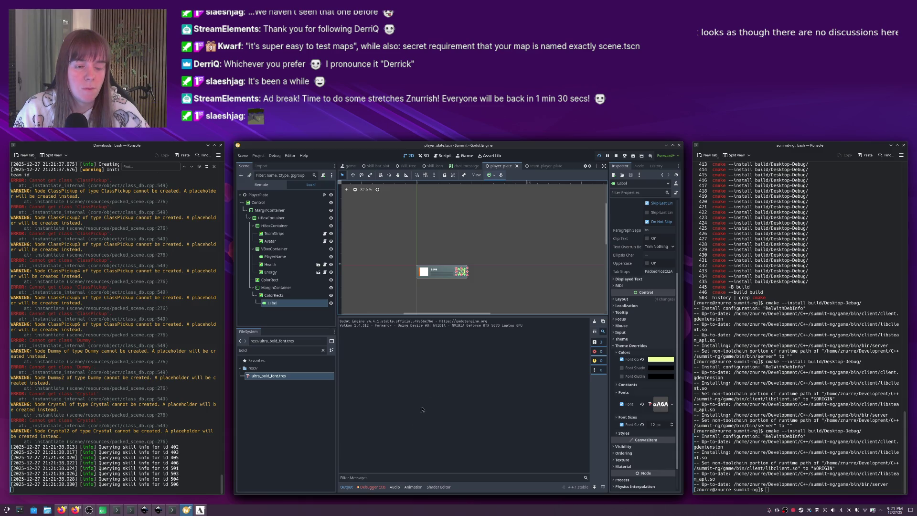
scroll(507, 373, "up", 3)
left_click(509, 344)
key("F5")
scroll(485, 349, "down", 3)
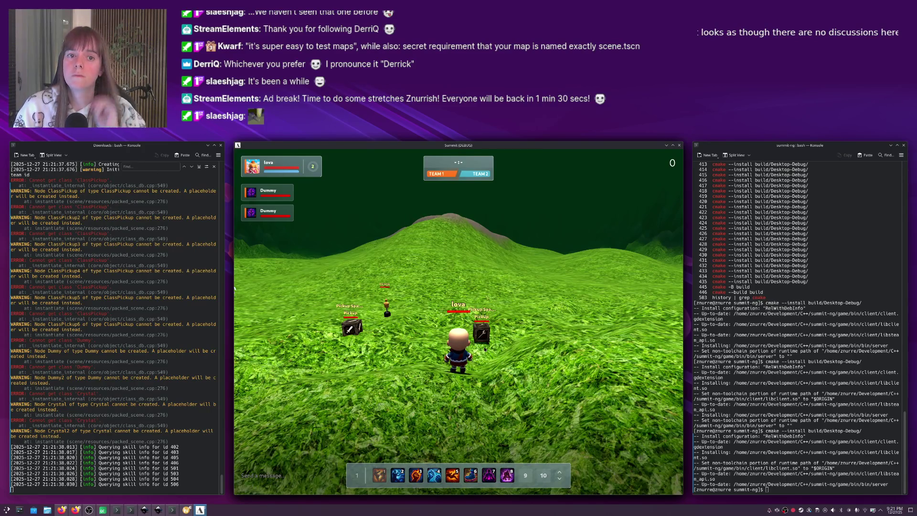
key("F8")
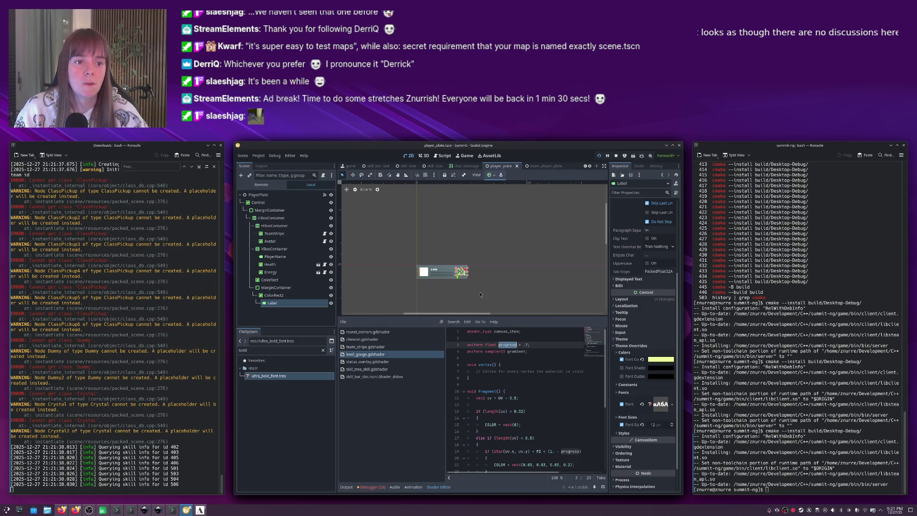
Set the ColorRect2 gauge's Progress shader parameter to 0.7 and run the game.
left_click(505, 358)
double_click(503, 344)
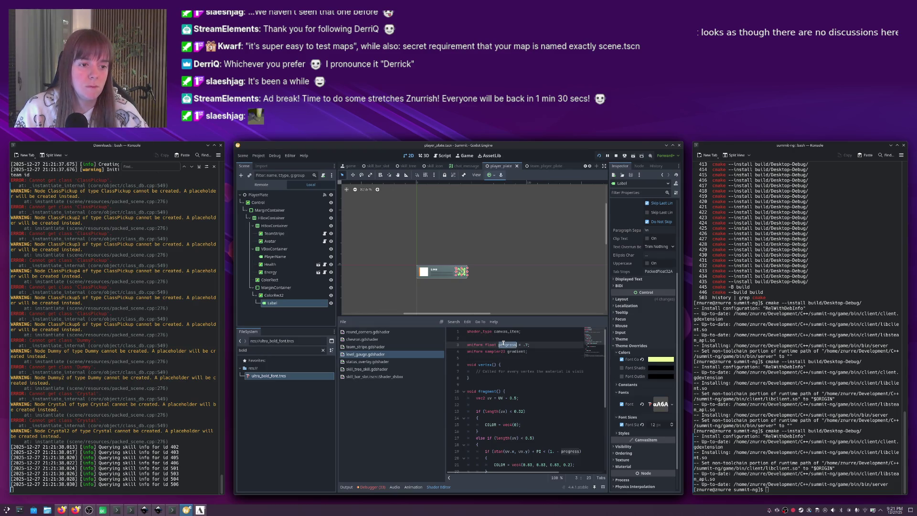
left_click(274, 295)
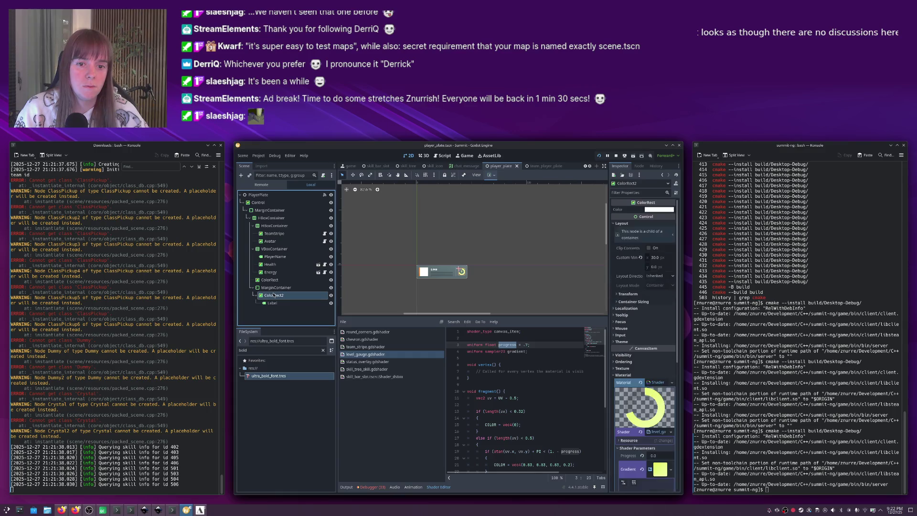
left_click(651, 455)
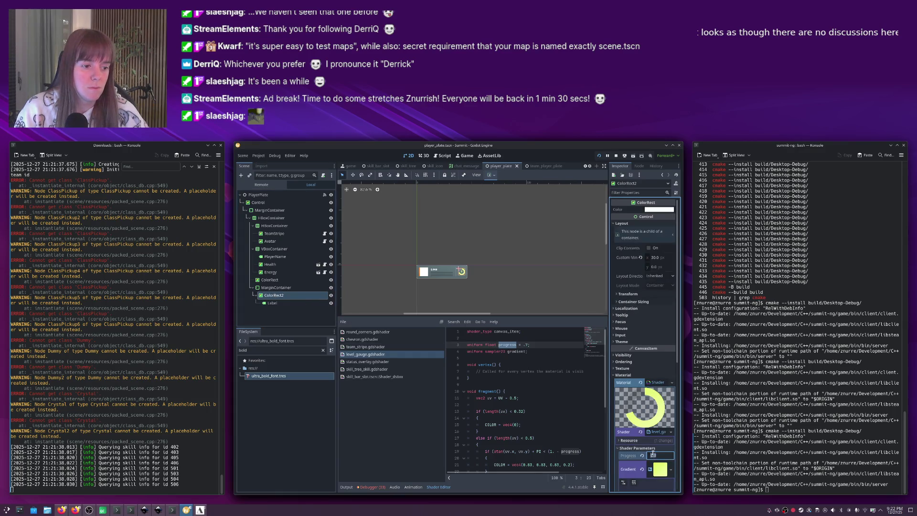
key("F5")
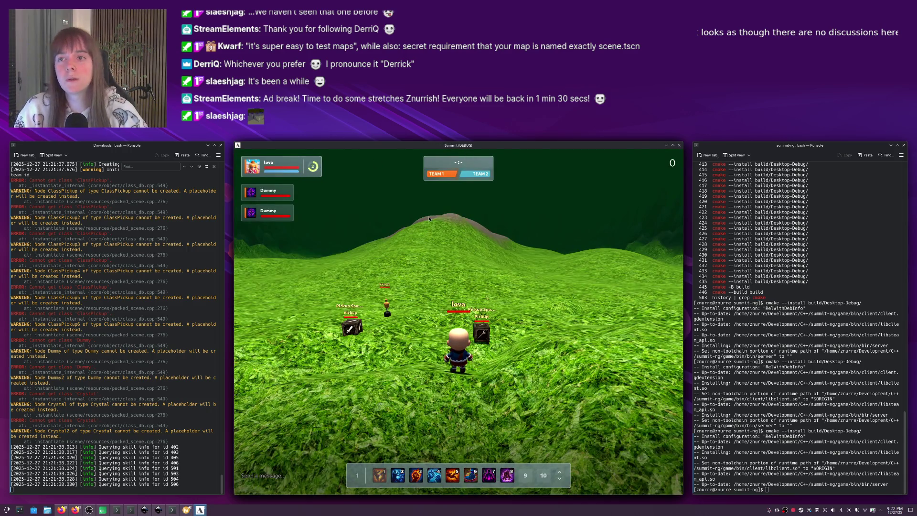
Move the character to view the partly filled level ring, then return to Godot.
key("s")
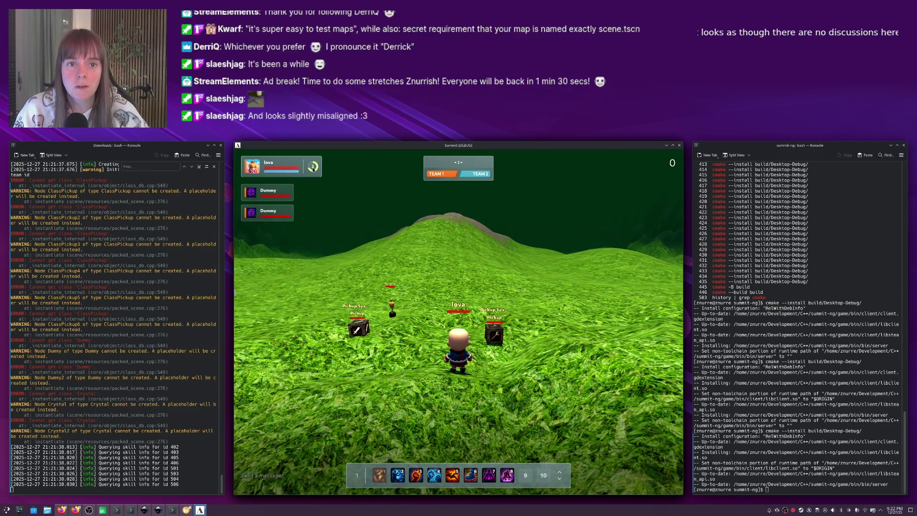
key("alt+Tab")
key("alt+Tab")
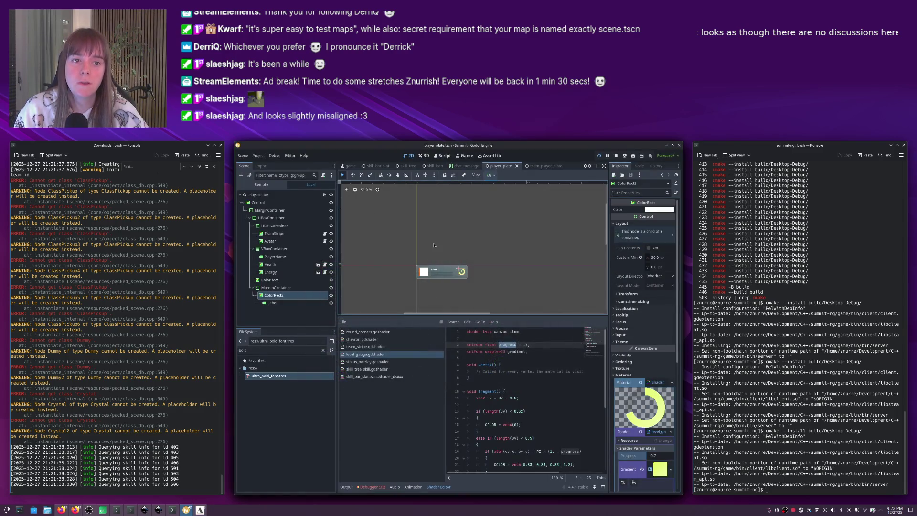
Re-apply the centre anchor preset to the level number label and run the game again.
scroll(466, 292, "up", 6)
left_click(465, 290)
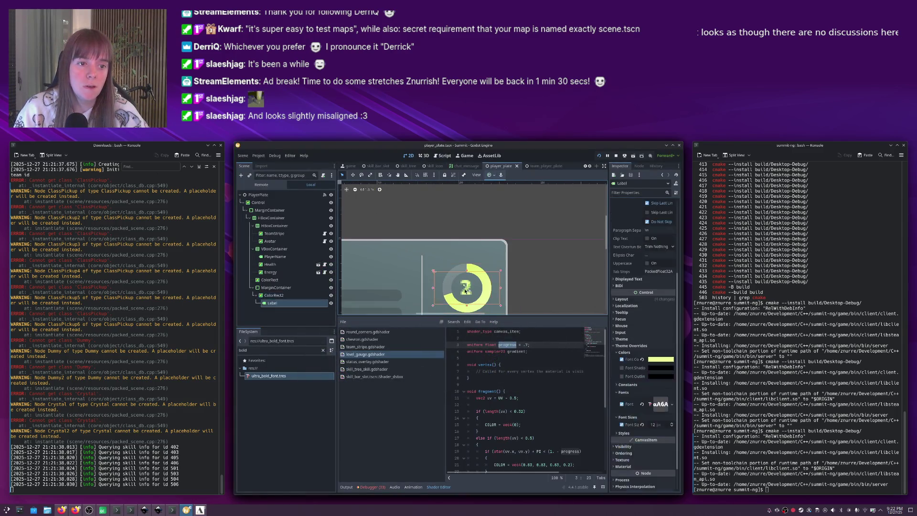
mouse_move(512, 280)
left_mouse_down()
mouse_move(490, 273)
mouse_move(444, 281)
left_mouse_up()
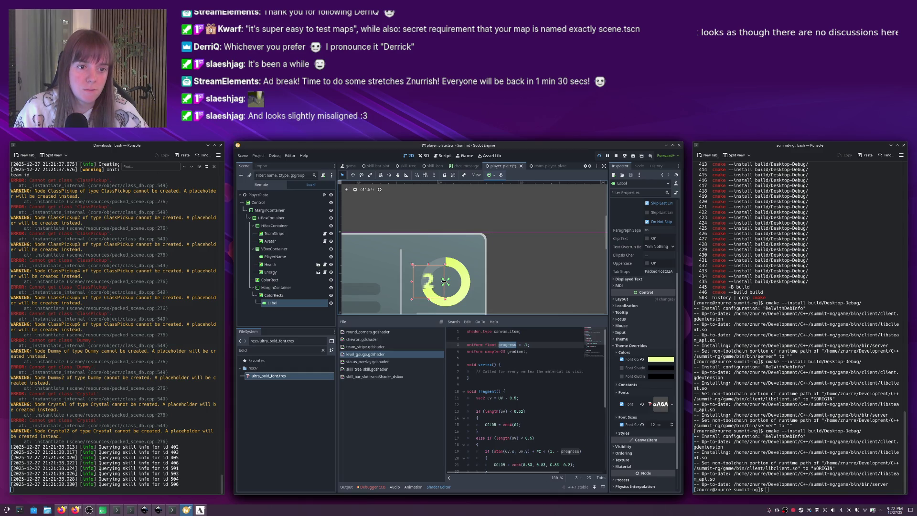
left_click(490, 175)
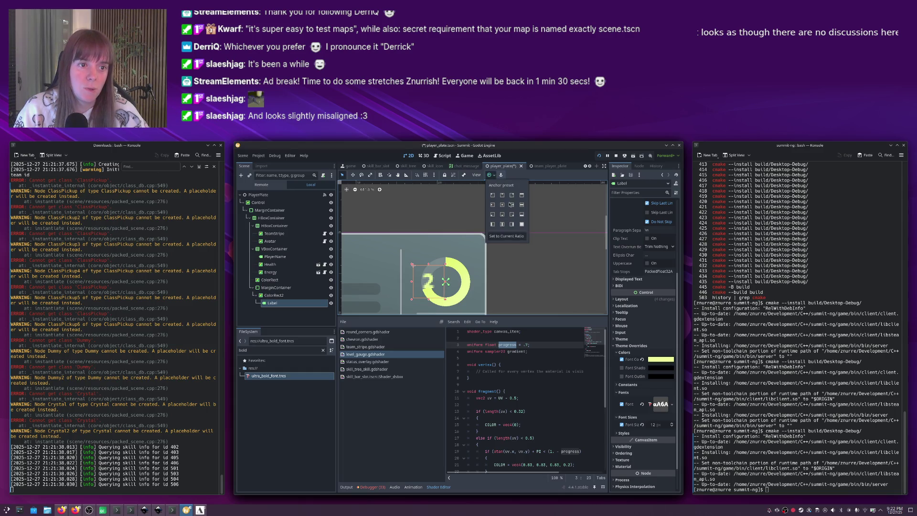
left_click(502, 204)
key("F5")
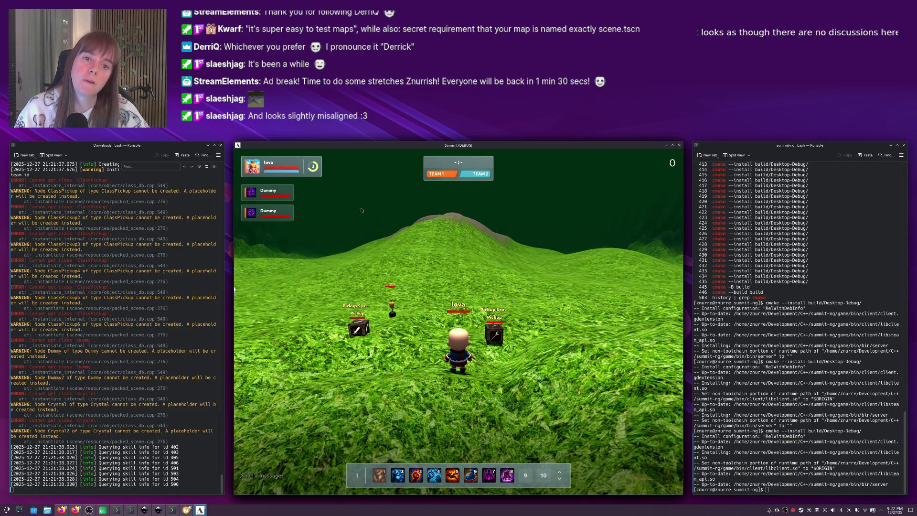
Pan around gameui.svg and flip between the mockup and the running game.
key("alt+Tab")
key("alt+Tab")
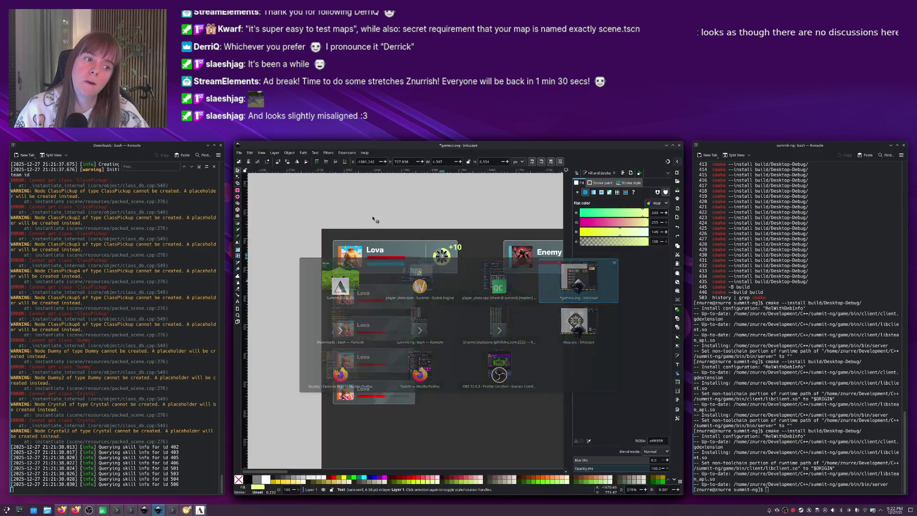
key("Escape")
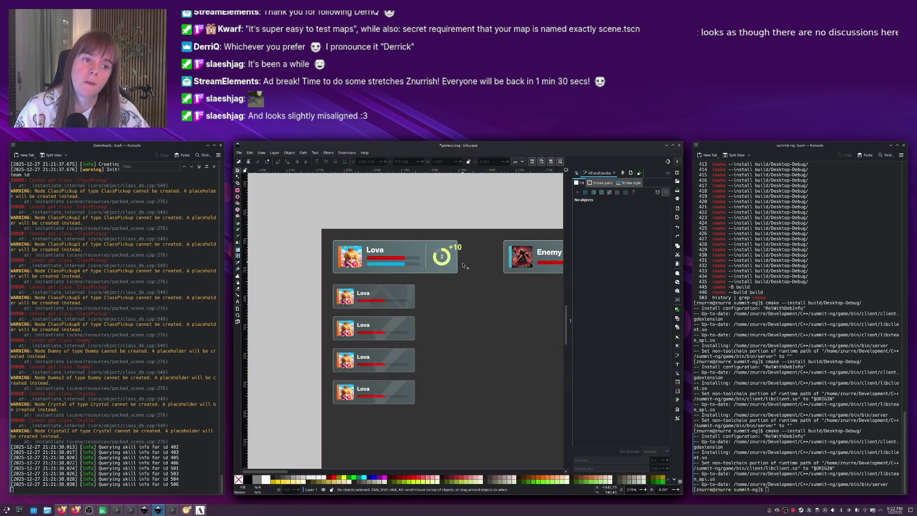
scroll(448, 267, "down", 3)
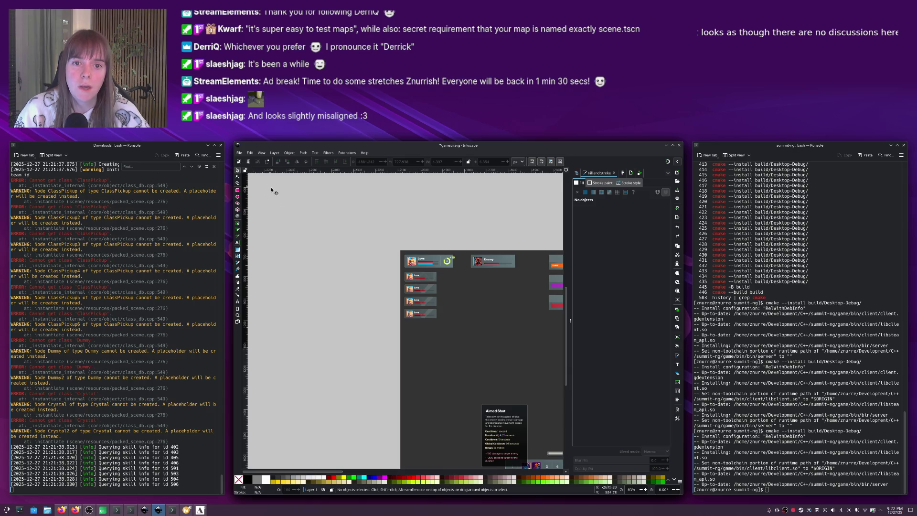
scroll(435, 278, "up", 1)
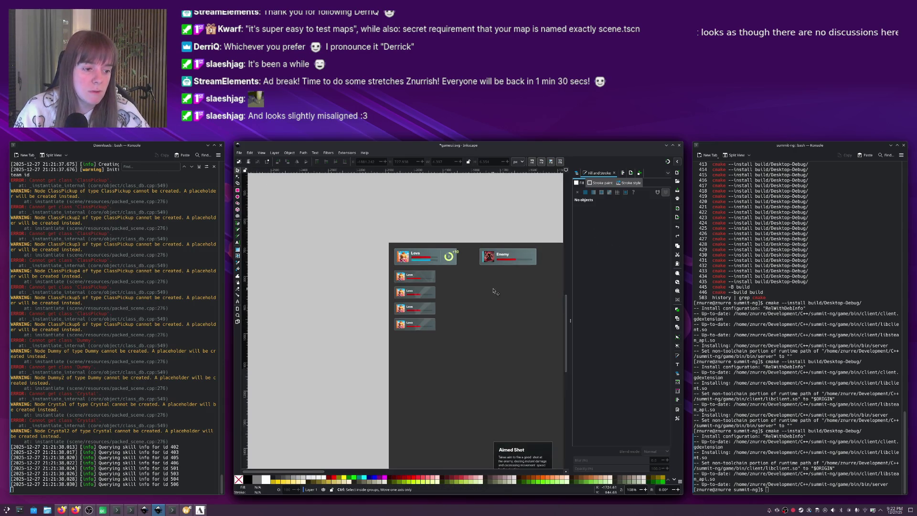
left_click_drag(494, 284, 428, 285)
key("alt+Tab")
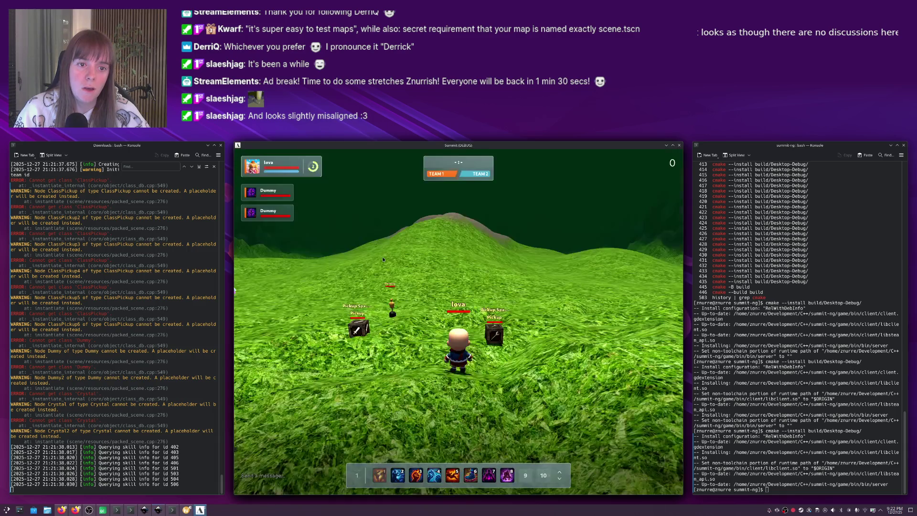
key("alt+Tab")
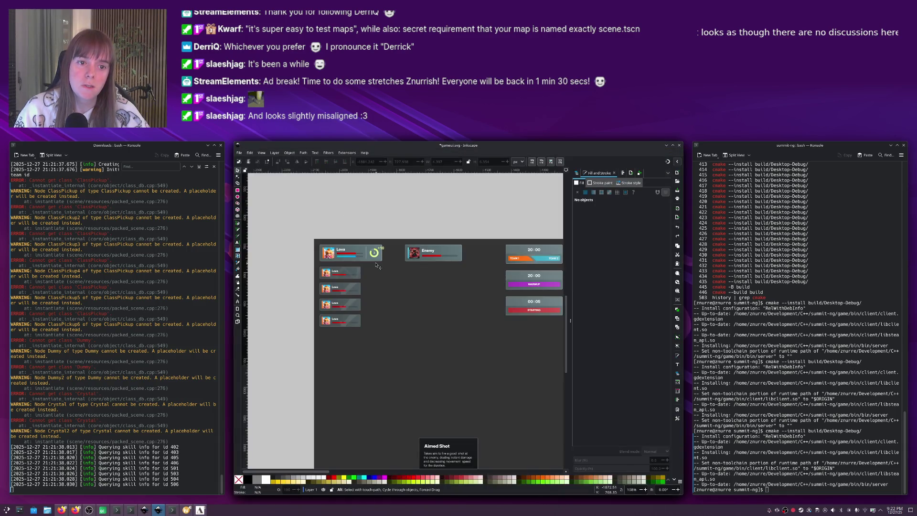
key("alt+Tab")
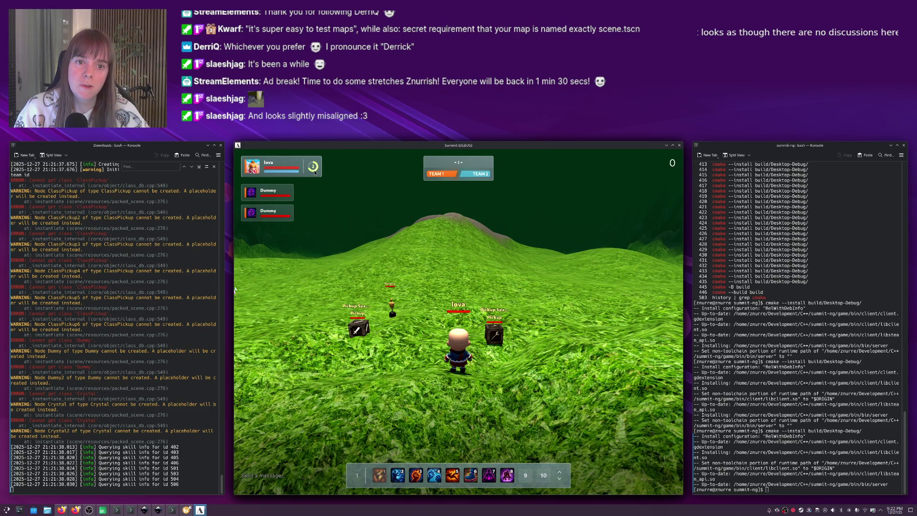
key("alt+Tab")
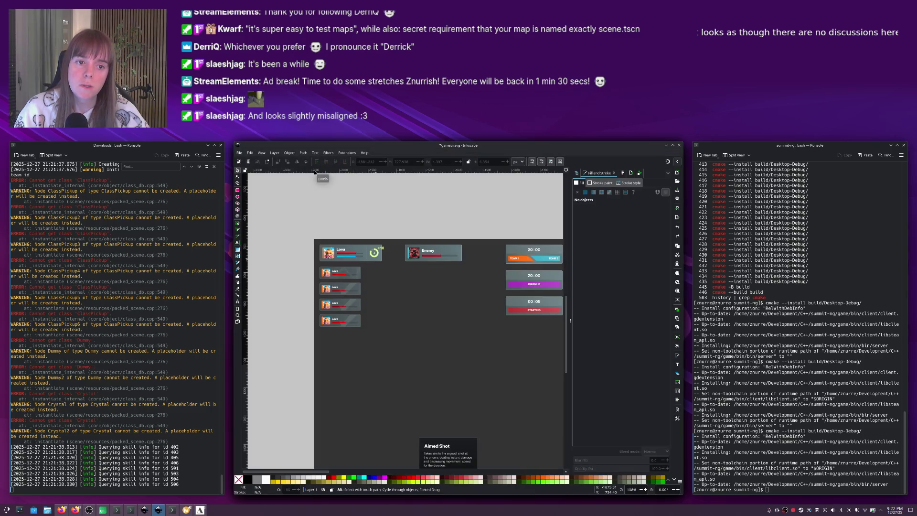
key("alt+Tab")
key("alt+Tab")
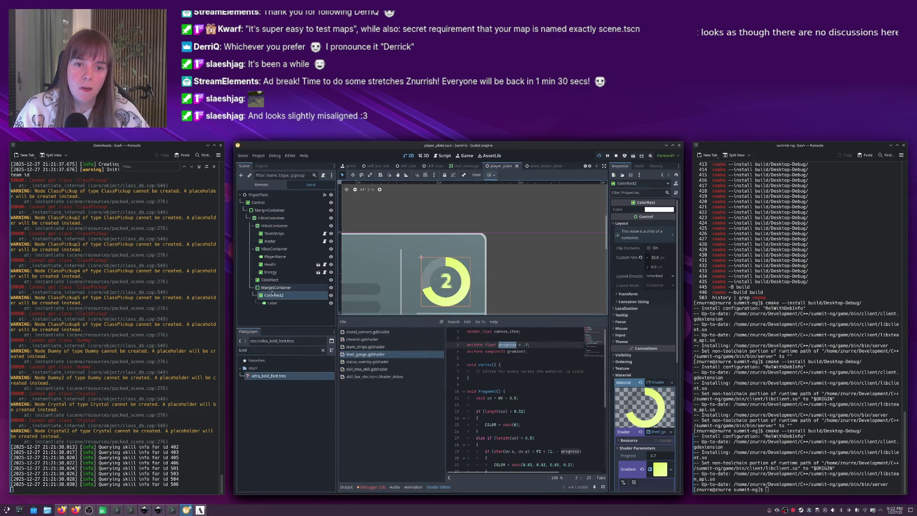
Set the MarginContainer's top and bottom margins to 3.
left_click(276, 288)
left_click(658, 280)
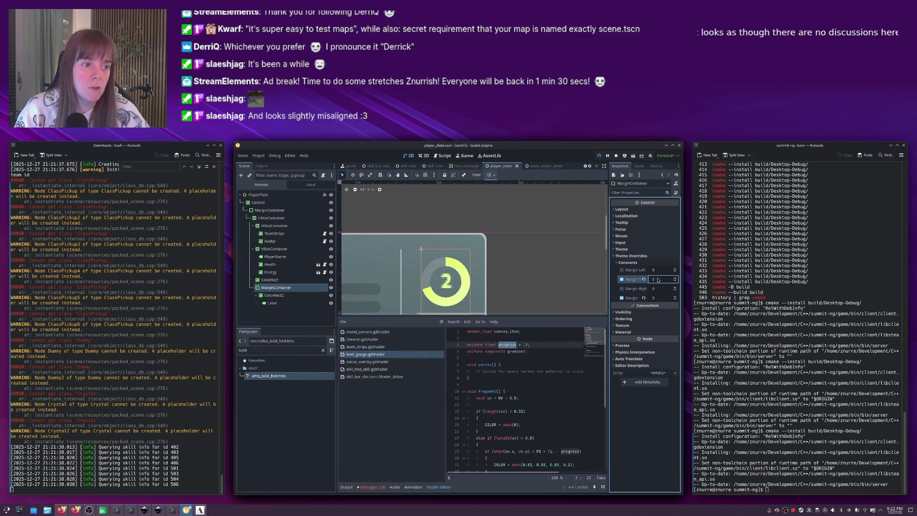
left_click(659, 298)
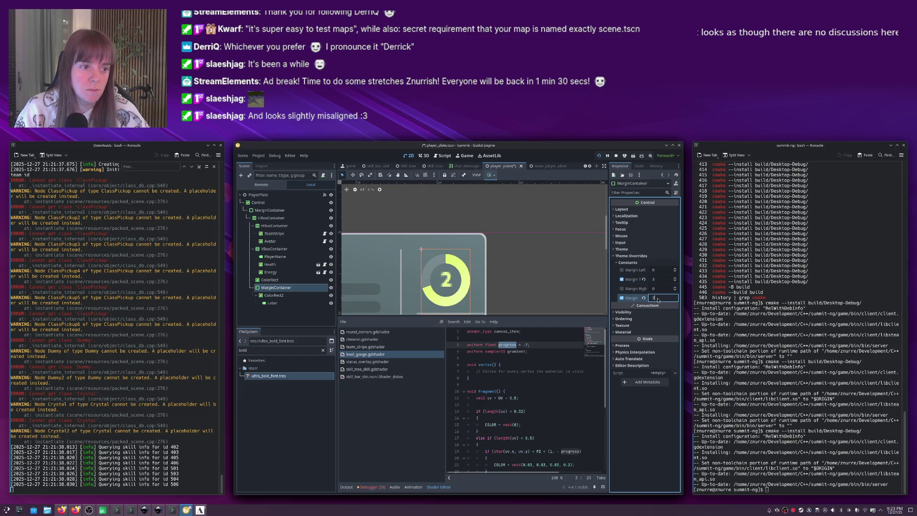
left_click(658, 289)
Set ColorRect2's Custom Minimum Size width to 34 and save the scene.
left_click(275, 295)
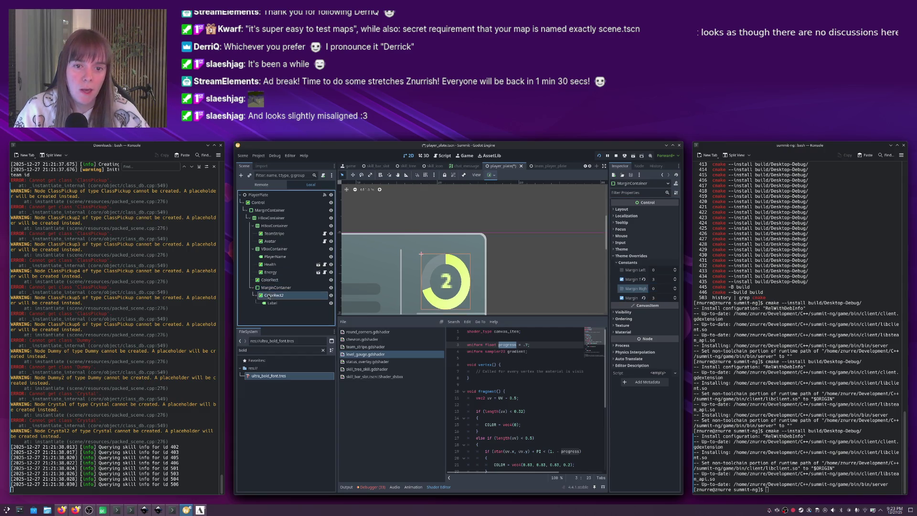
left_click(656, 258)
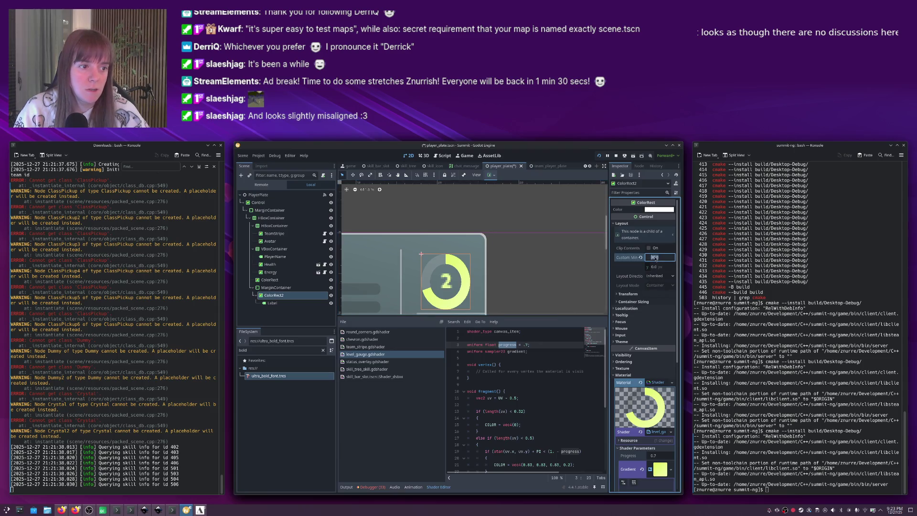
type("34")
key("Return")
key("ctrl+s")
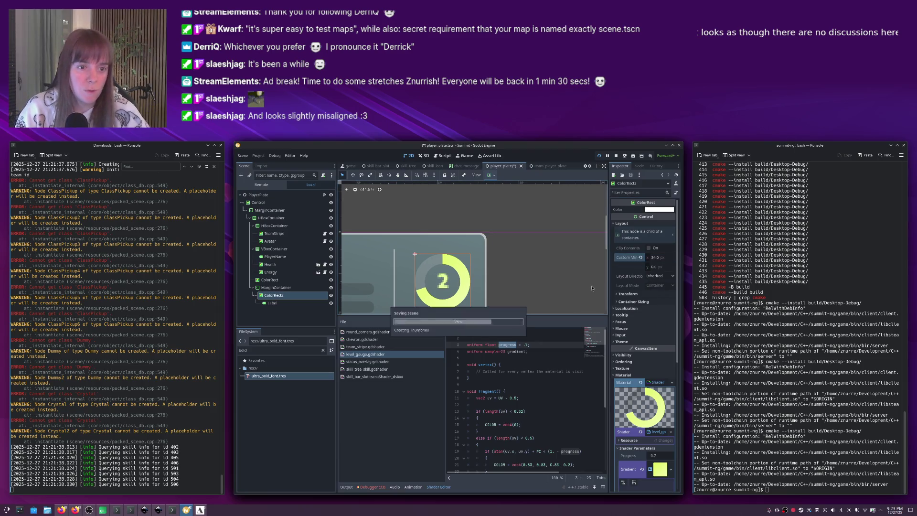
Check the shader's inner radius condition and the level Label's font size, then switch to the gameui.svg mockup.
left_click(524, 411)
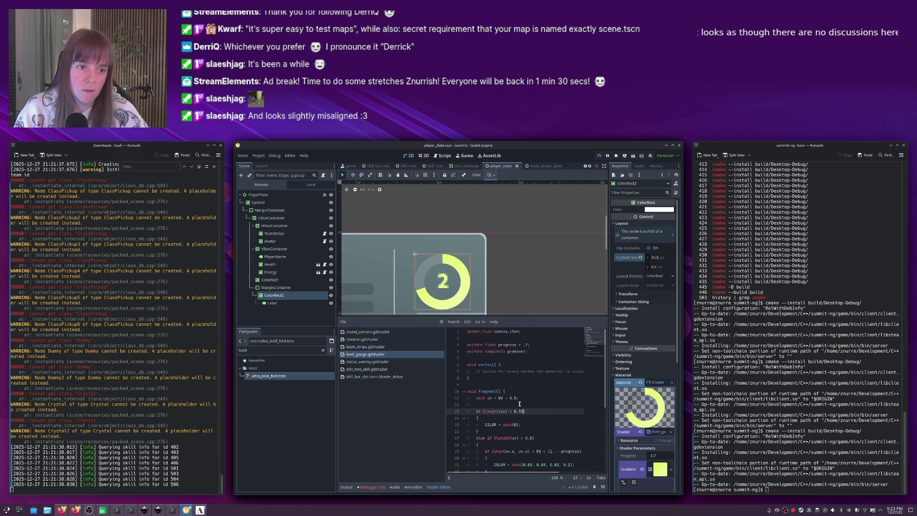
left_click(273, 303)
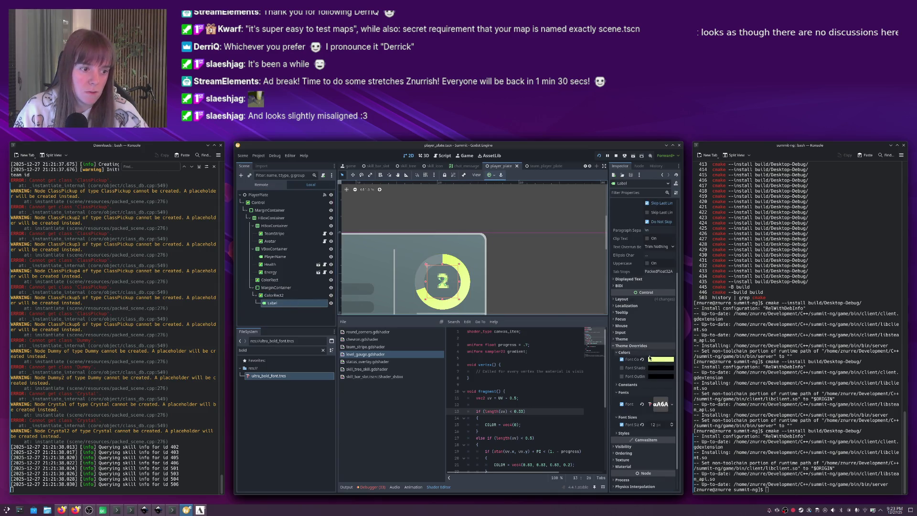
left_click(653, 423)
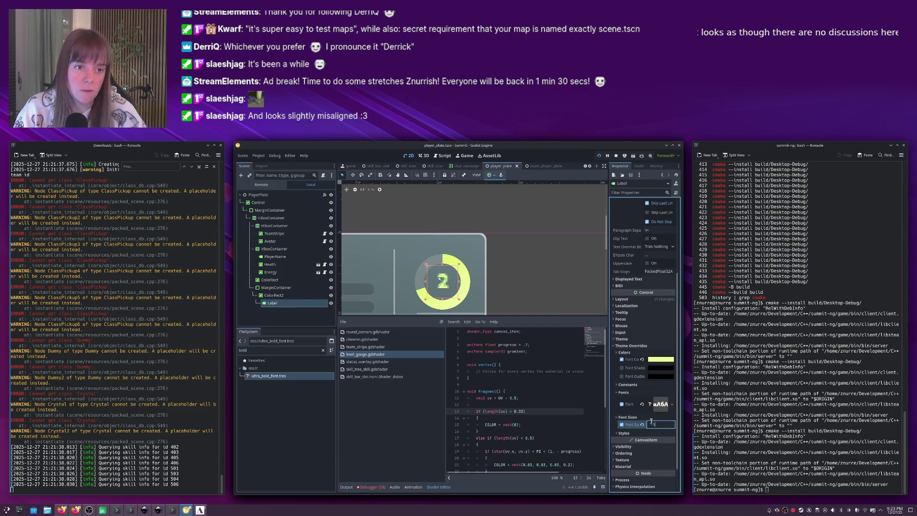
key("alt+Tab")
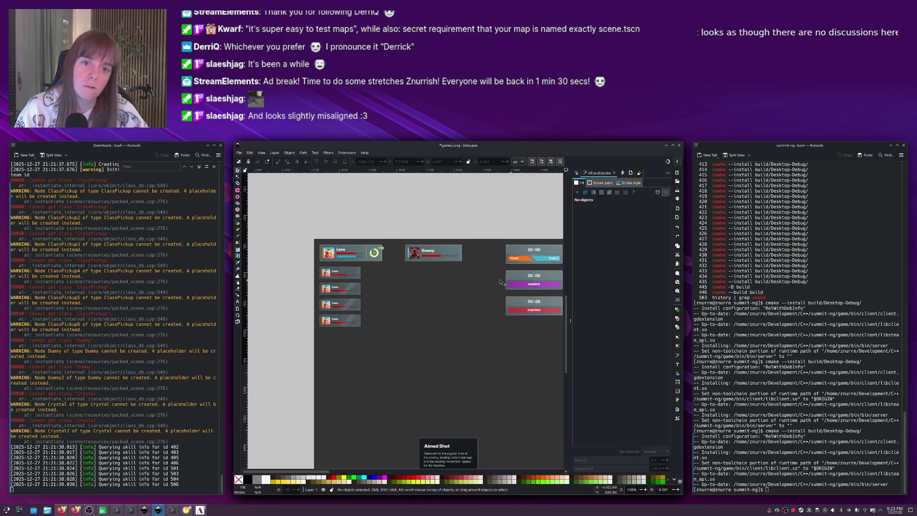
Run the game, walk forward, and compare the player plate against the Inkscape mockup.
key("alt+Tab")
key("F5")
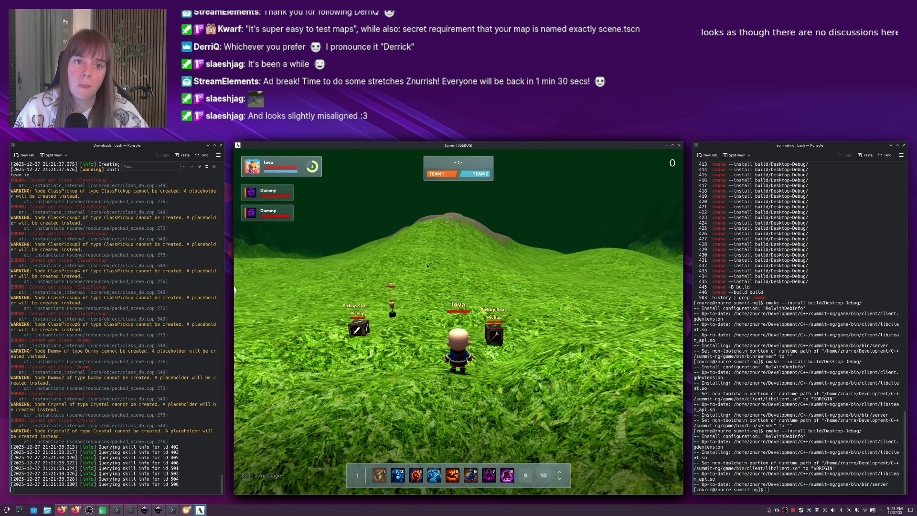
key("w")
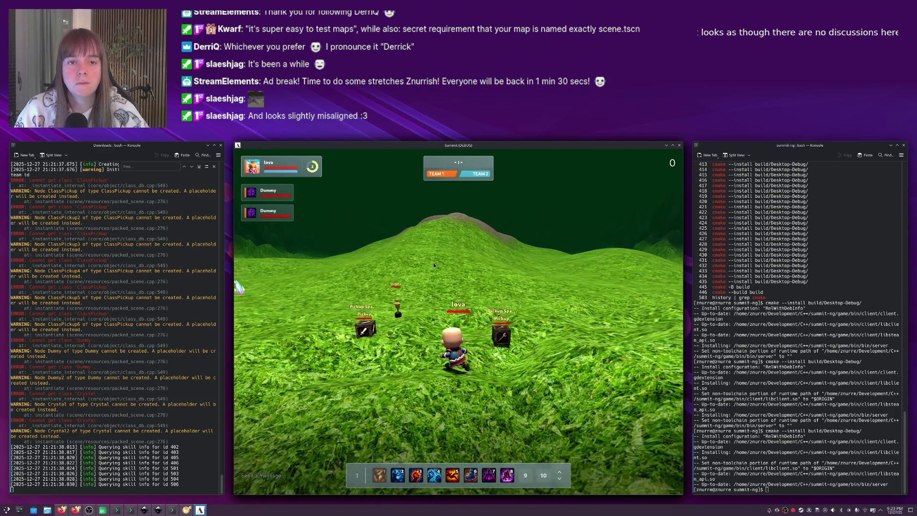
key("alt+Tab")
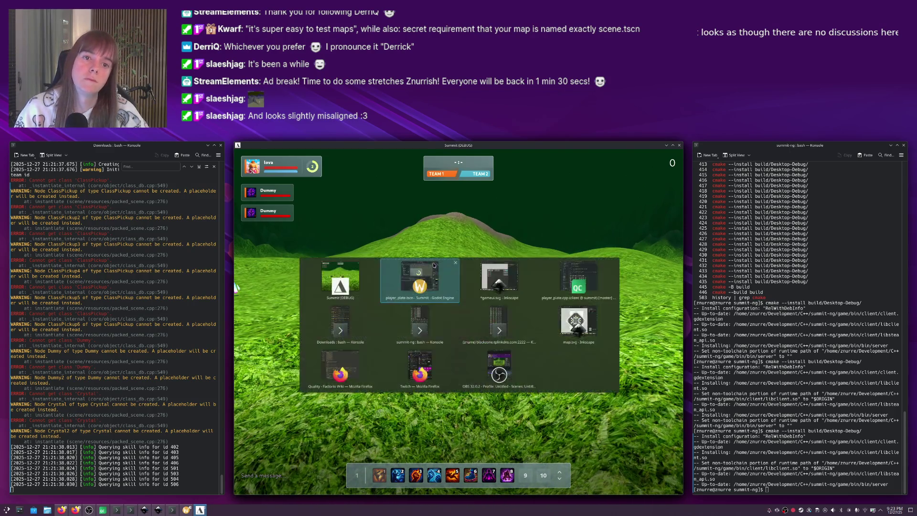
key("alt+Tab")
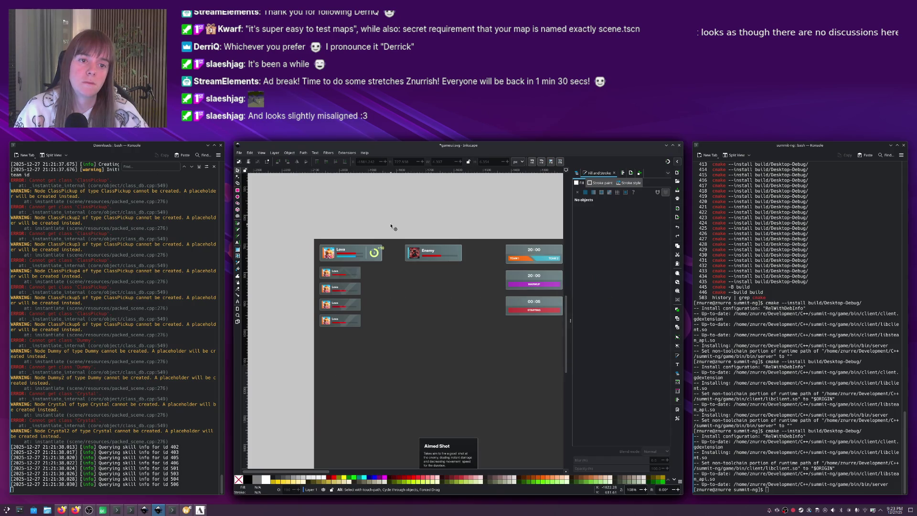
key("alt+Tab")
key("alt+Tab")
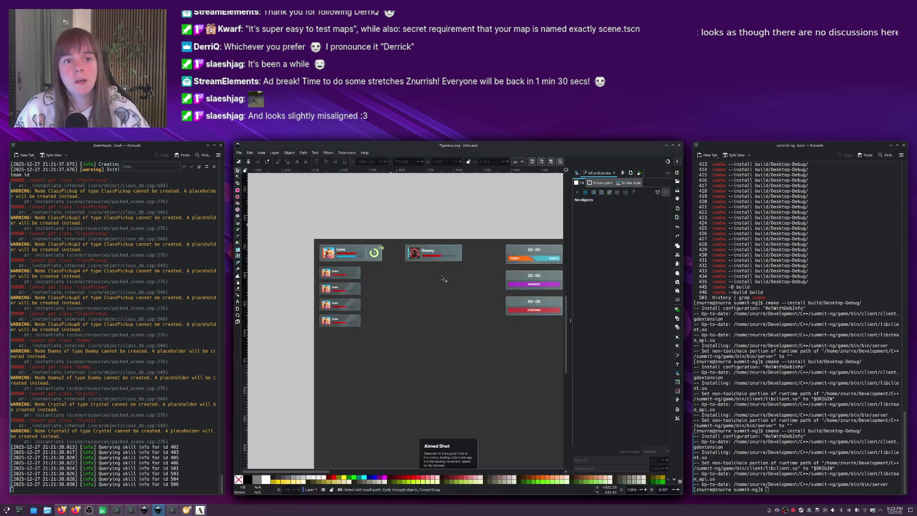
key("alt+Tab")
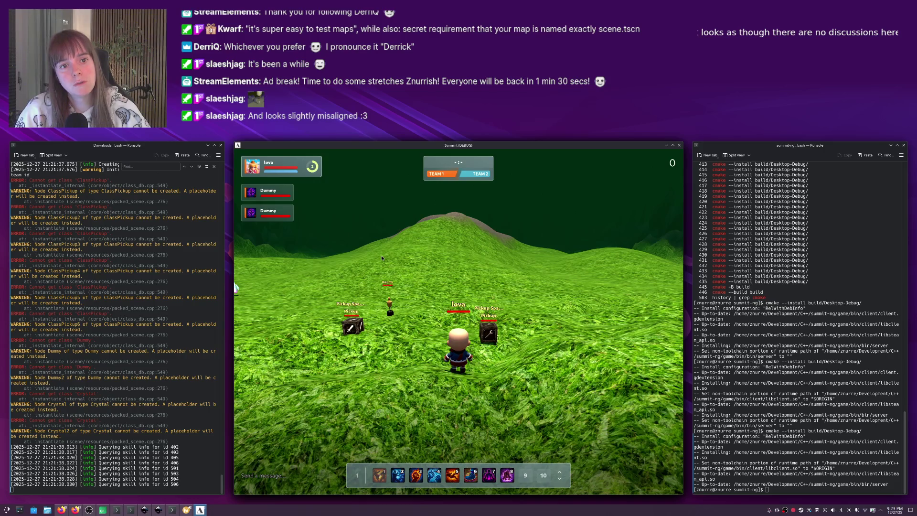
key("alt+Tab")
key("alt+Tab")
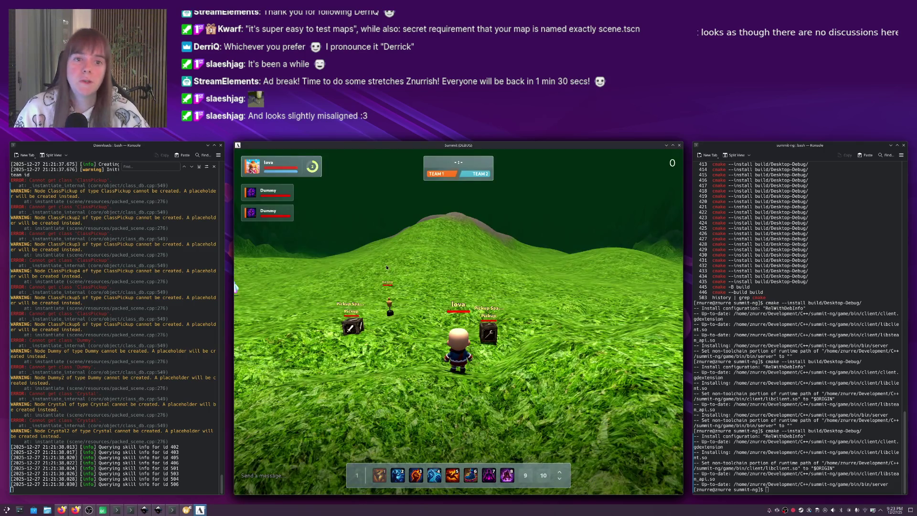
key("alt+Tab")
key("alt+Tab")
key("alt+Tab")
Back in Godot, select ColorRect2, check the shader's radius condition, and rerun the game.
key("alt+shift+Tab")
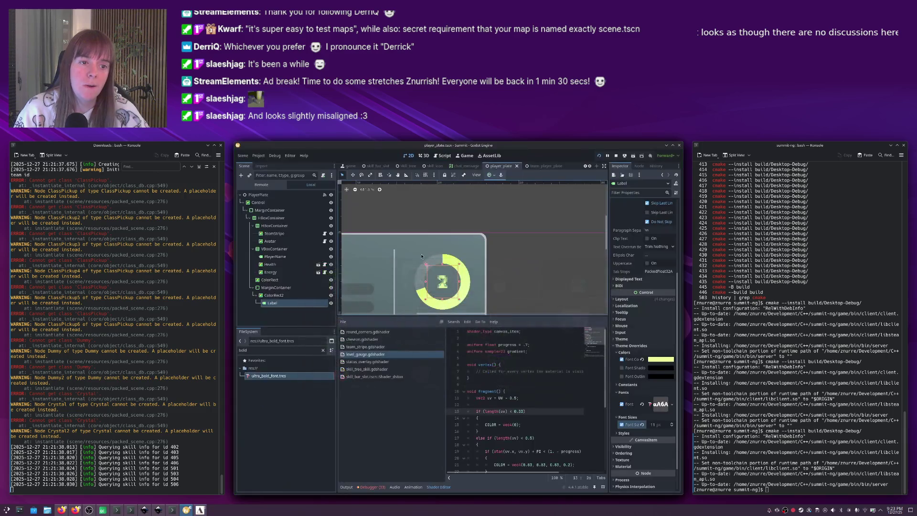
left_click(470, 289)
left_click(532, 412)
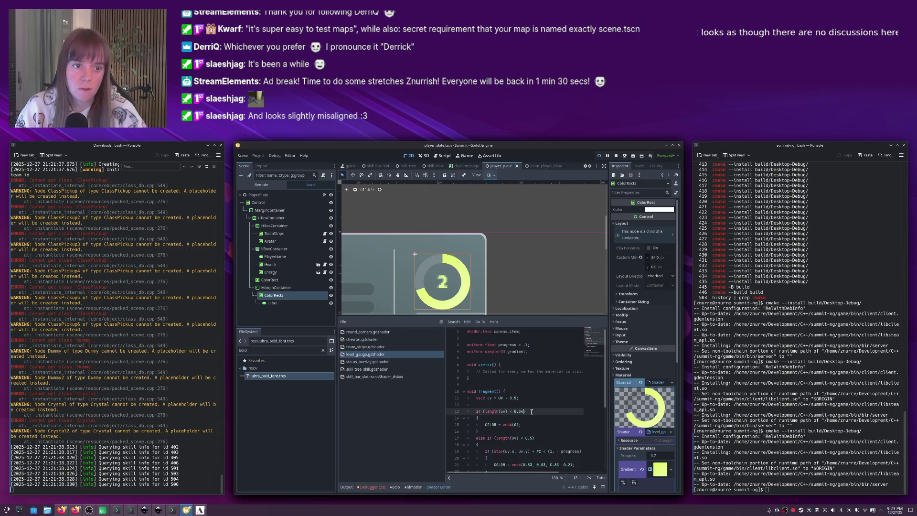
key("F5")
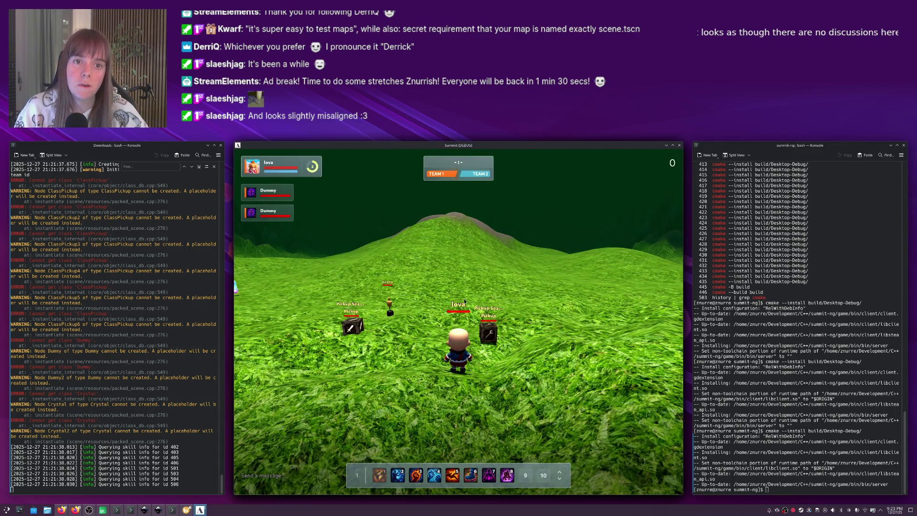
Restart the game, disconnect from the match via chat, and connect to a new match.
key("F8")
key("F5")
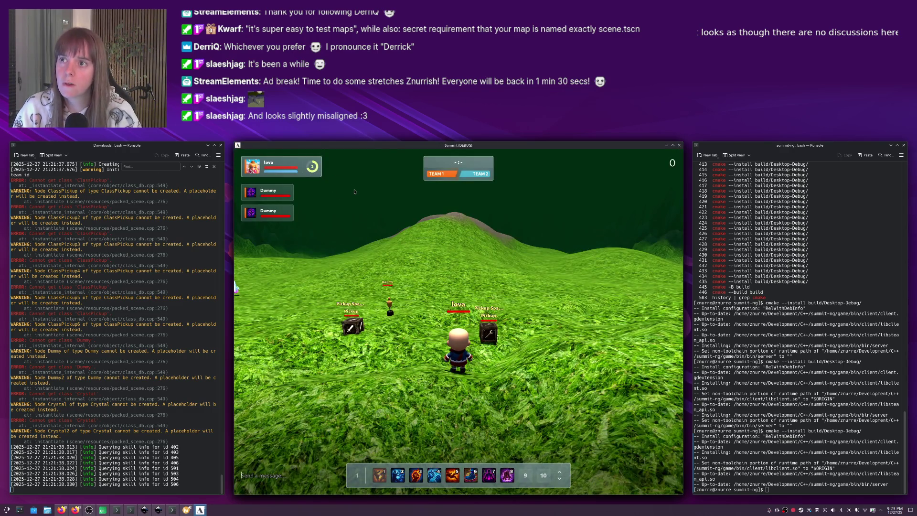
type("/disconnec")
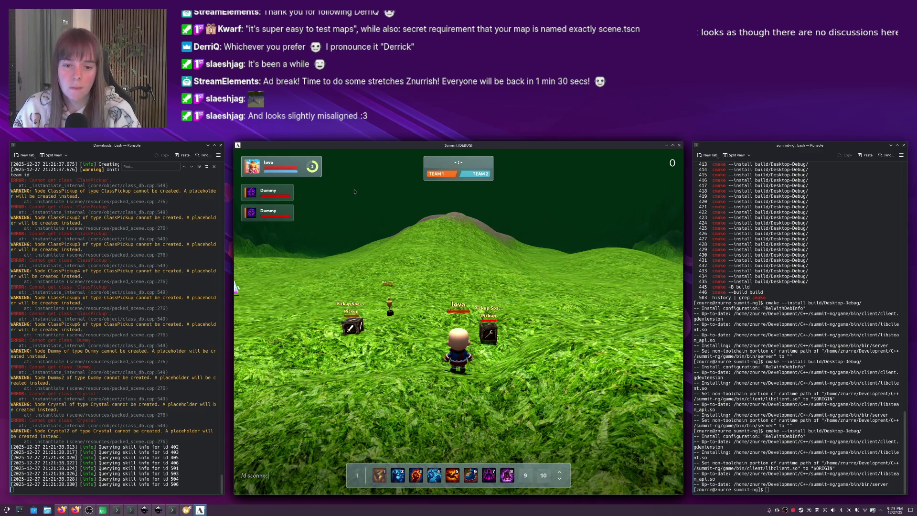
type("t")
key("Return")
left_click(519, 313)
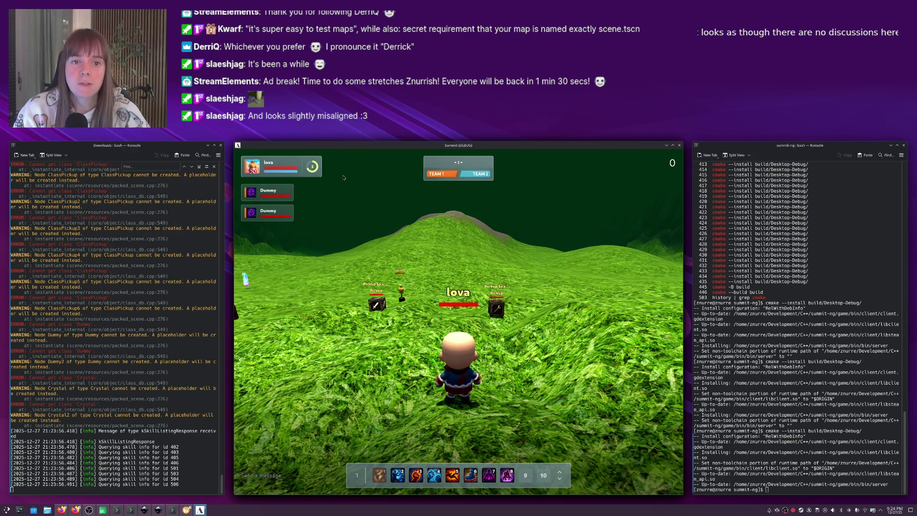
Walk the character over a pickup crate toward the crystal, then return to Godot.
key("w")
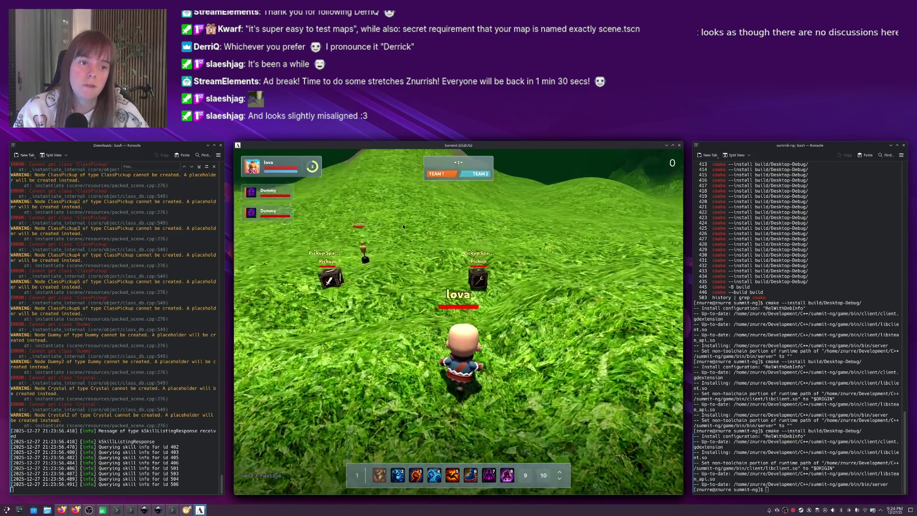
key("w")
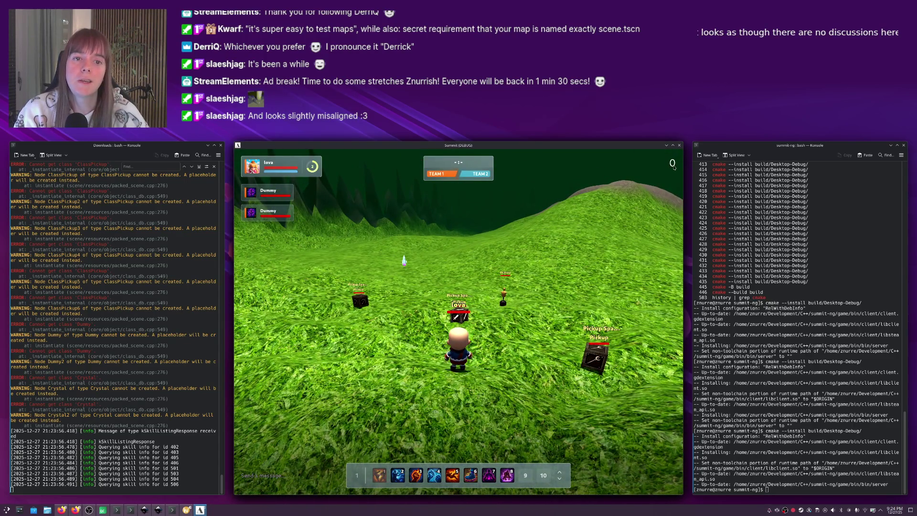
key("a")
key("w")
key("w")
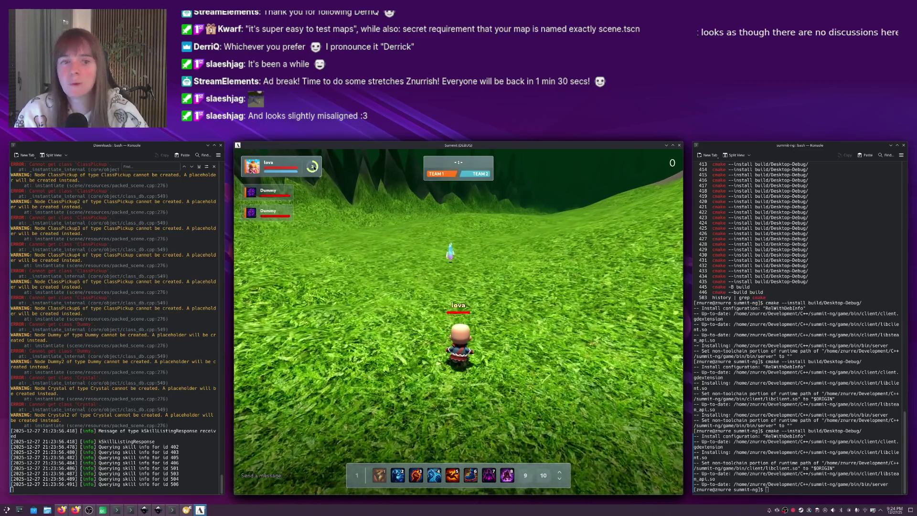
key("w")
key("w")
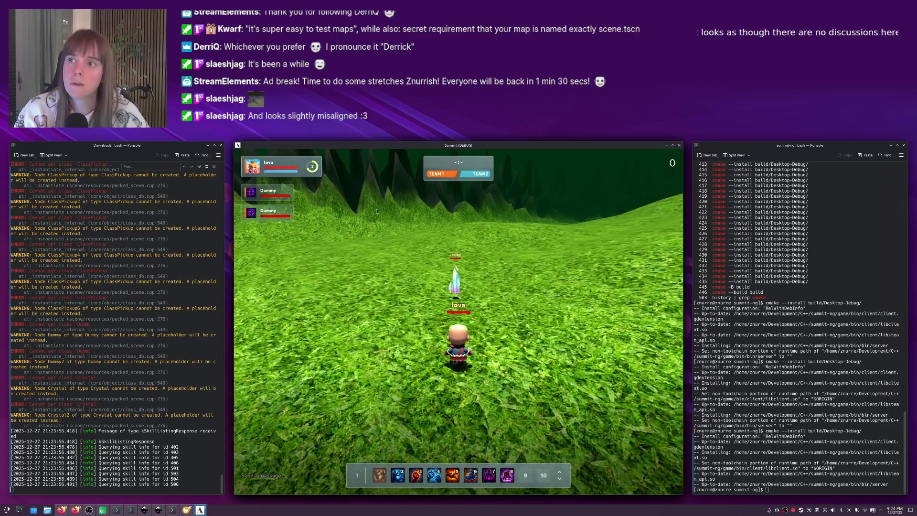
key("alt+Tab")
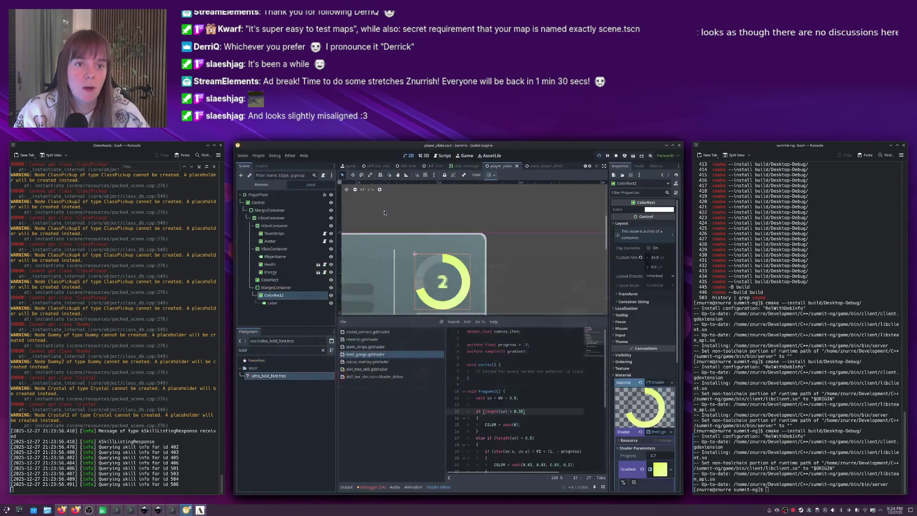
Expand ColorRect2's Gradient shader parameter and its texture settings, checking the running game between.
left_click(660, 469)
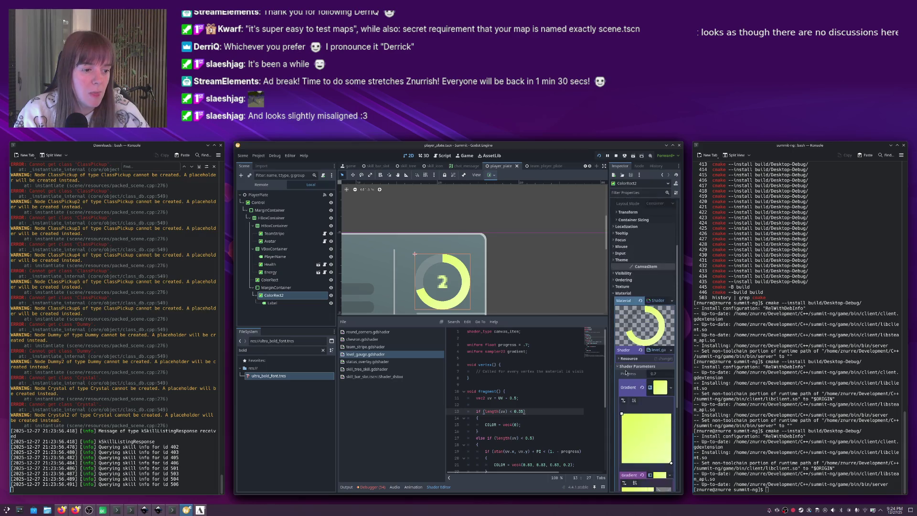
scroll(626, 373, "down", 5)
scroll(642, 449, "down", 3)
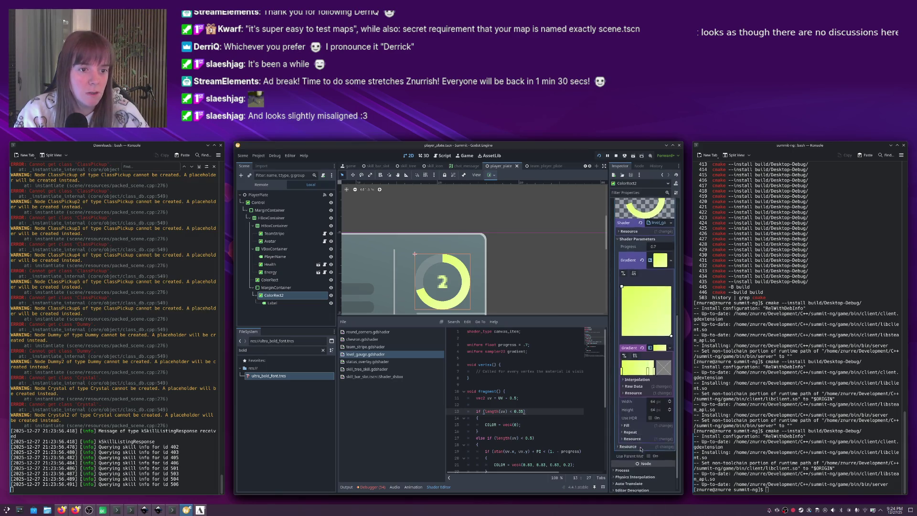
scroll(626, 415, "up", 6)
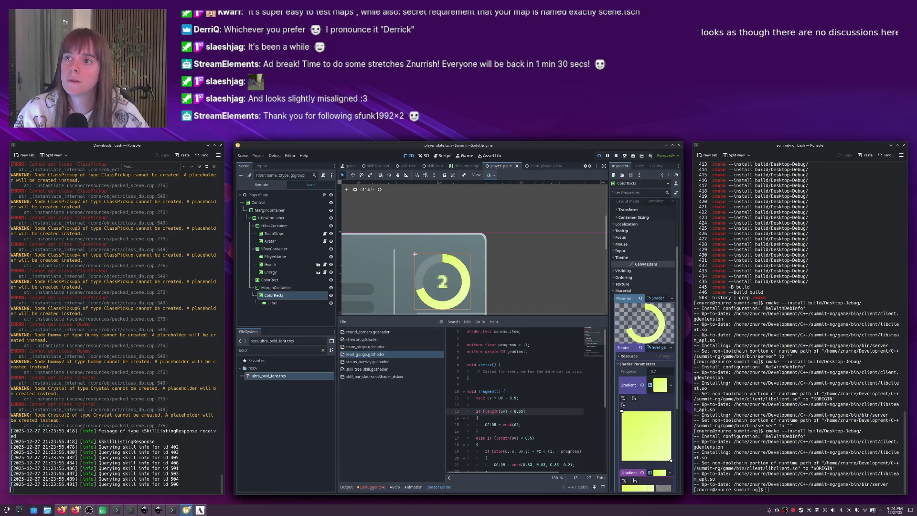
key("alt+Tab")
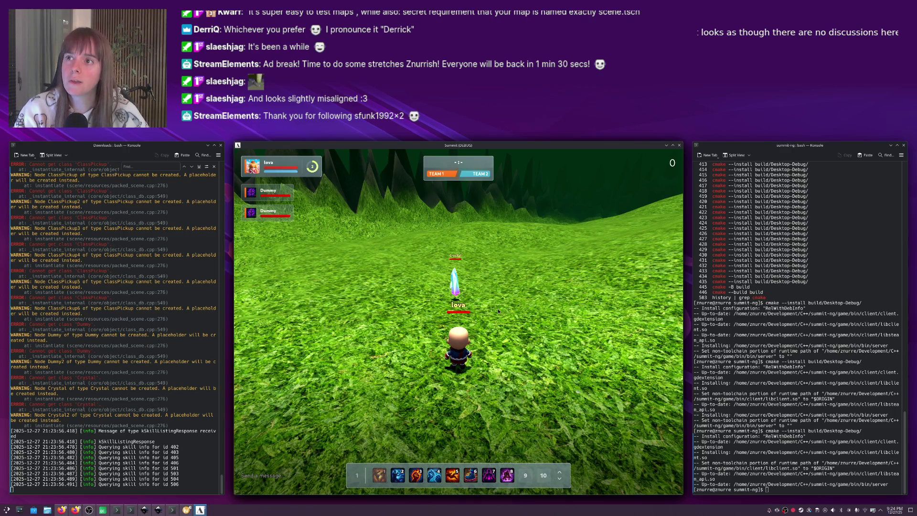
key("alt+Tab")
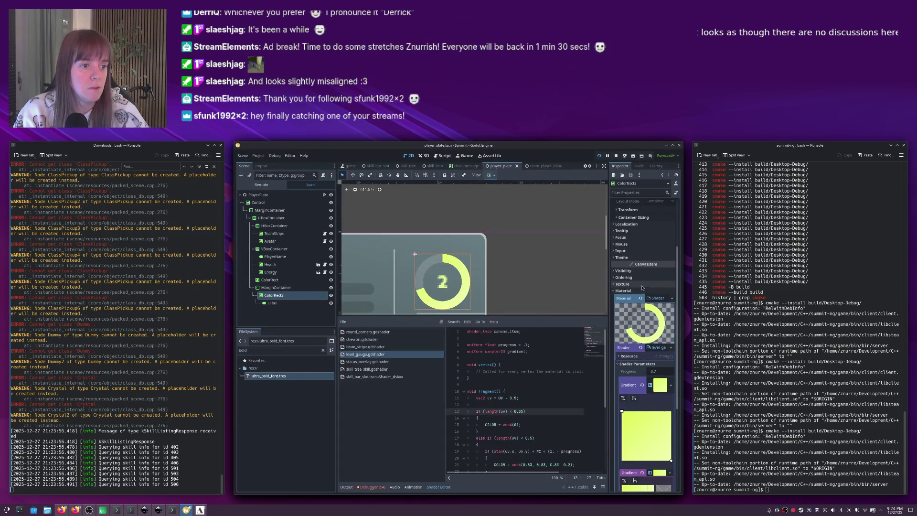
left_click(622, 284)
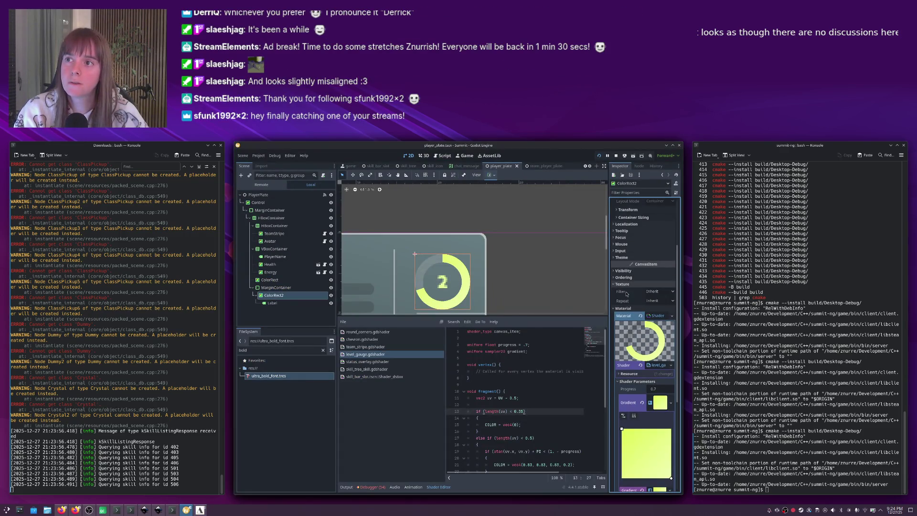
key("alt+Tab")
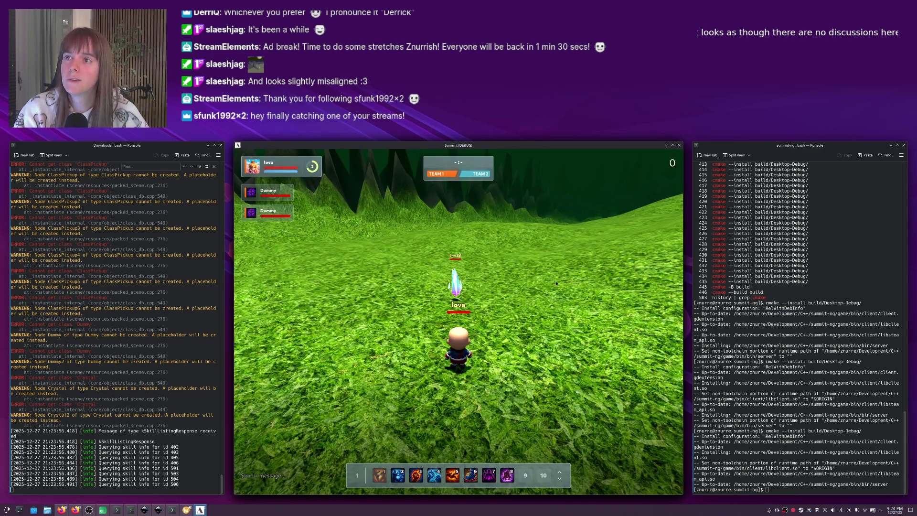
Walk the character past the Crystal toward the dummies, crates and hill, then return to Godot.
key("w")
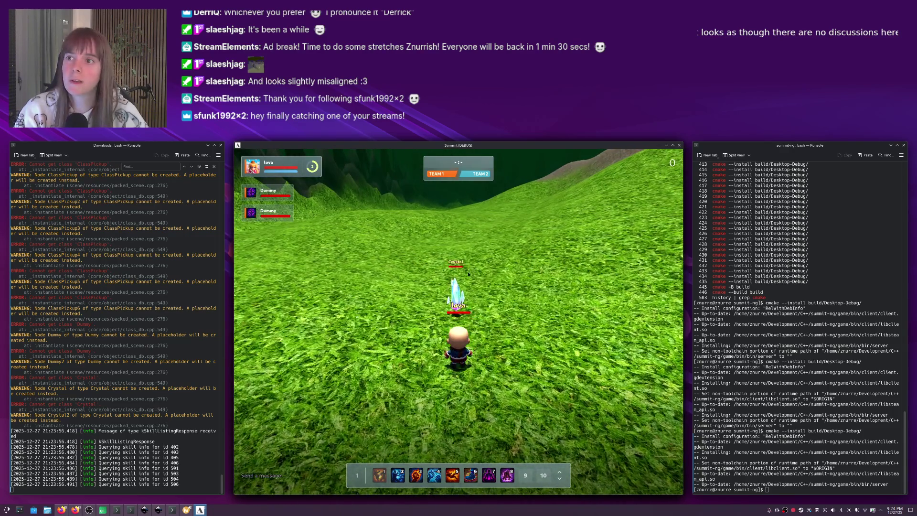
mouse_move(457, 281)
left_mouse_down()
mouse_move(532, 273)
mouse_move(487, 271)
left_mouse_up()
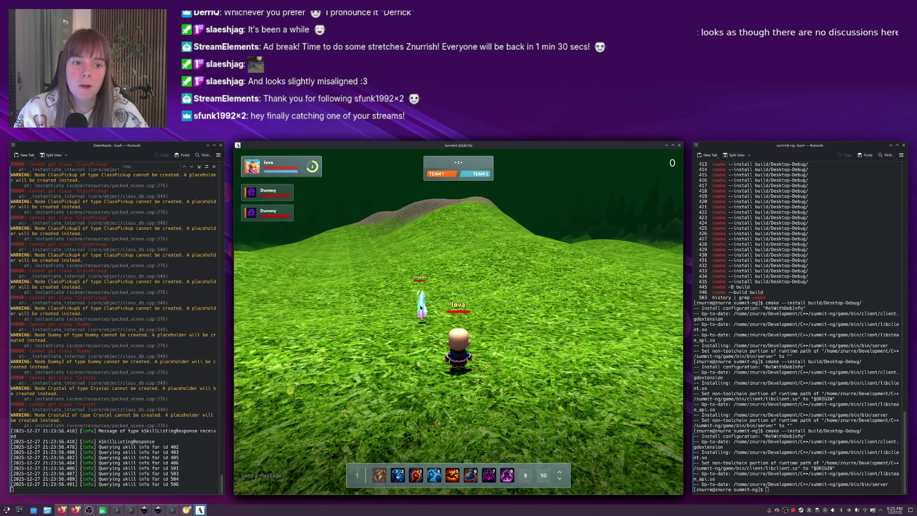
left_click_drag(480, 303, 447, 306)
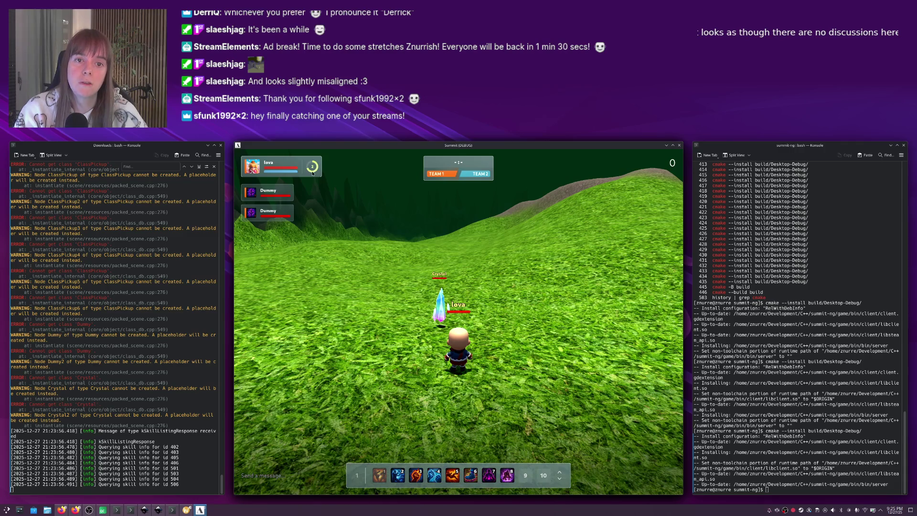
key("w")
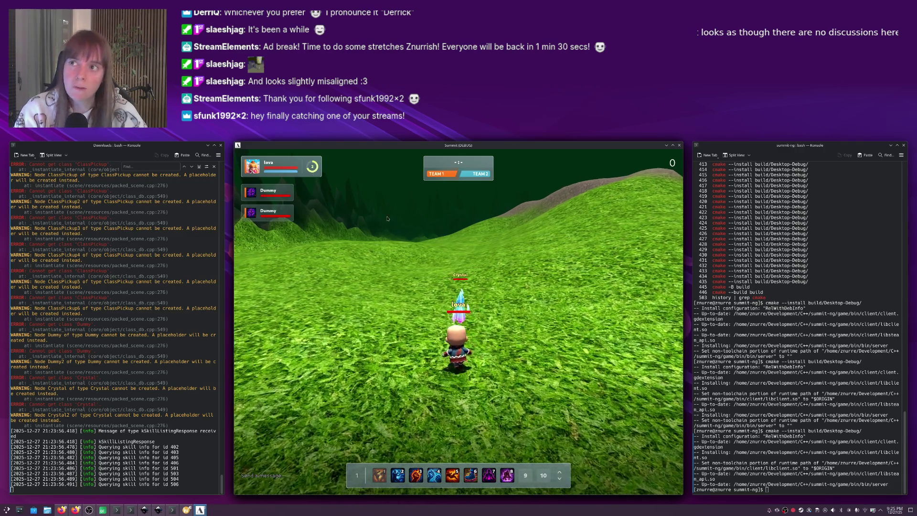
key("w")
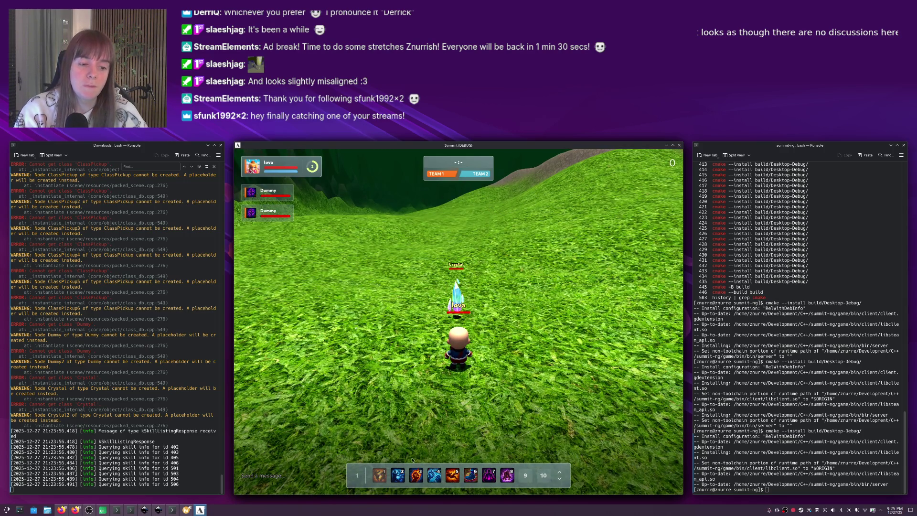
key("d")
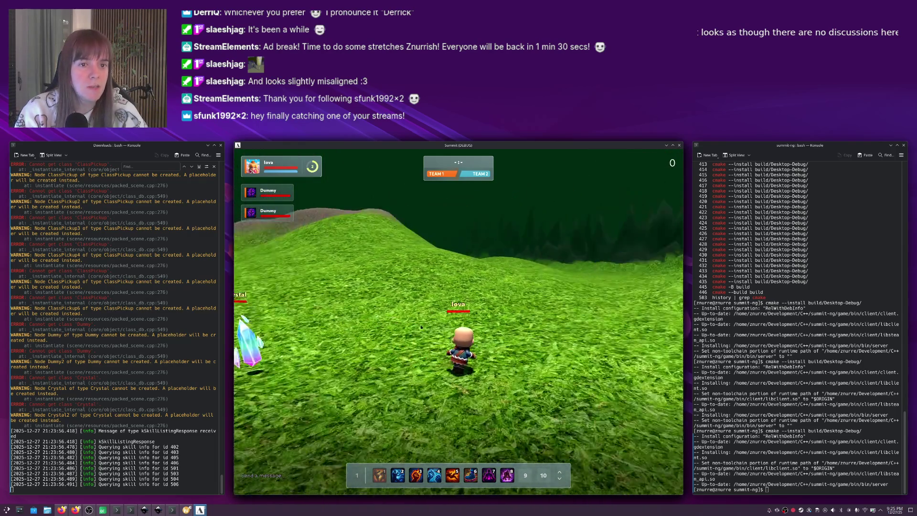
key("d")
key("w")
key("w")
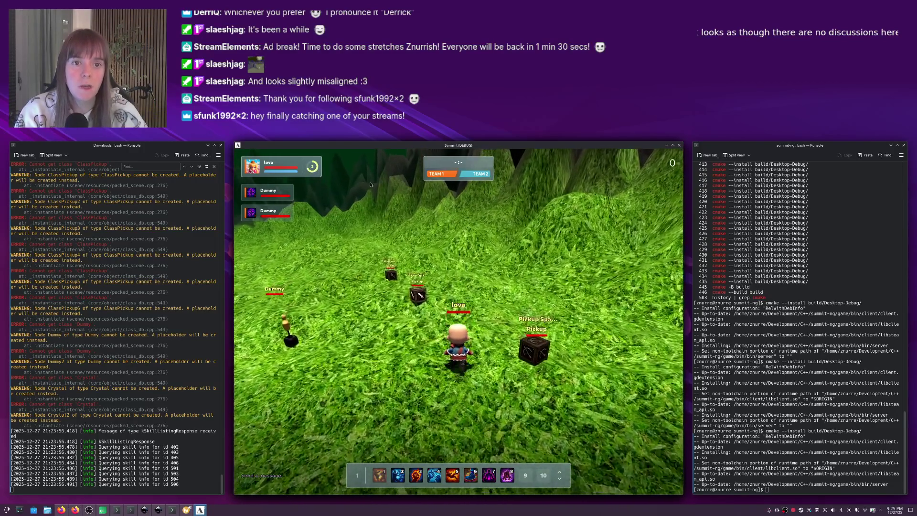
key("d")
key("alt+Tab")
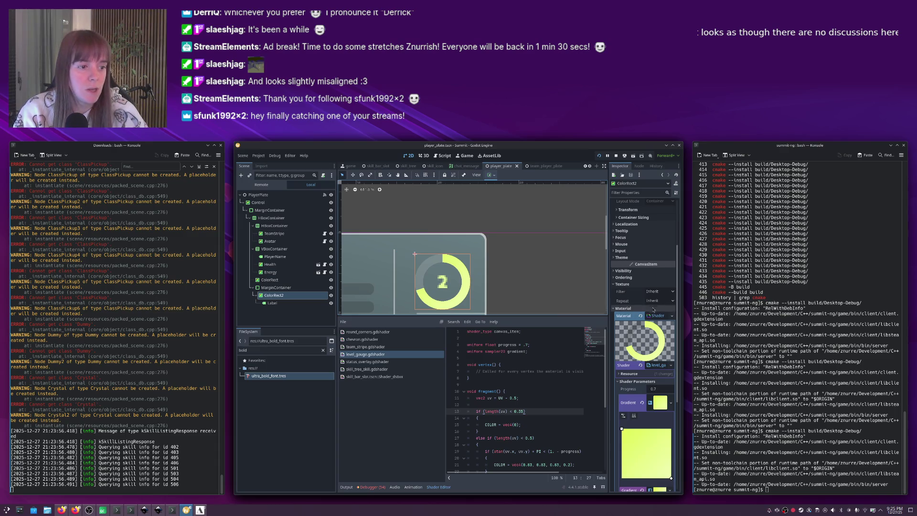
left_click(658, 292)
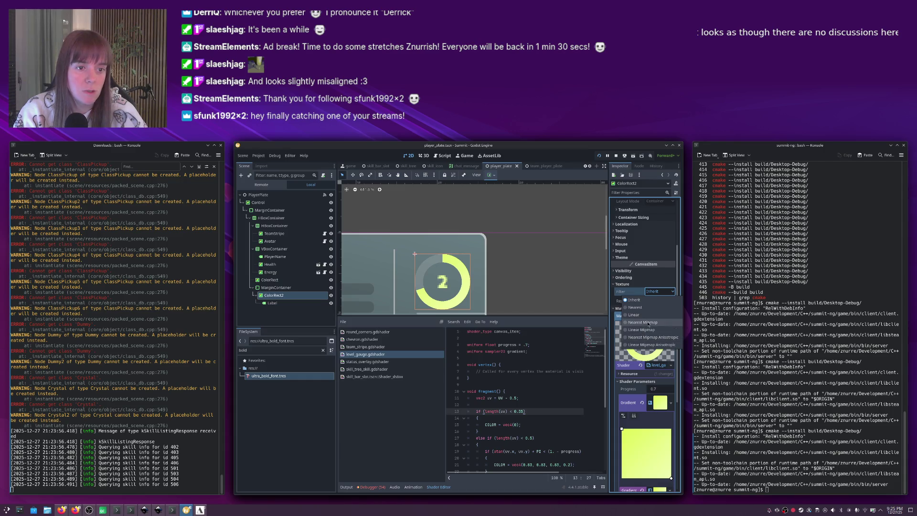
left_click(648, 323)
left_click(656, 292)
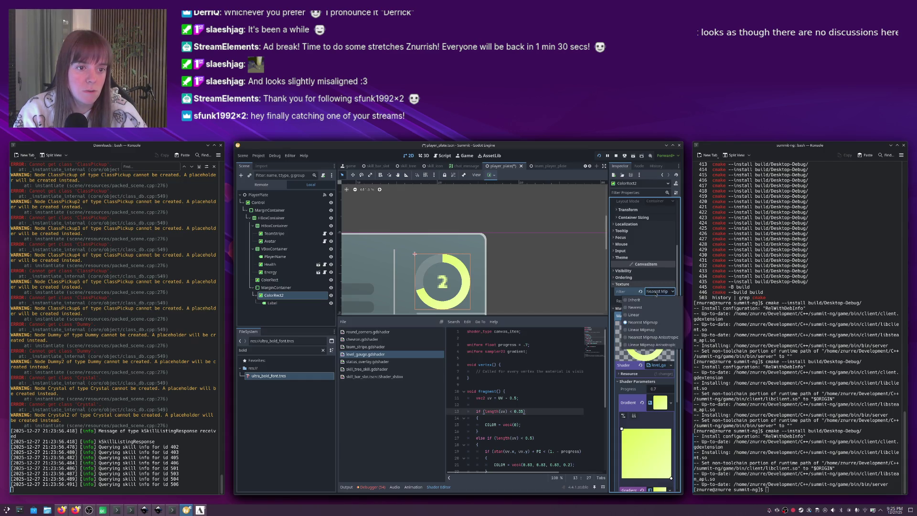
left_click(655, 315)
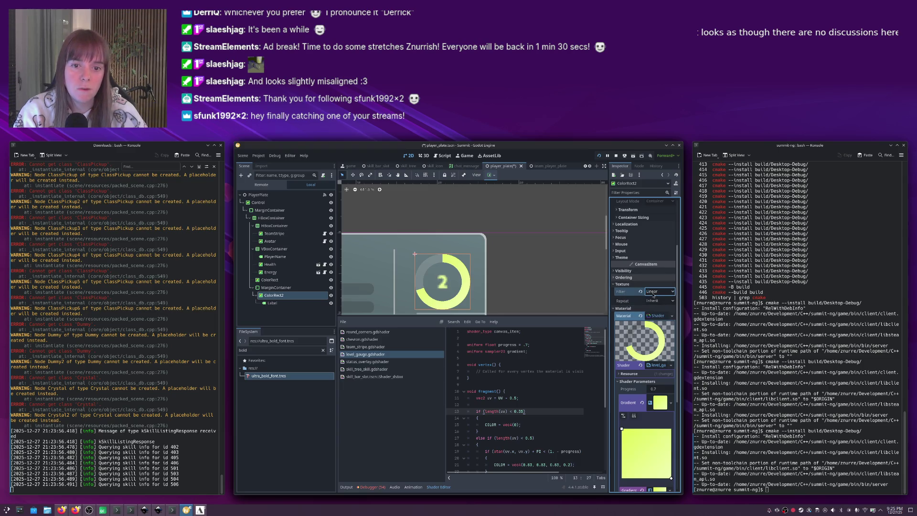
left_click(641, 291)
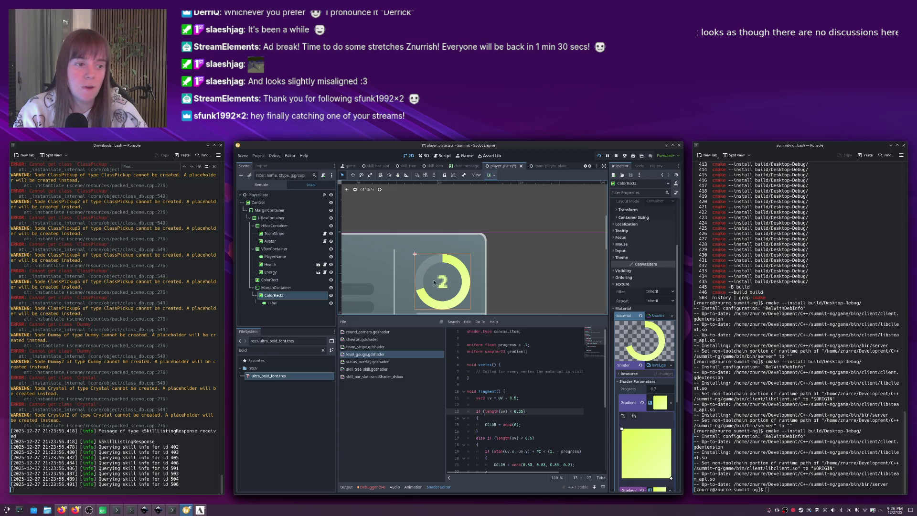
scroll(485, 272, "down", 2)
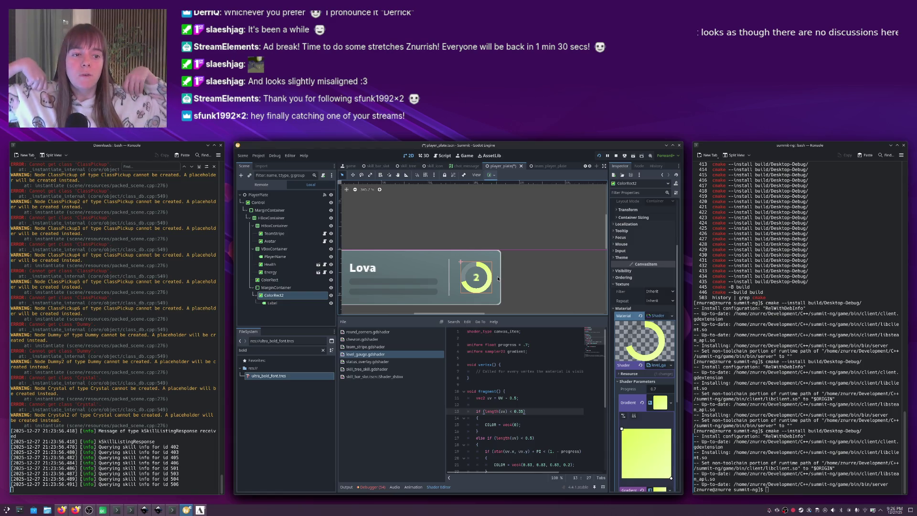
key("Escape")
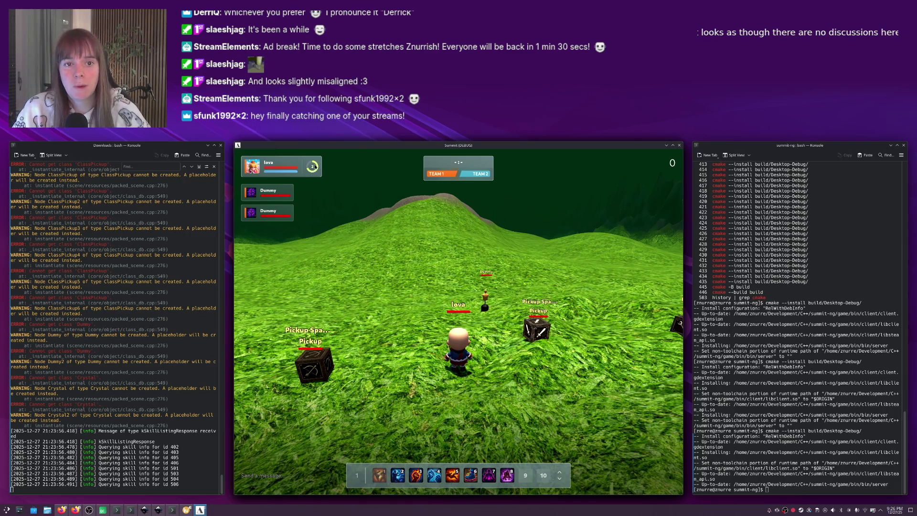
Run the character up the hill slope, then back it away from the crates.
left_click_drag(335, 182, 311, 180)
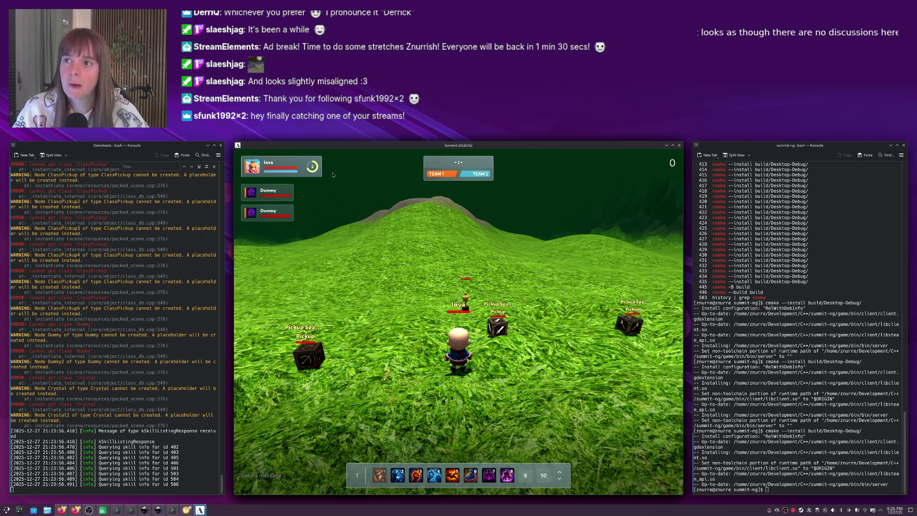
right_click(433, 215)
right_click(476, 266)
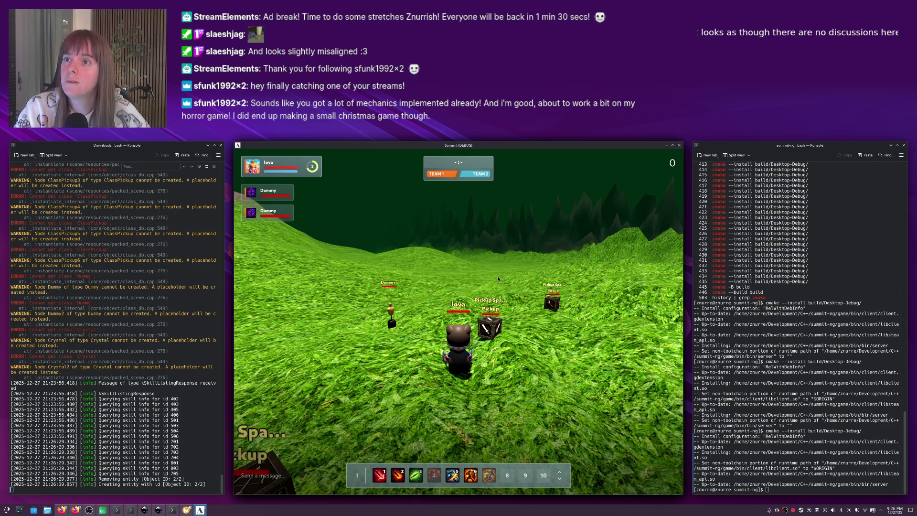
key("s")
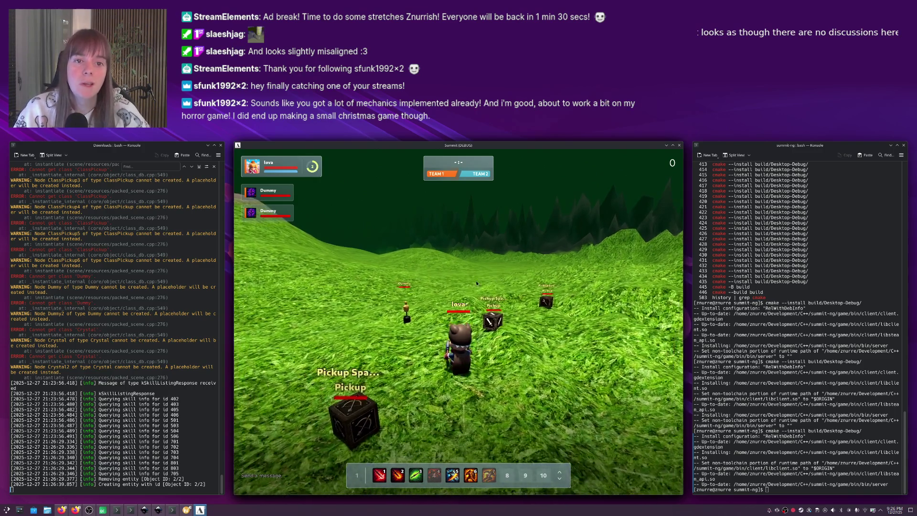
key("s")
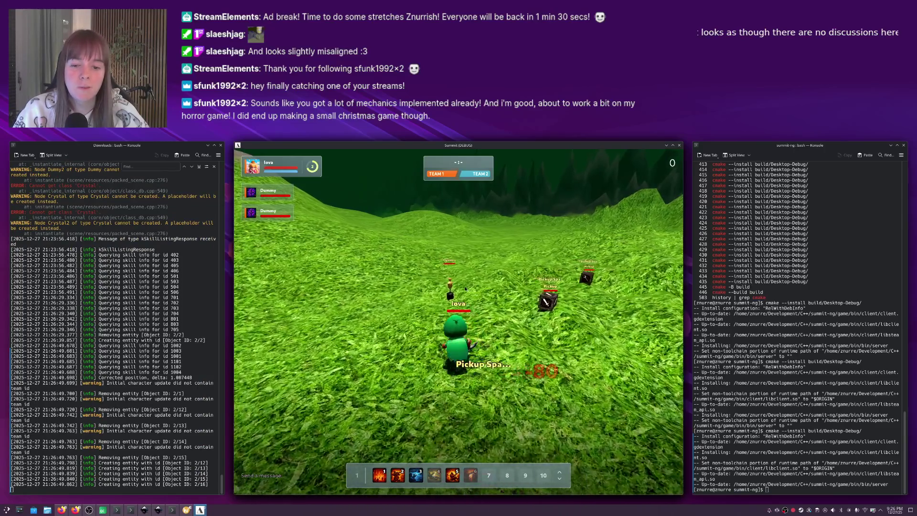
Target the Dummy twice, clearing the target each time, to check the player plate.
key("Tab")
key("s")
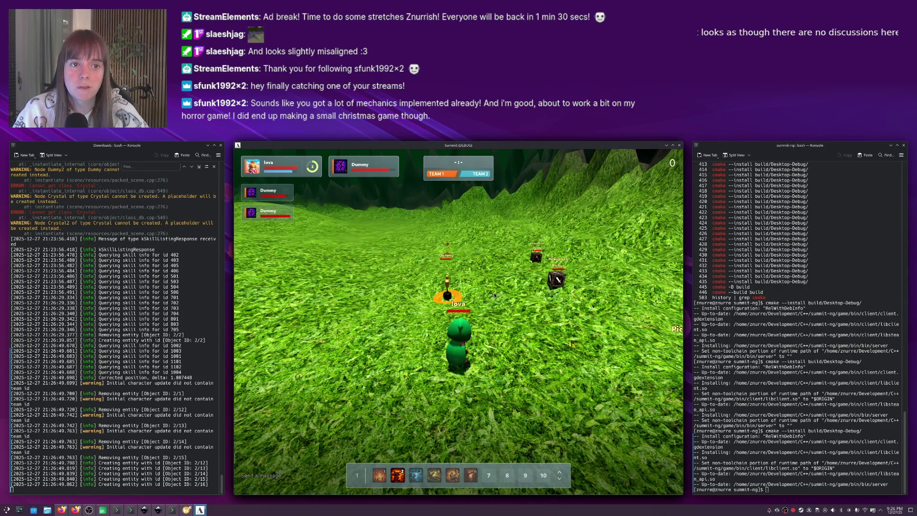
key("Escape")
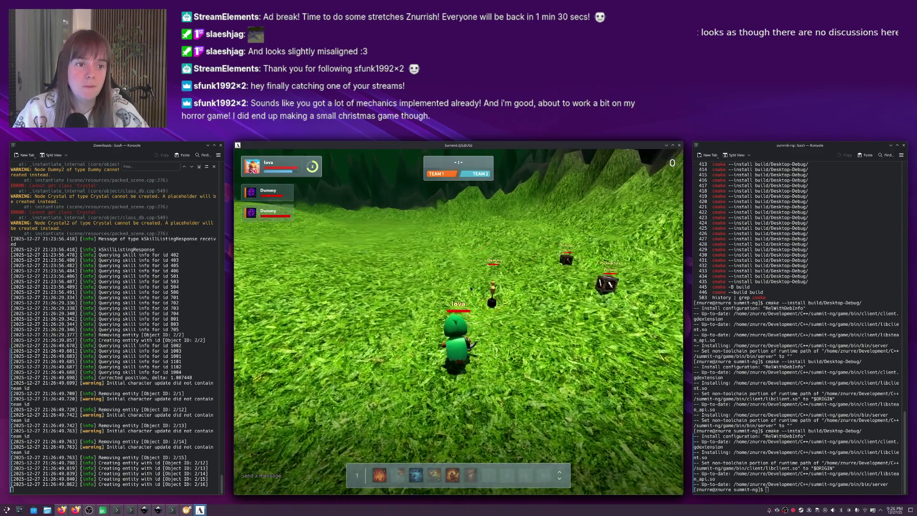
key("Tab")
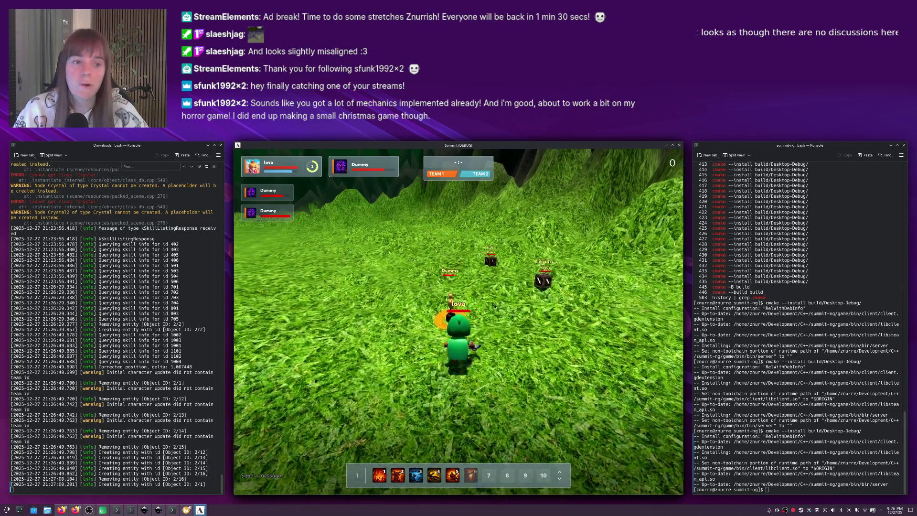
key("Escape")
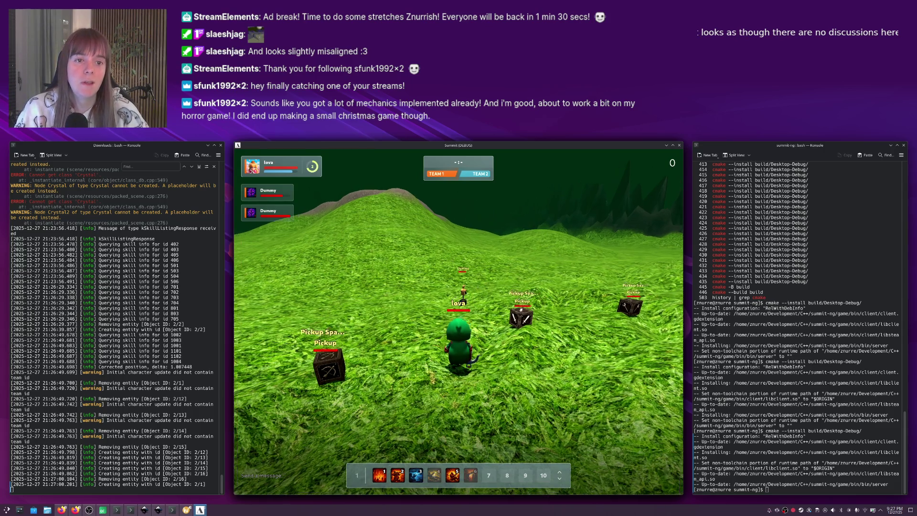
Move the character around the crates, then switch to the Inkscape gameui.svg mockup.
key("alt+Tab")
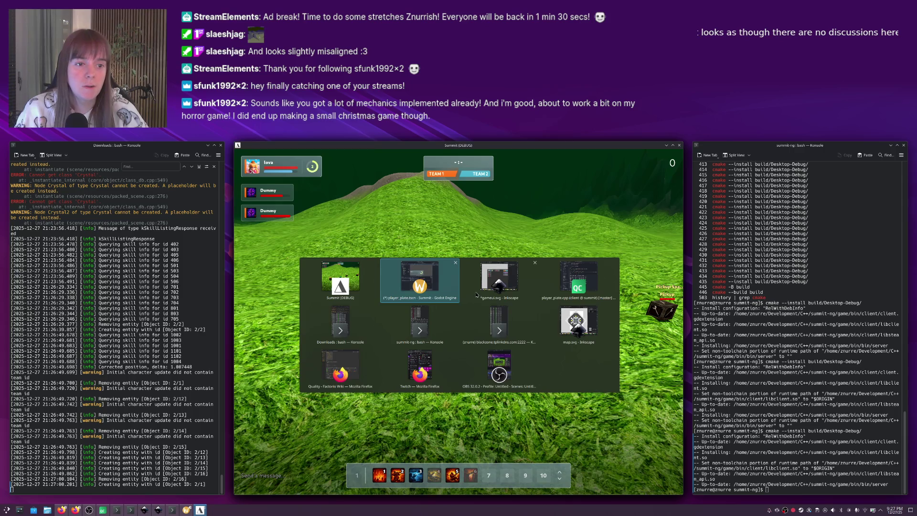
key("alt+shift+Tab")
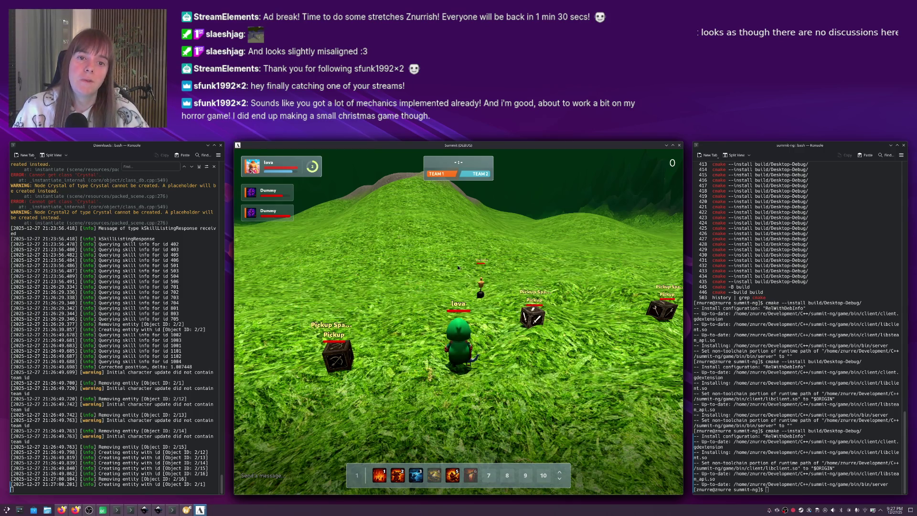
key("d")
key("w")
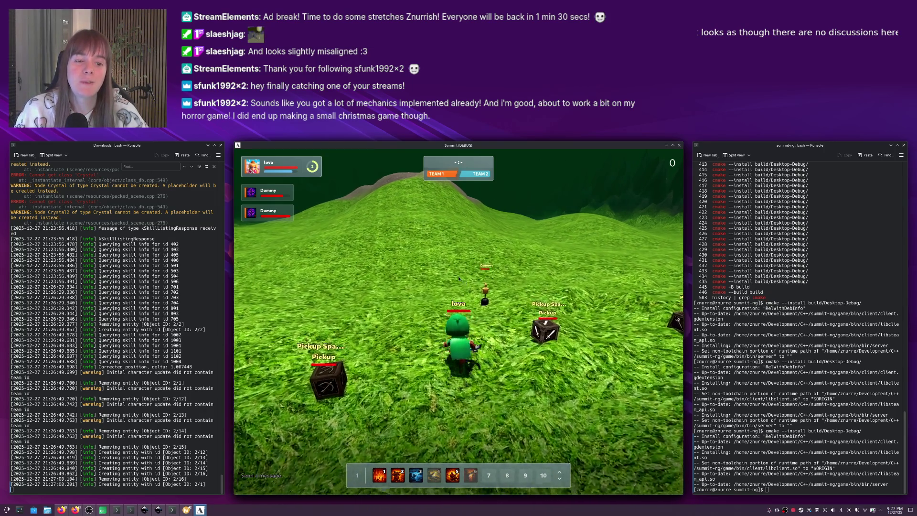
key("s")
key("a")
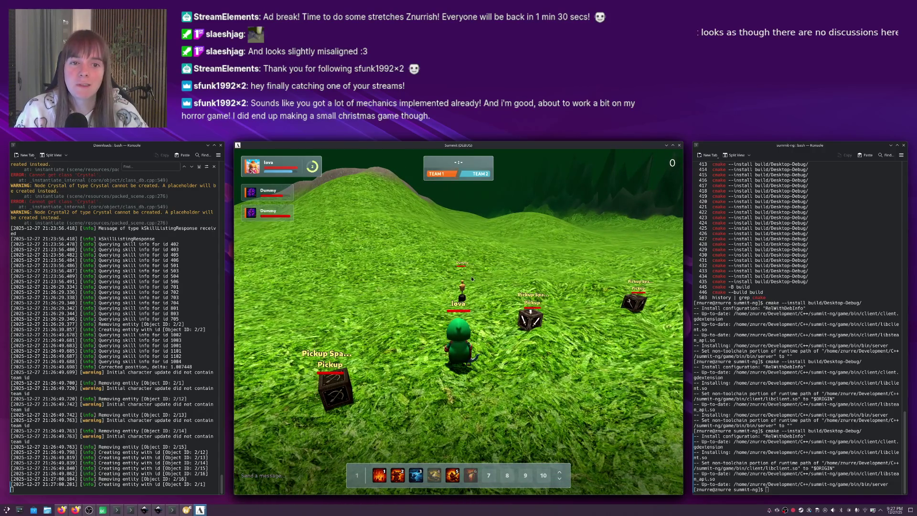
key("alt+Tab")
key("alt+Tab")
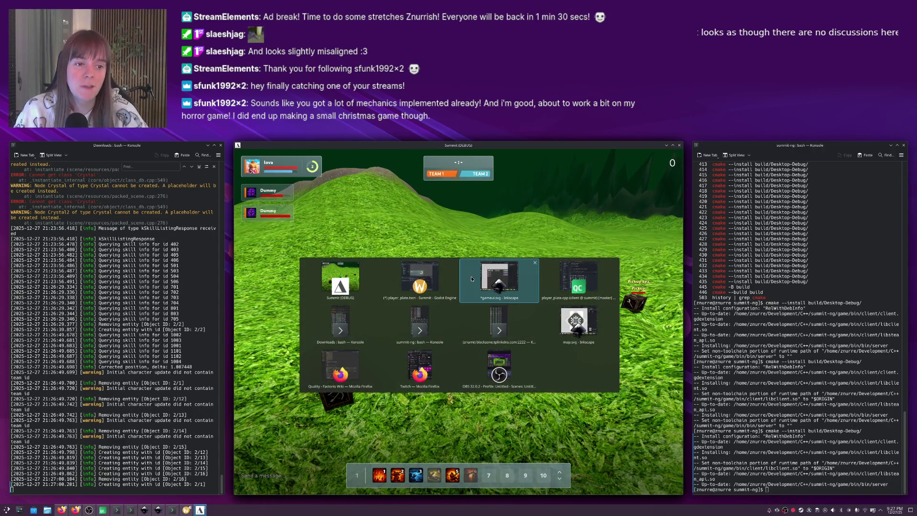
left_click(472, 277)
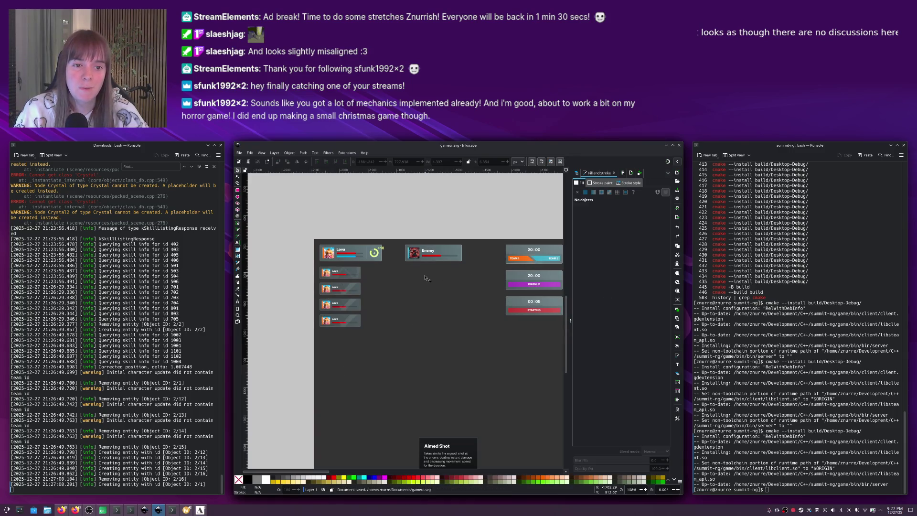
Save player_plate.tscn in Godot and review the Label, ColorRect2 and PlayerPlate nodes.
key("alt+Tab")
key("alt+Tab")
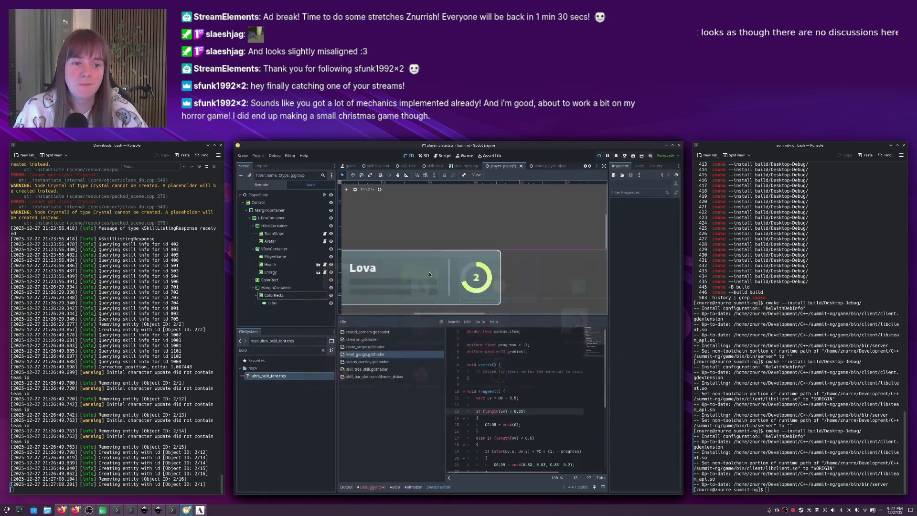
left_click(482, 265)
key("ctrl+s")
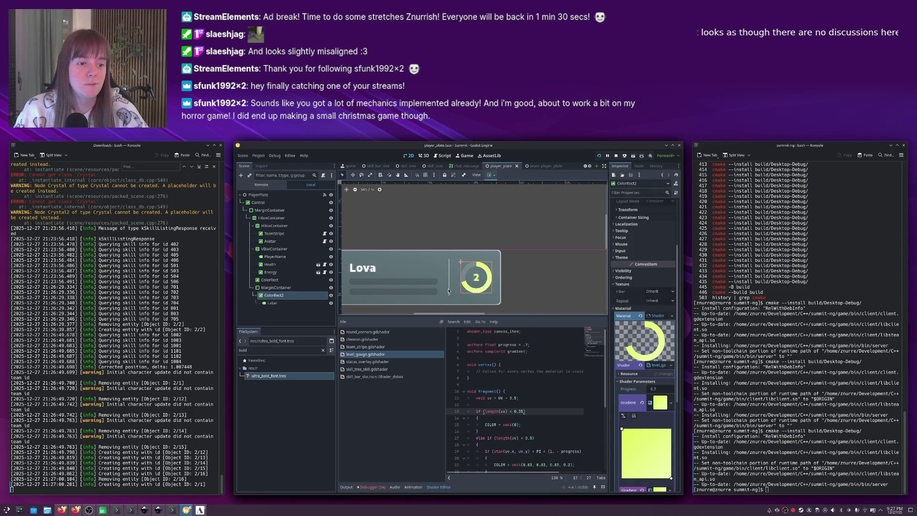
left_click(476, 276)
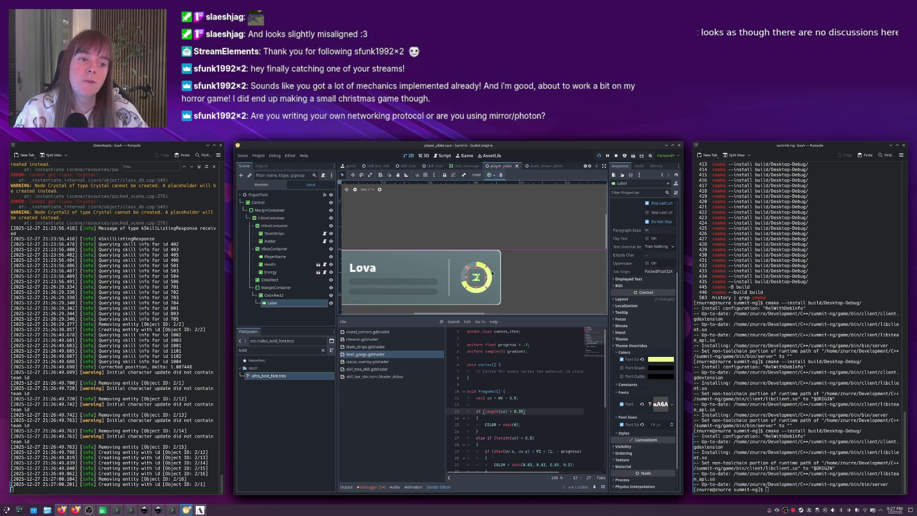
left_click(481, 285)
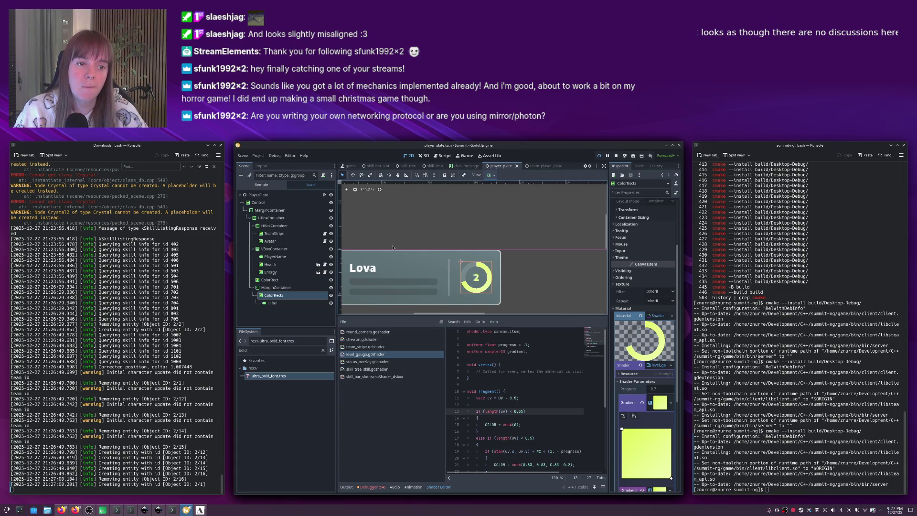
left_click(277, 196)
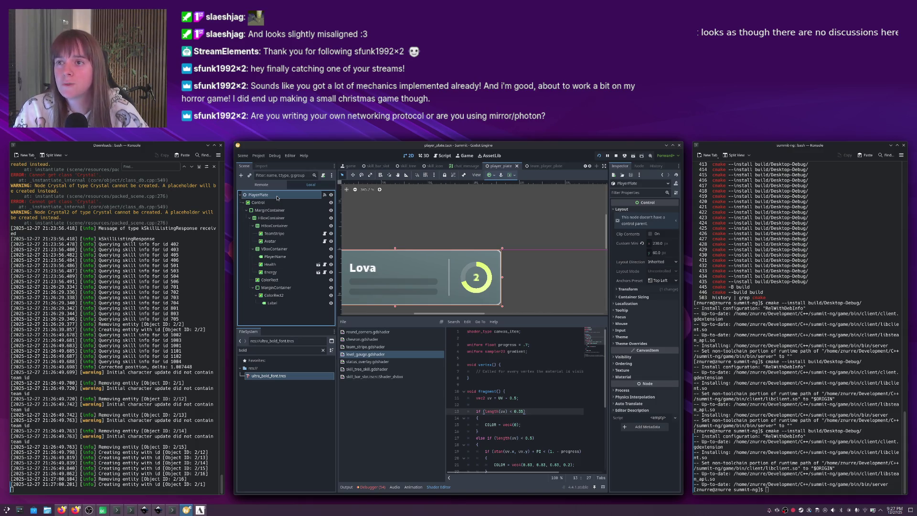
key("alt+Tab")
key("alt+Tab")
key("alt+Tab")
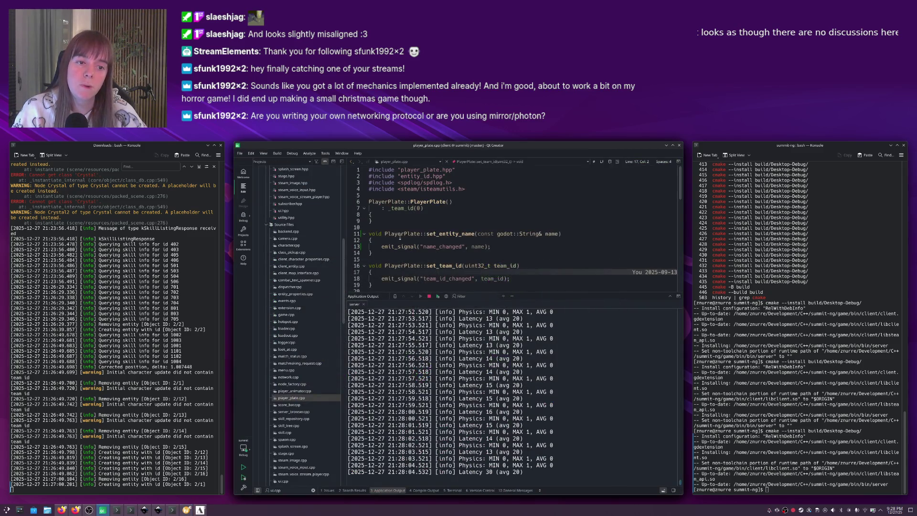
left_click(417, 239)
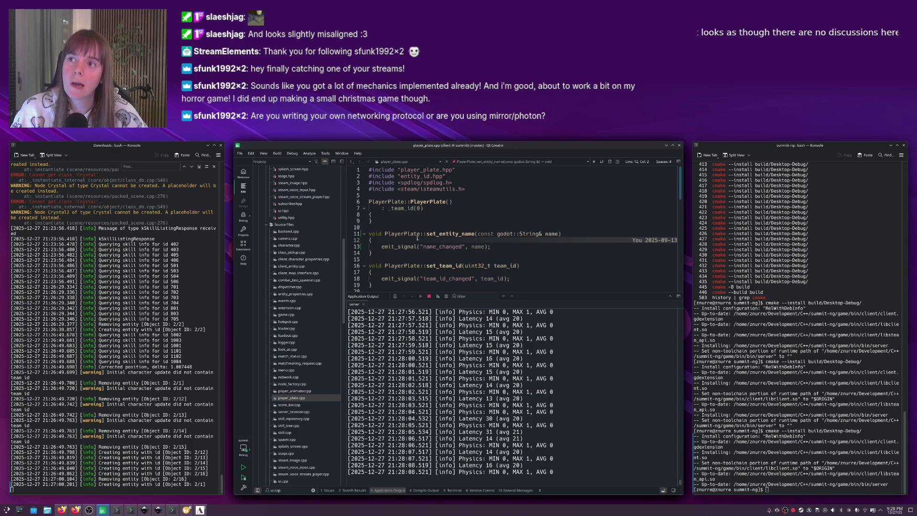
mouse_move(417, 238)
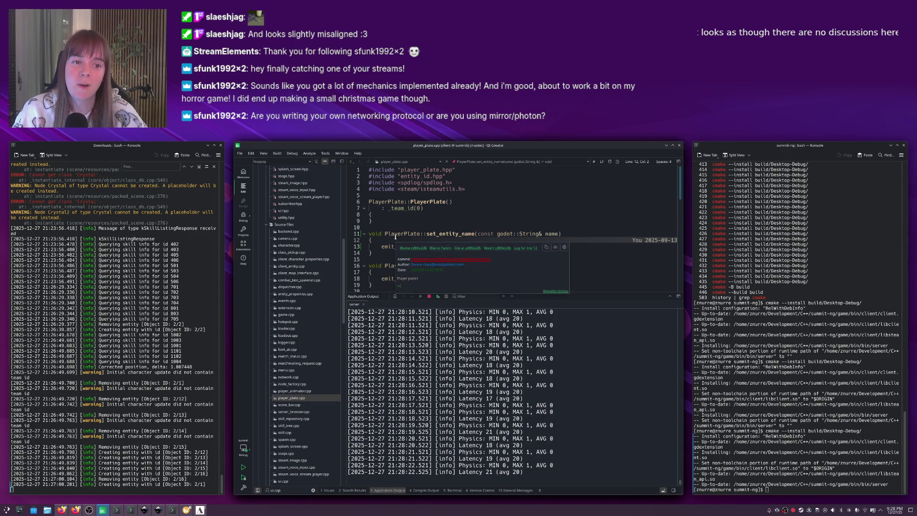
mouse_move(384, 240)
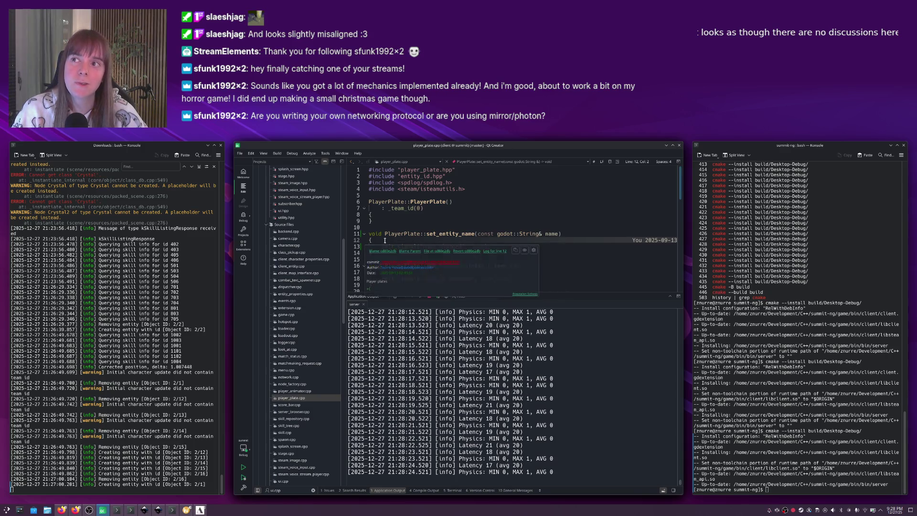
key("alt+Tab")
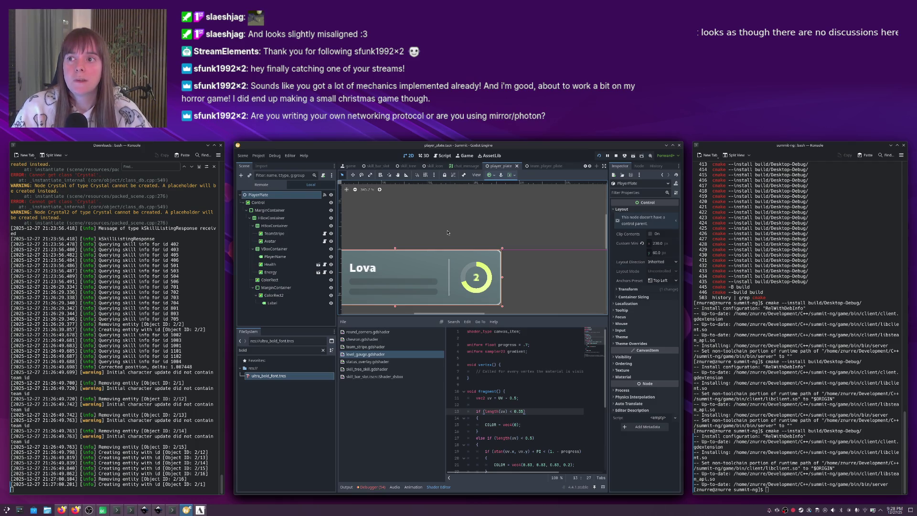
key("alt+Tab")
key("alt+Tab")
key("alt+Tab")
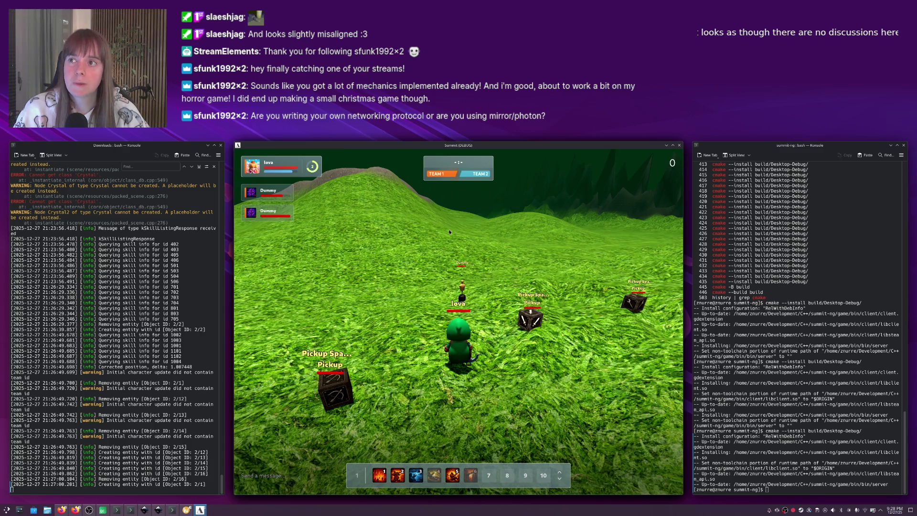
key("alt+Tab")
key("alt+Tab")
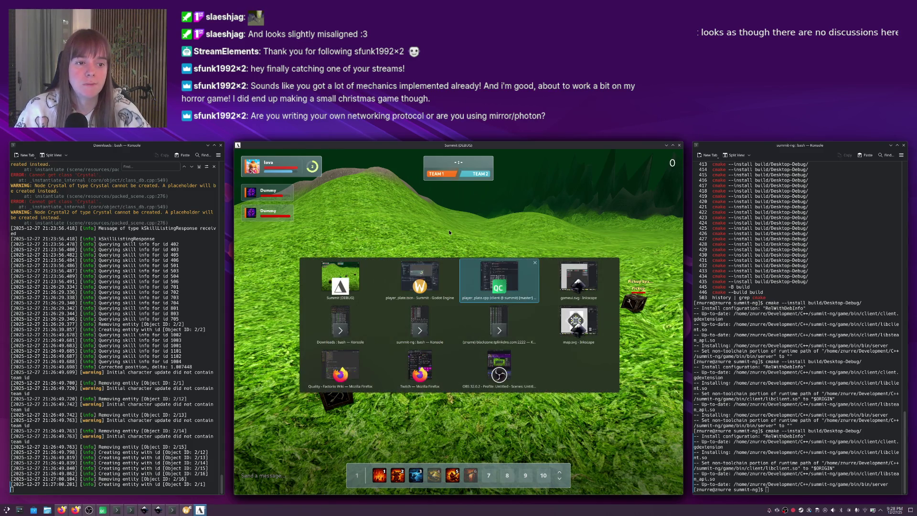
Hide the application output and switch to the ui.cpp source file.
key("Escape")
scroll(448, 233, "down", 2)
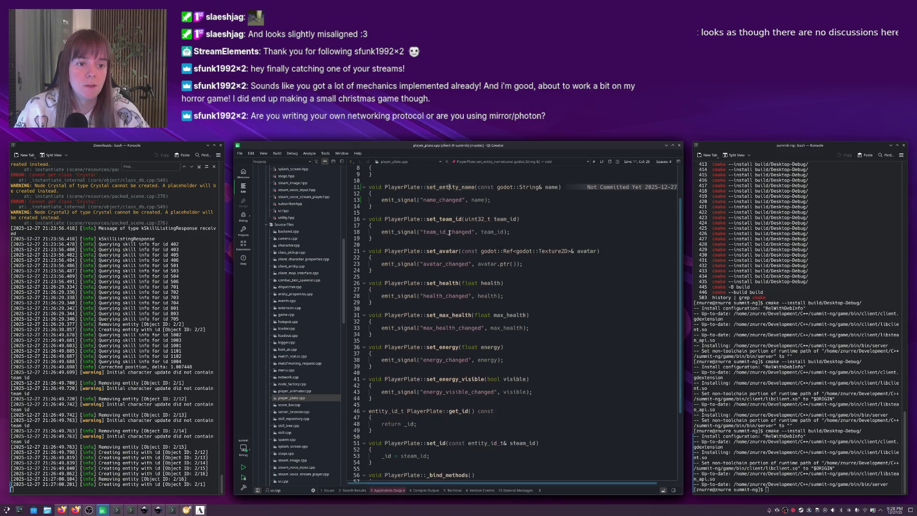
key("ctrl+Tab")
key("ctrl+Tab")
key("ctrl+Tab")
key("ctrl+shift+Tab")
key("ctrl+shift+Tab")
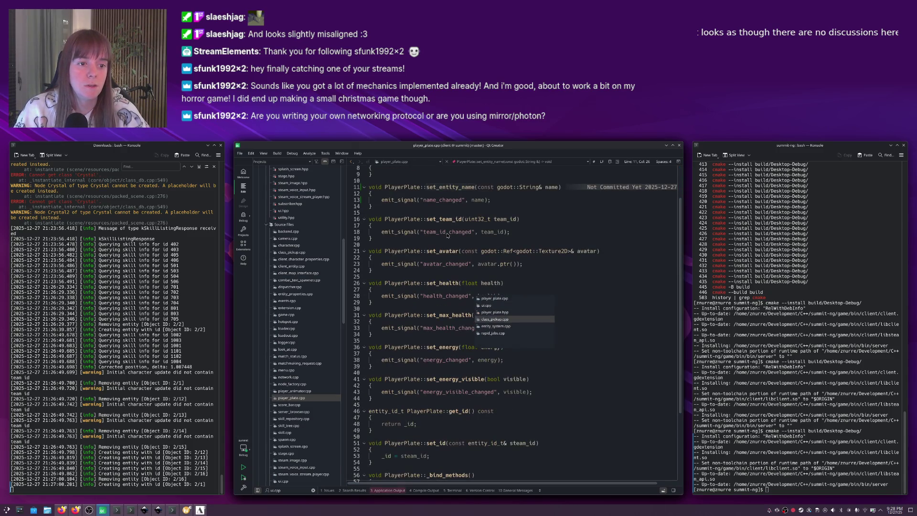
scroll(447, 234, "down", 14)
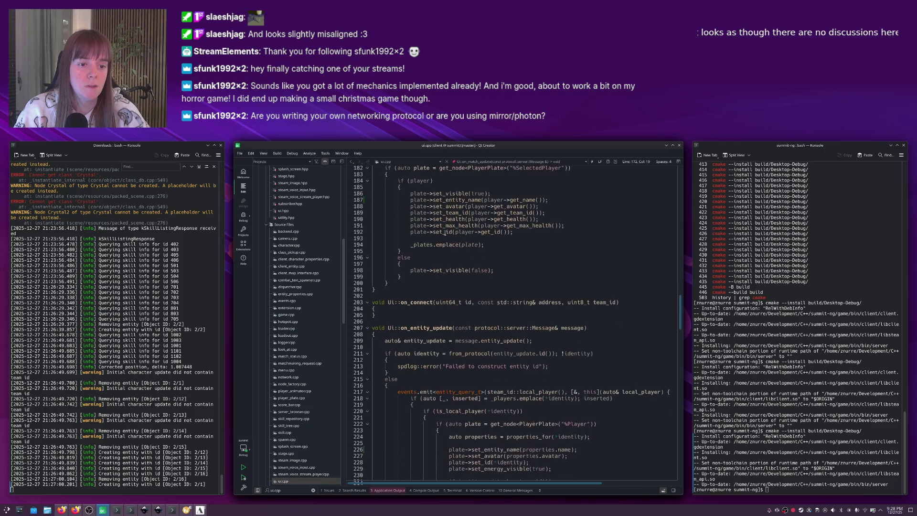
Search ui.cpp for 'exp' to reach the experience_changed emit line, then return to Godot.
key("ctrl+f")
type("exp")
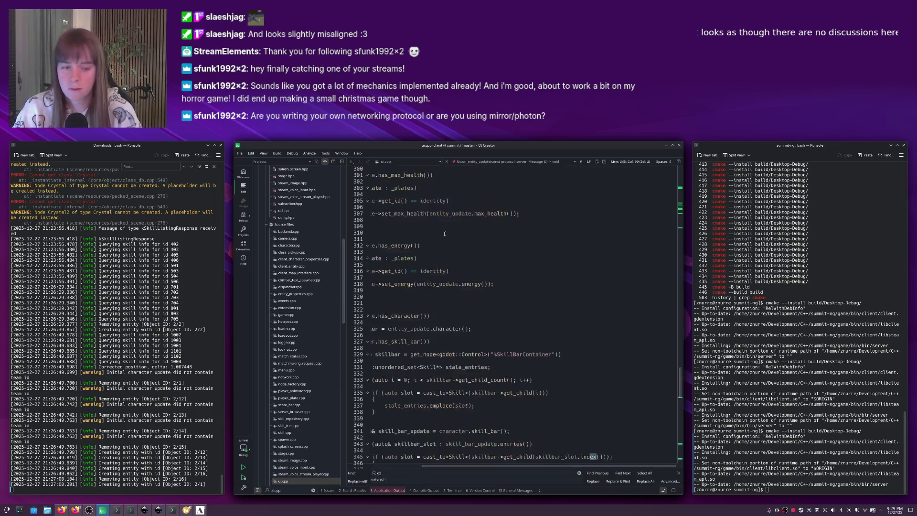
scroll(445, 234, "down", 5)
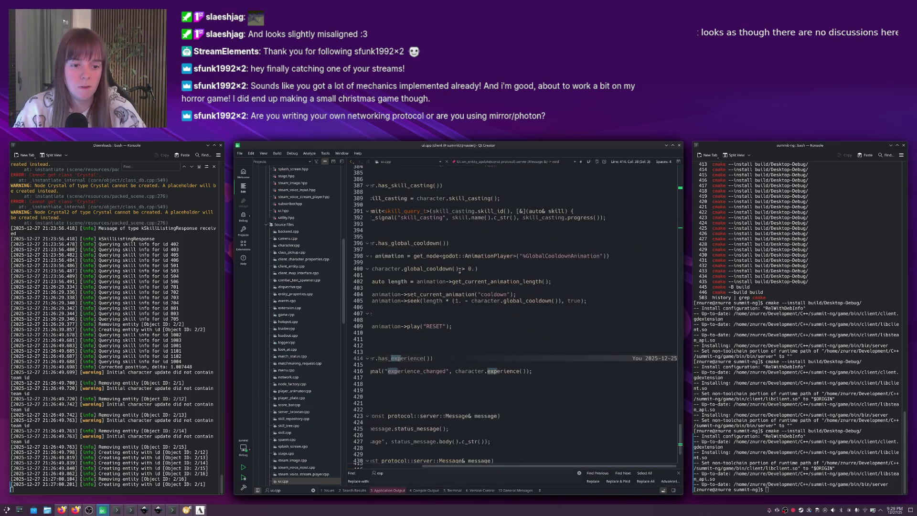
scroll(453, 270, "left", 3)
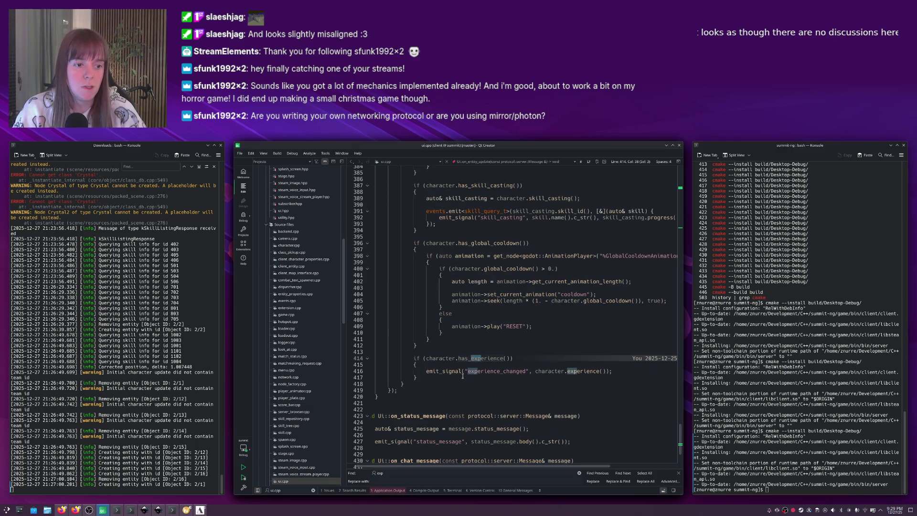
left_click(481, 371)
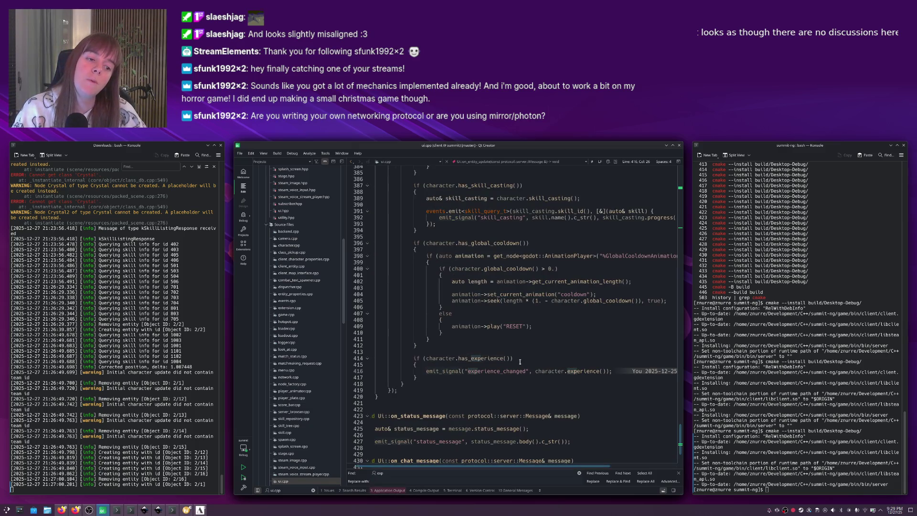
mouse_move(495, 371)
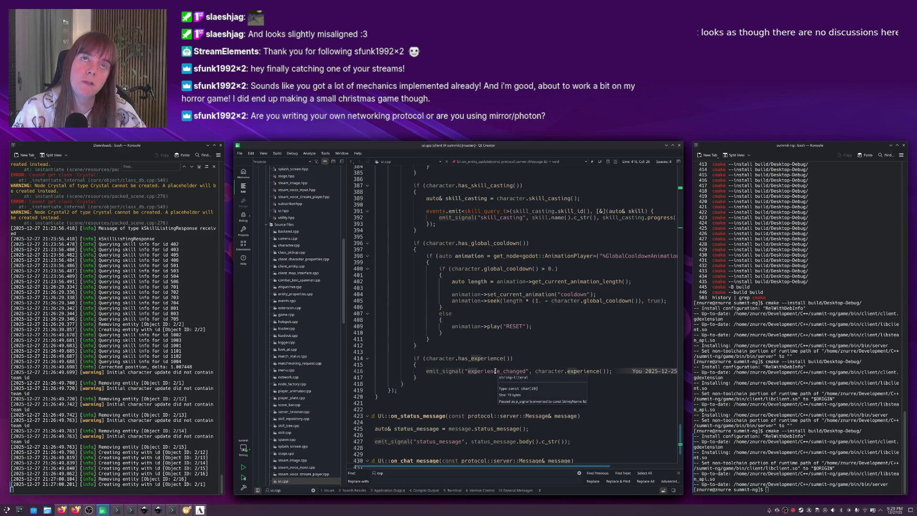
key("alt+Tab")
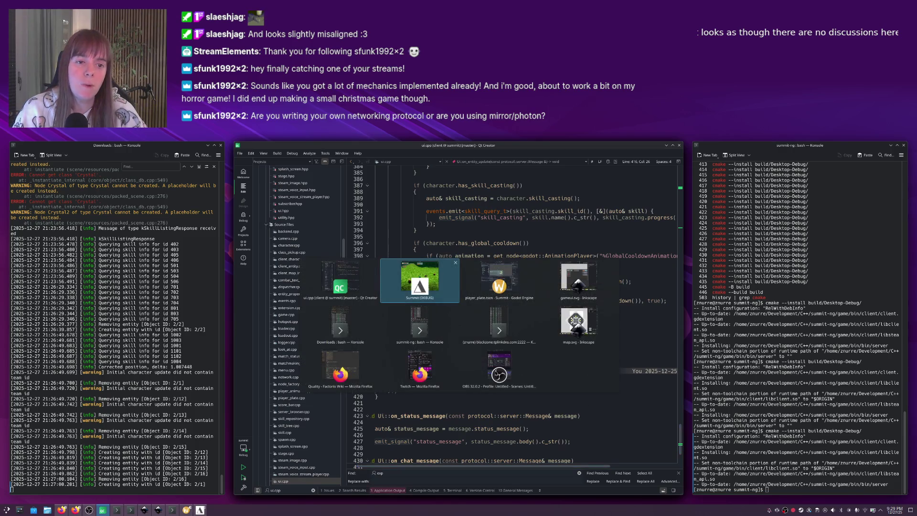
left_click(496, 371)
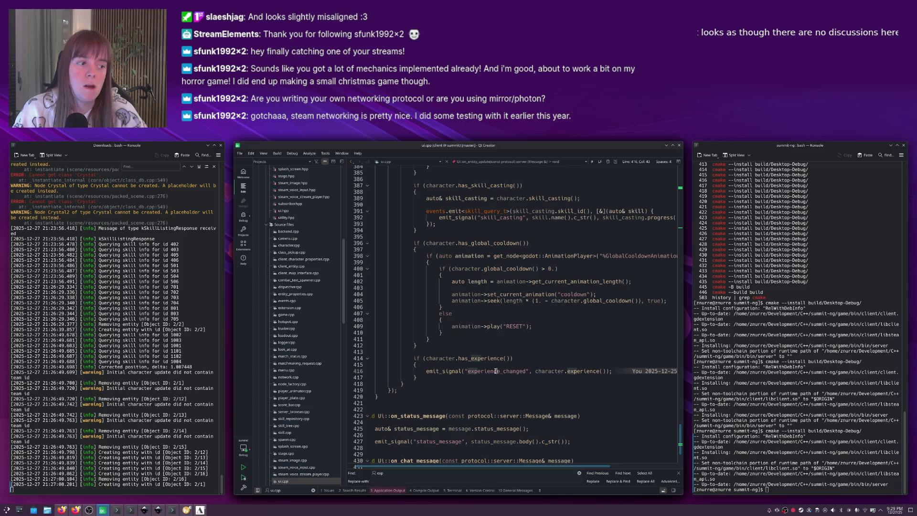
mouse_move(496, 371)
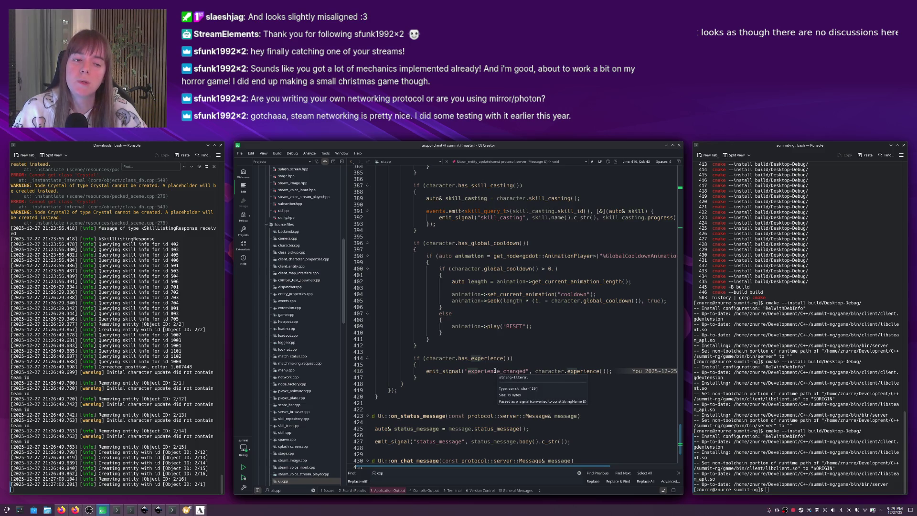
key("alt+Tab")
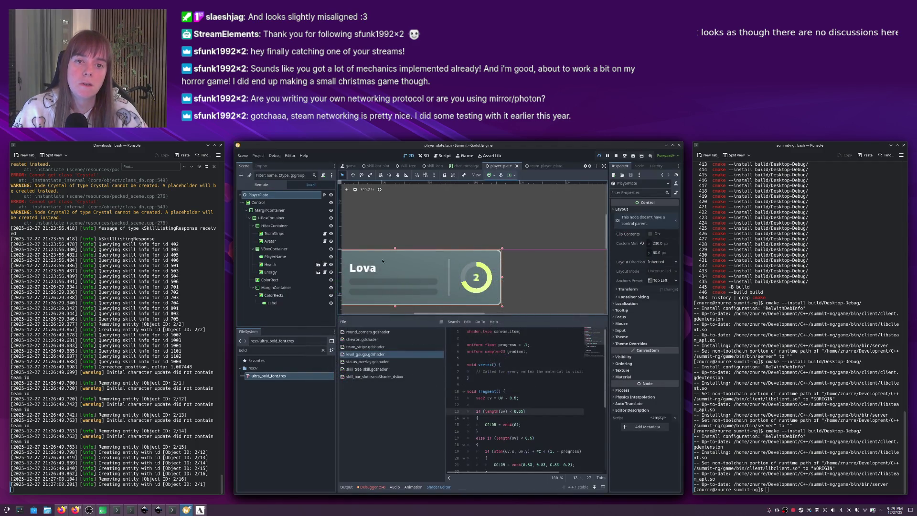
Attach a new script to PlayerPlate saved as res://scripts/player_plate.gd.
right_click(297, 195)
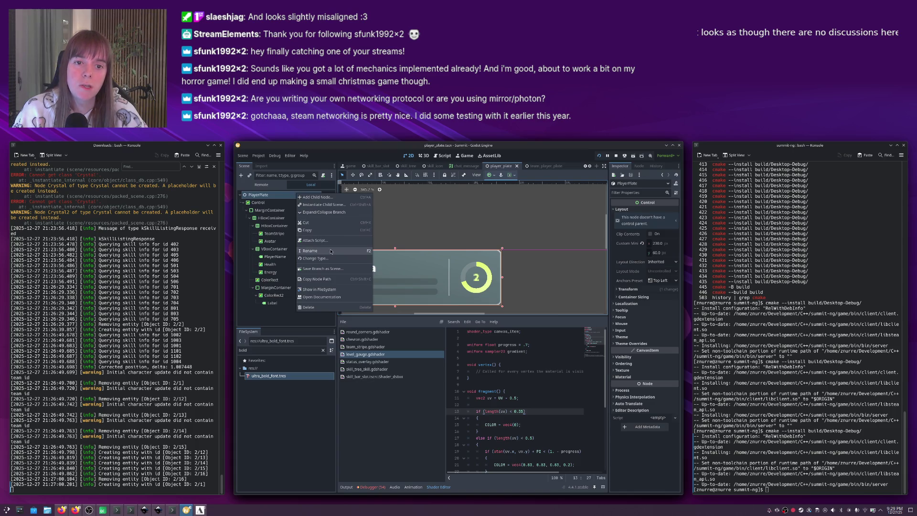
left_click(314, 240)
key("Left")
type("scripts/")
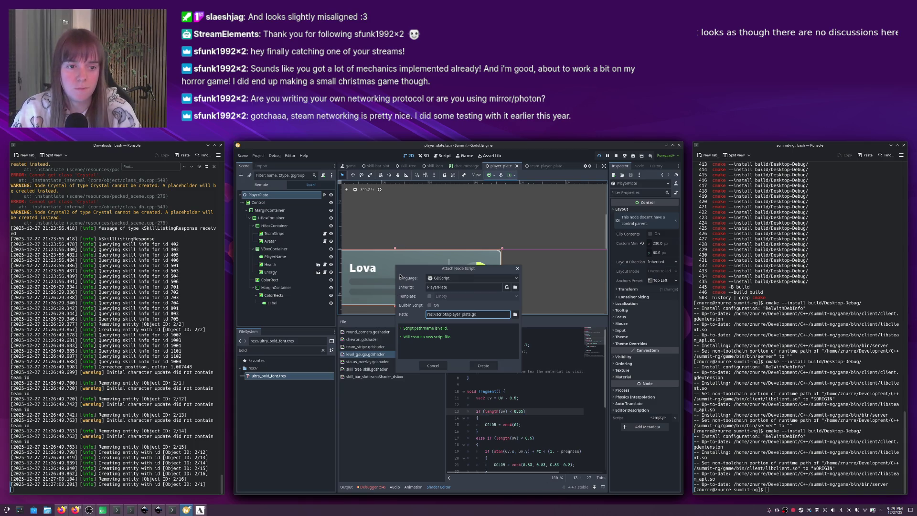
key("Return")
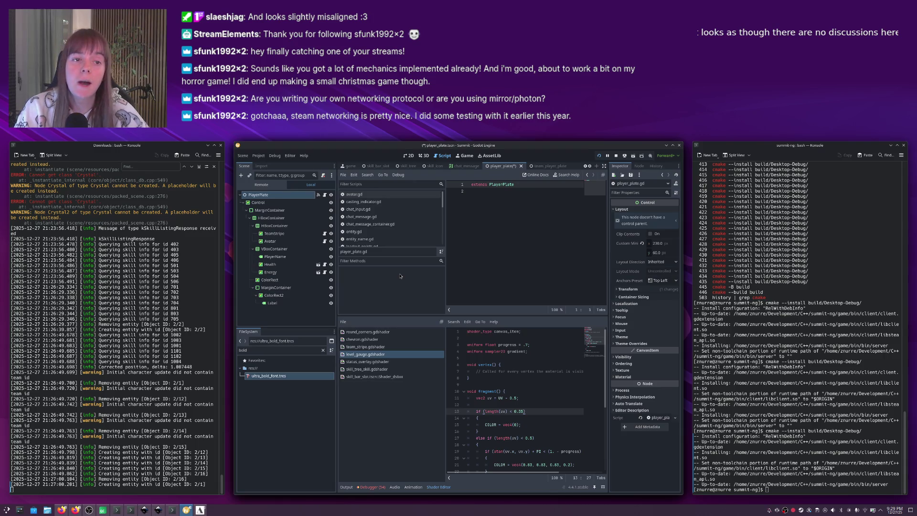
Save the scene, then add and delete a class_name line in player_plate.gd.
left_click(472, 243)
key("ctrl+s")
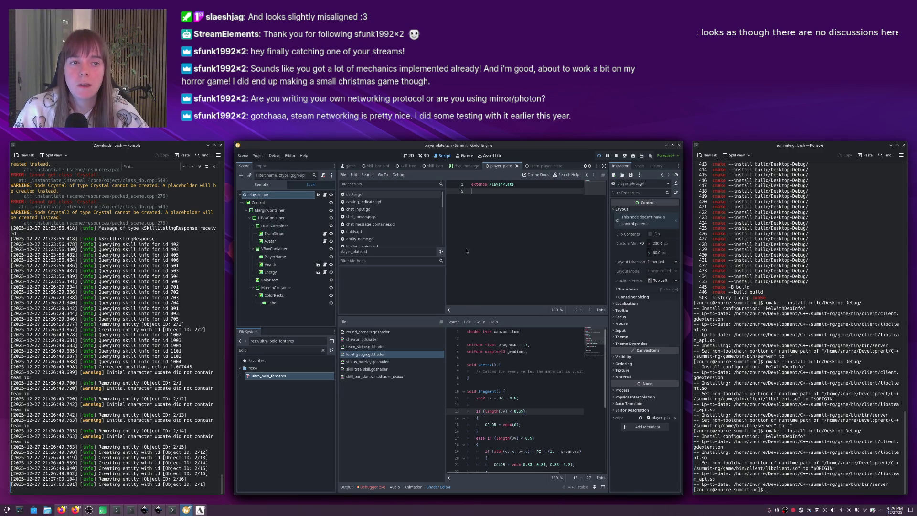
key("Return")
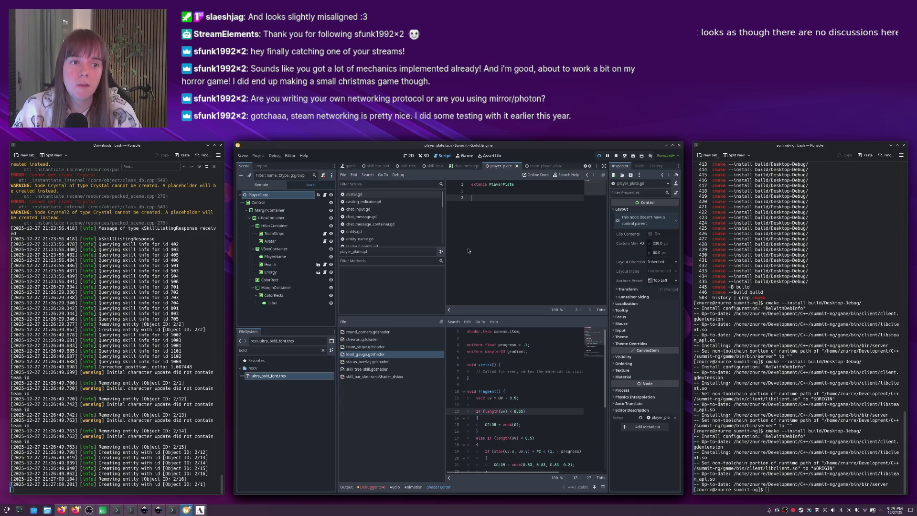
type("varss_name Player")
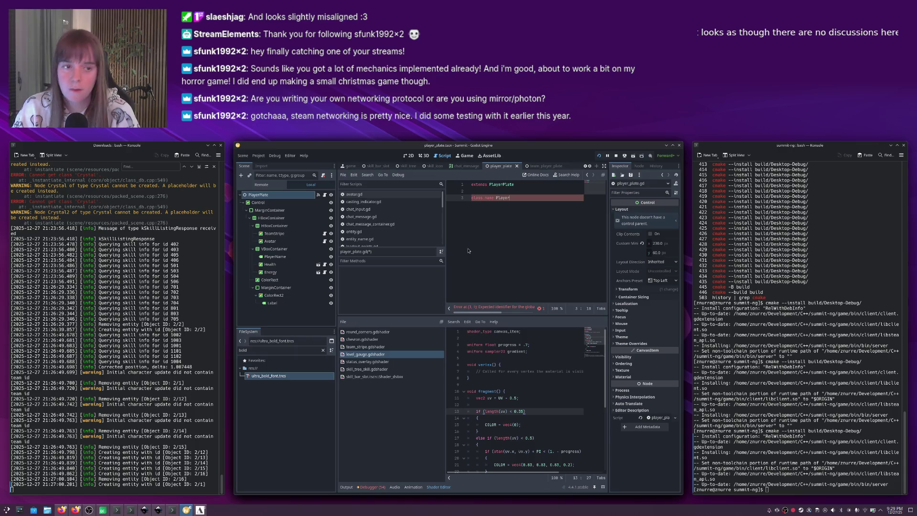
key("shift+Home")
key("BackSpace")
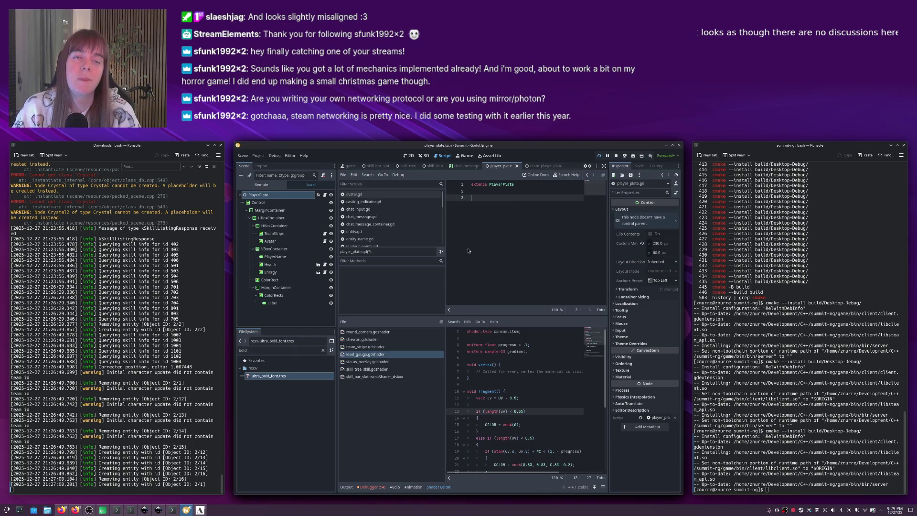
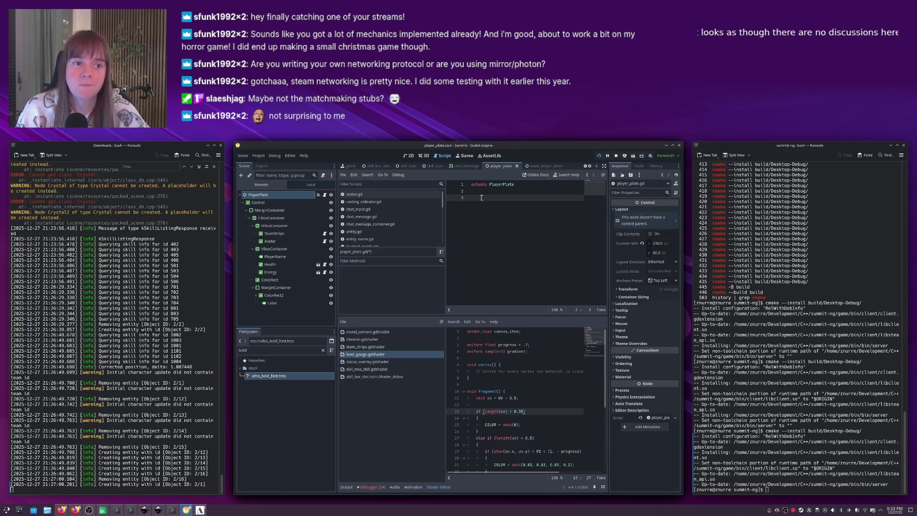
Declare class_name PlayerPlate on line 3 of player_plate.gd and run the game with F5.
type("class")
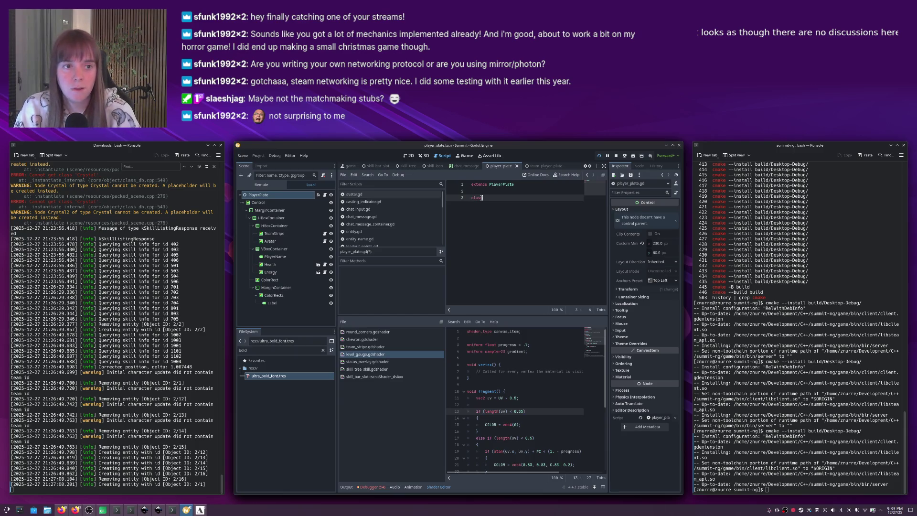
type("_name Player")
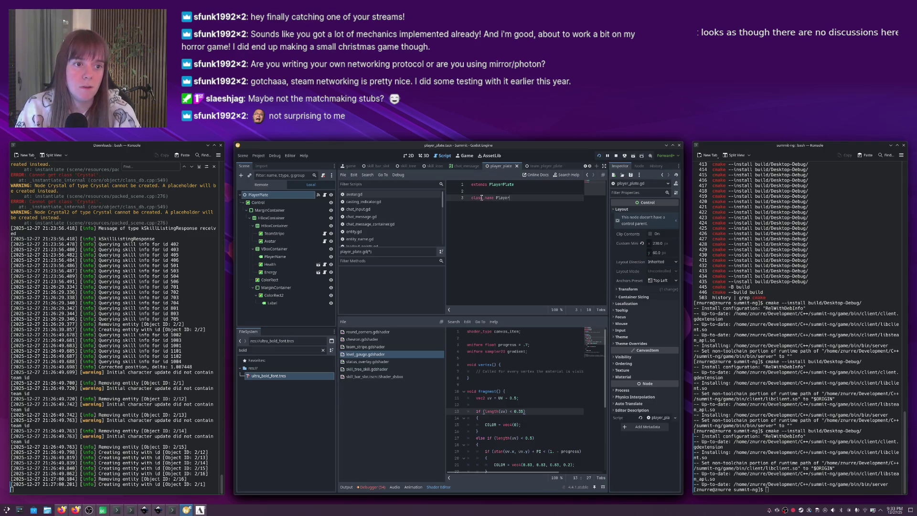
type("Plate")
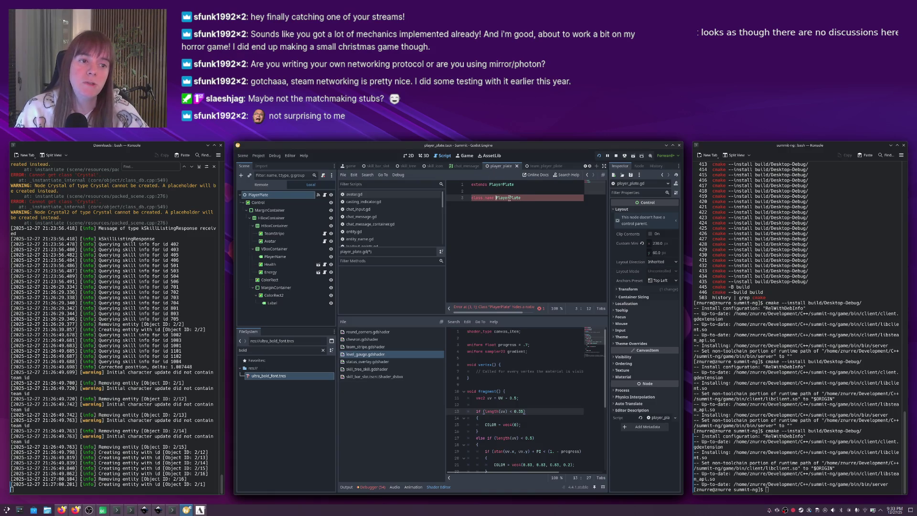
type("A")
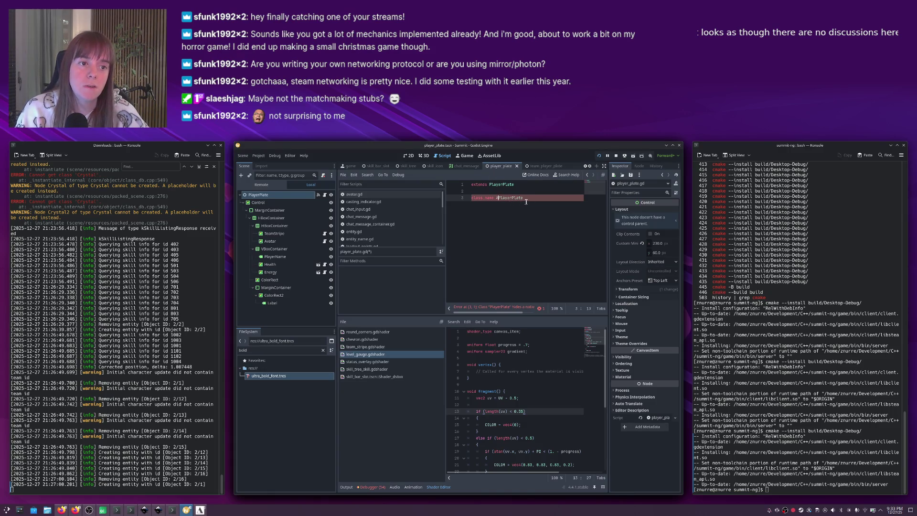
left_click(492, 198)
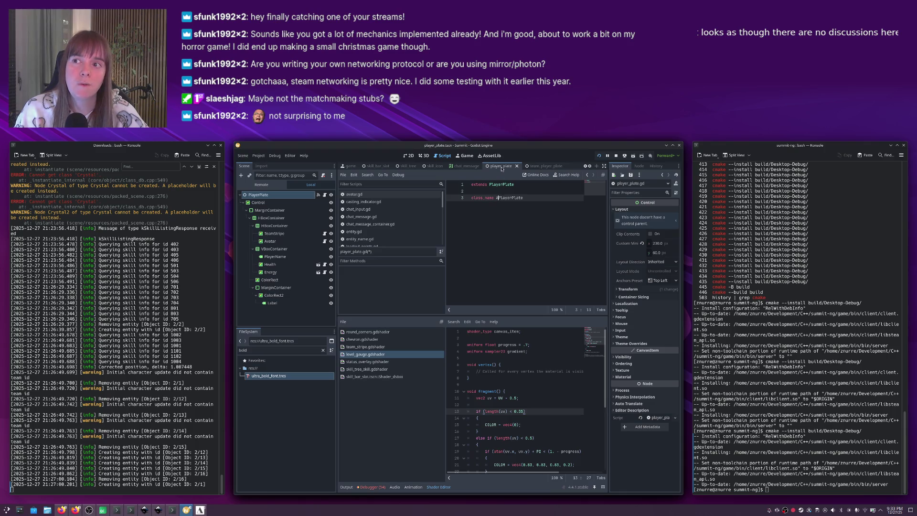
key("F5")
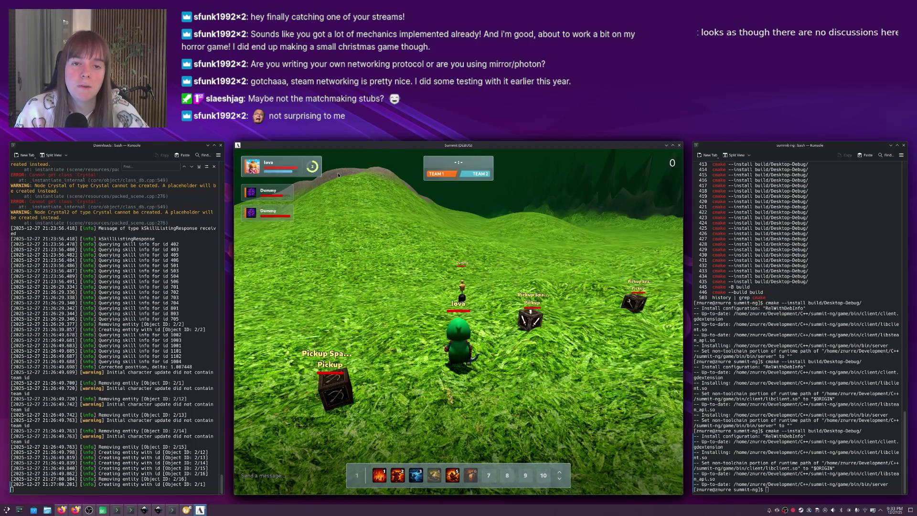
Stop the running Summit (DEBUG) game with F8 to get back to the editor.
key("F8")
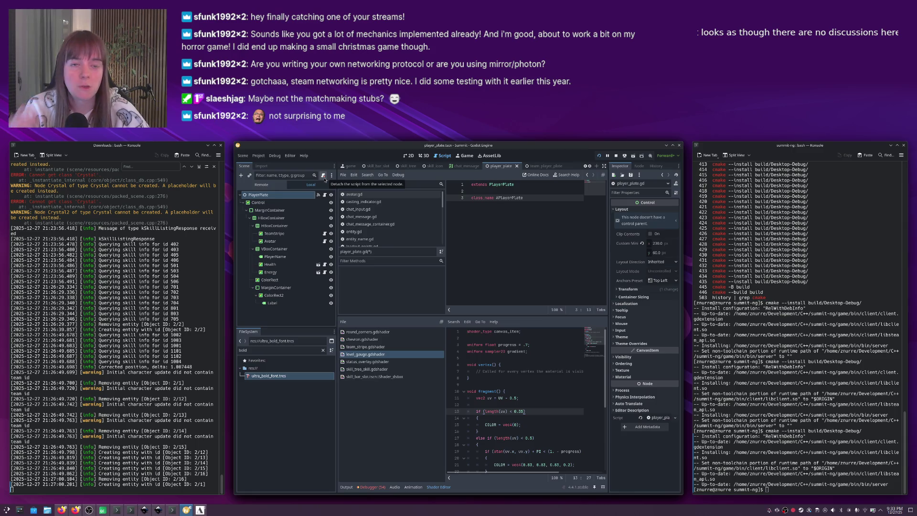
Change the script's class_name to LocalPlayerPlate and save the script.
type("ain")
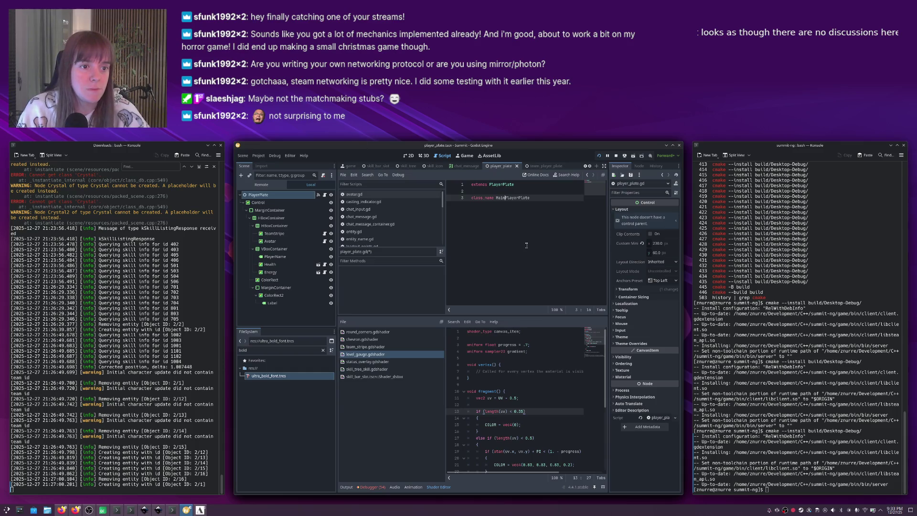
left_click(547, 209)
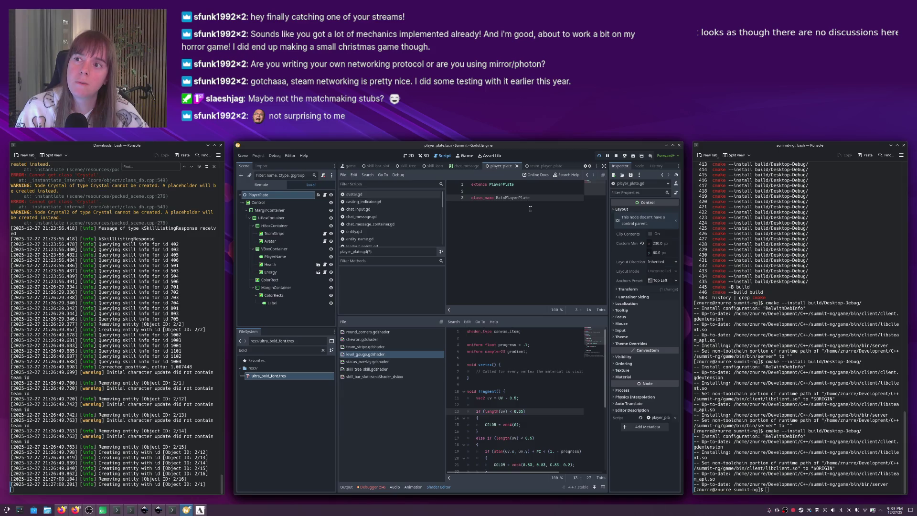
key("BackSpace")
key("BackSpace")
key("BackSpace")
type("Local")
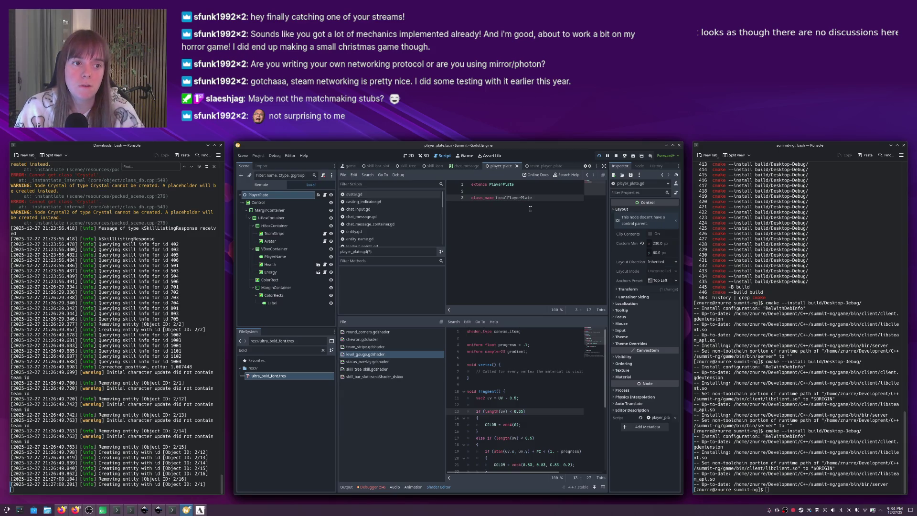
key("ctrl+s")
left_click(536, 205)
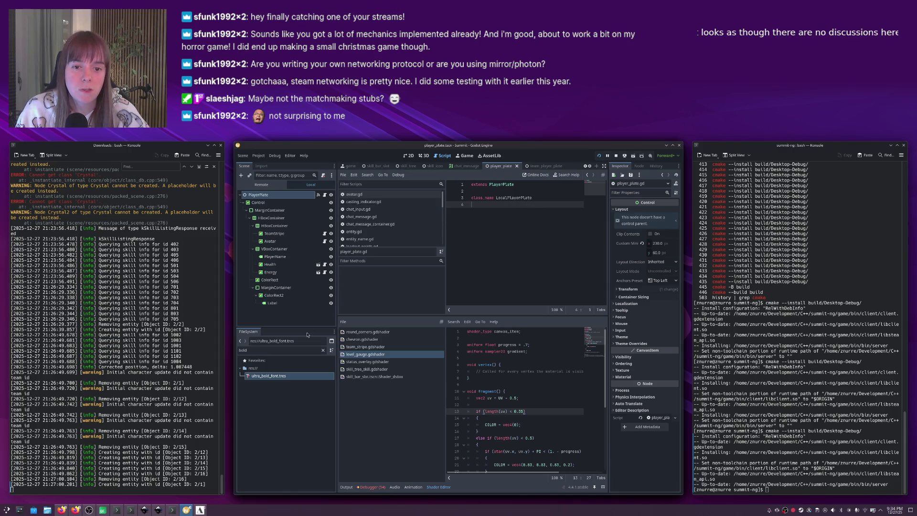
Filter FileSystem for 'player_pl' and rename player_plate.tscn to local_player_plate.tscn.
double_click(269, 352)
type("player_pl")
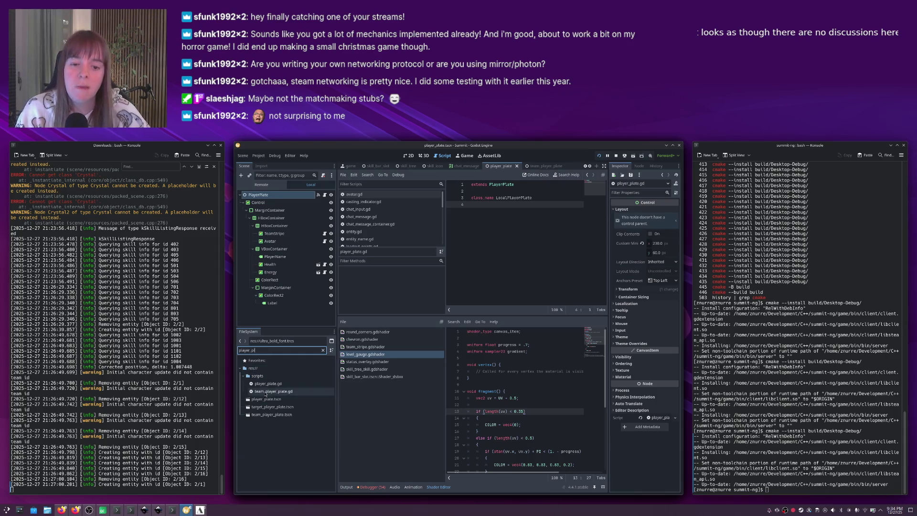
left_click(265, 399)
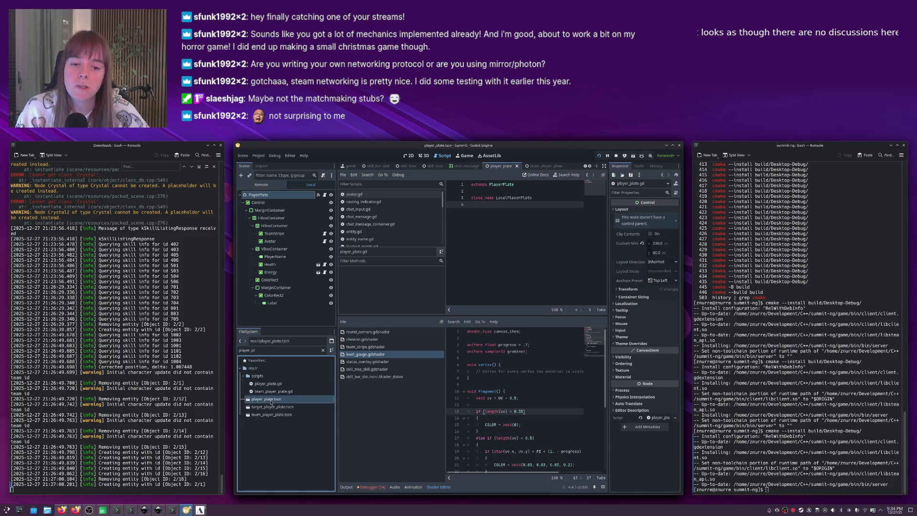
key("F2")
type("local_player_plate")
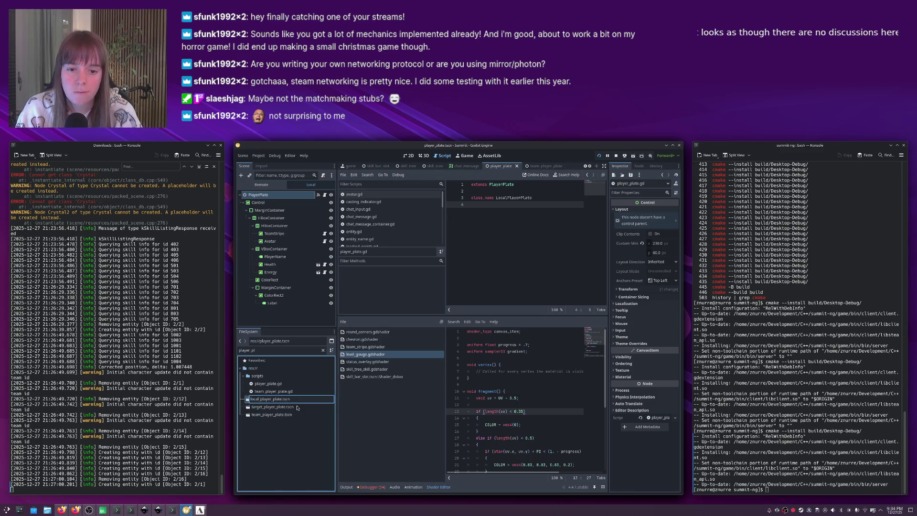
key("Return")
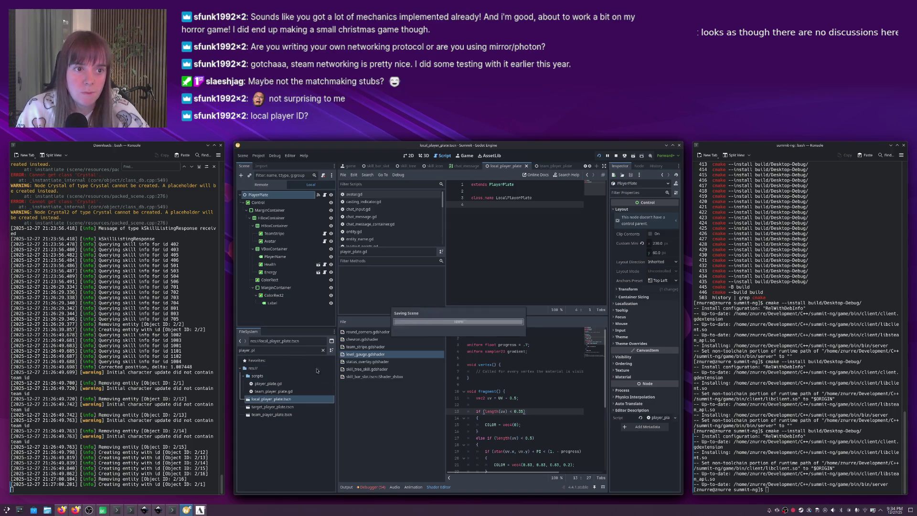
Start a func line below the class name, then run and stop the game once.
key("Return")
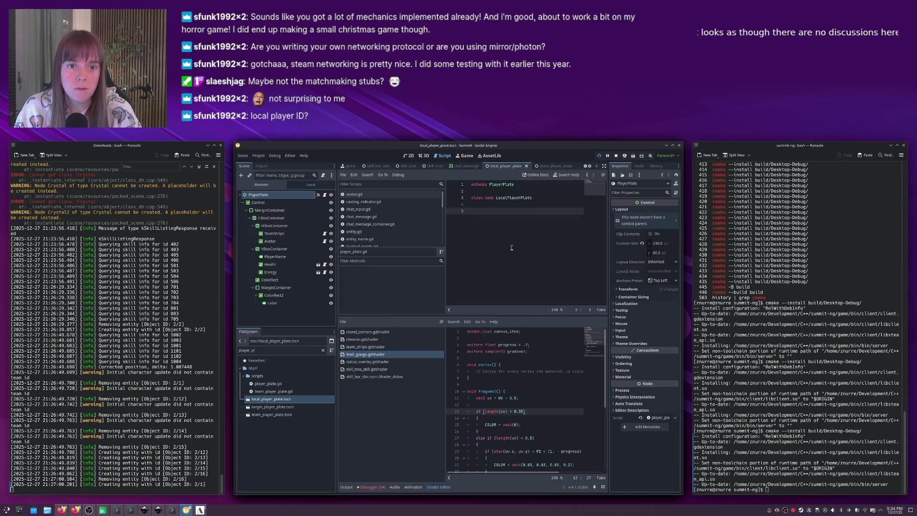
type("func")
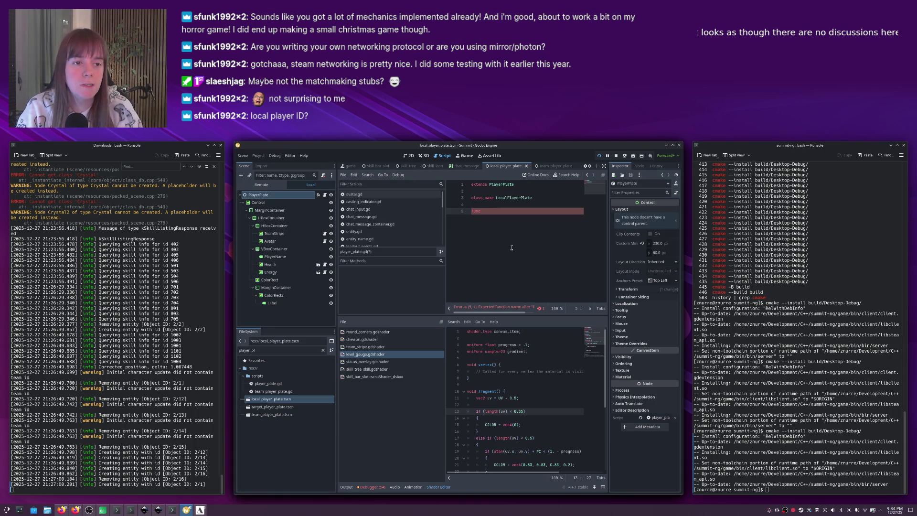
key("F5")
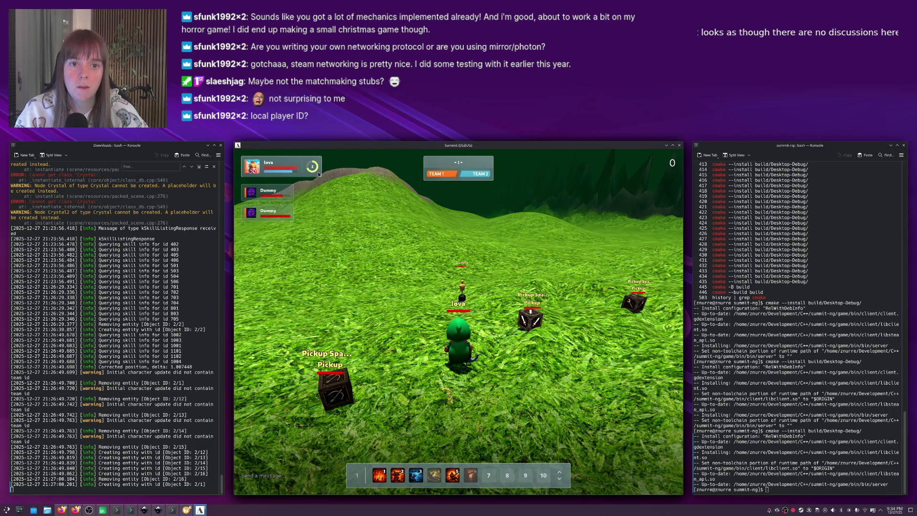
key("F8")
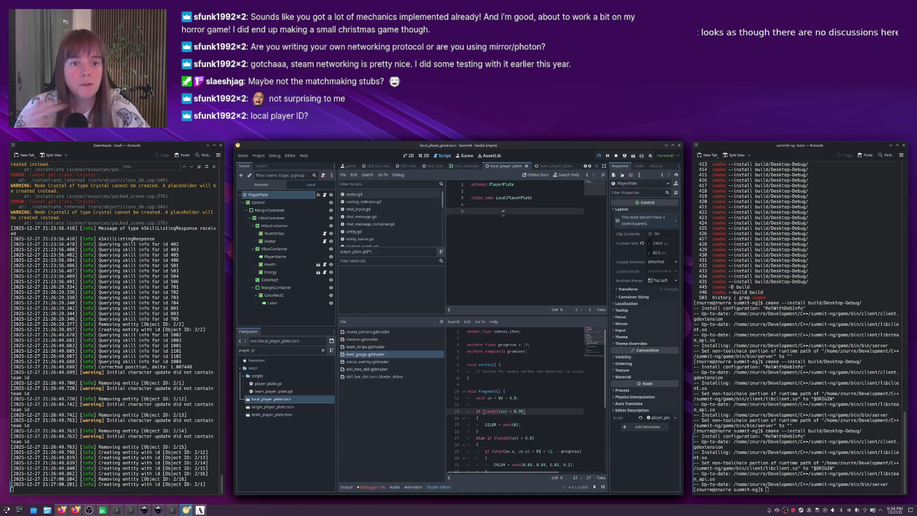
Write the header func set_experience(experience: int) -> void: using autocomplete.
type("unc foo() ")
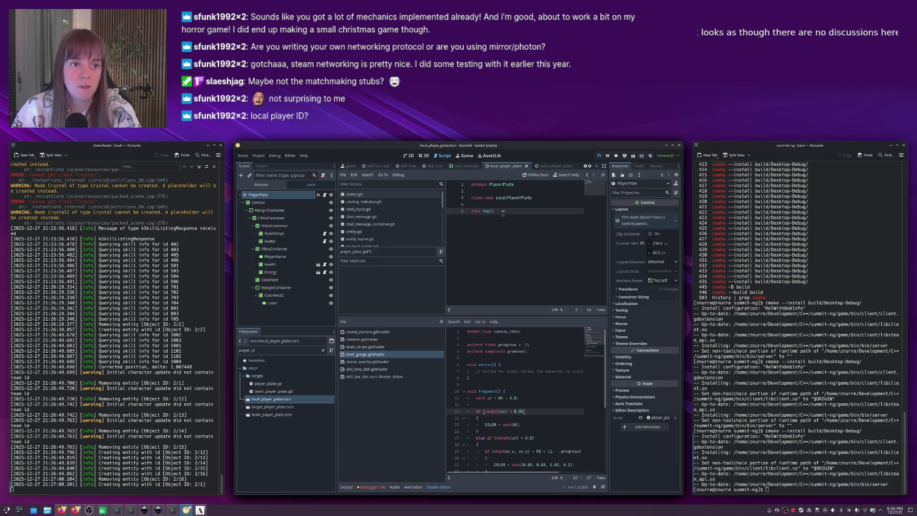
type("-> void:")
key("Return")
double_click(486, 211)
type("set_exp")
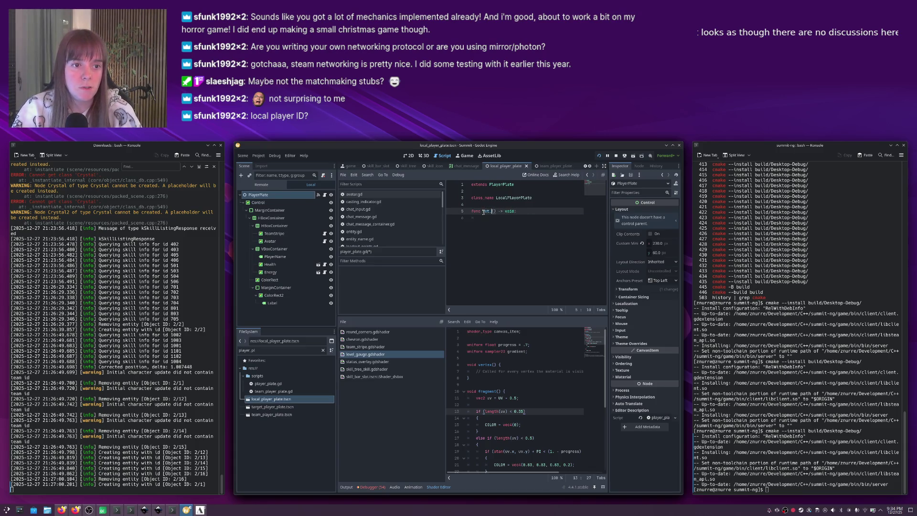
type("erience")
key("Down")
left_click(515, 210)
type("experience")
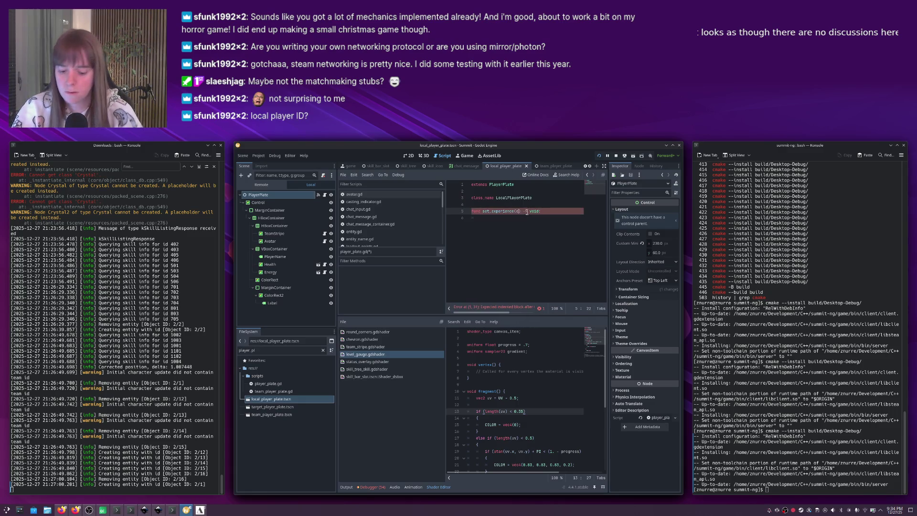
type(": i")
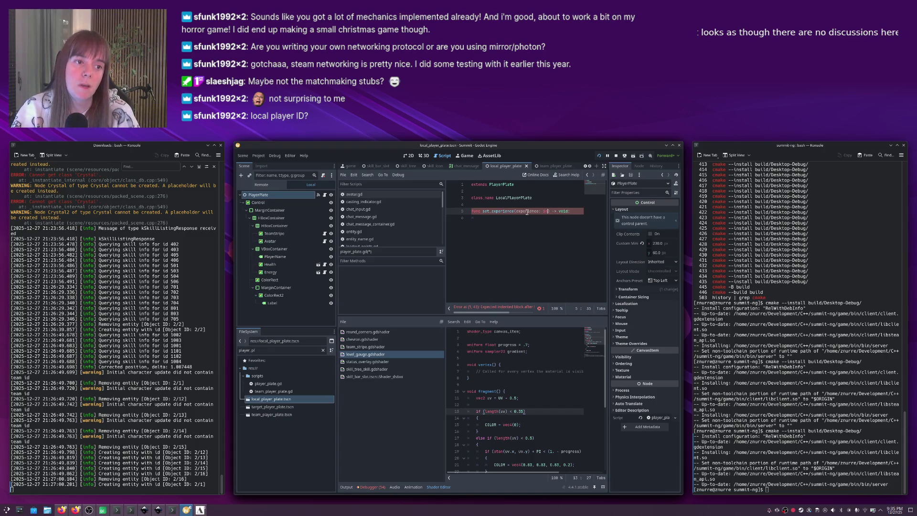
type("nt")
key("Down")
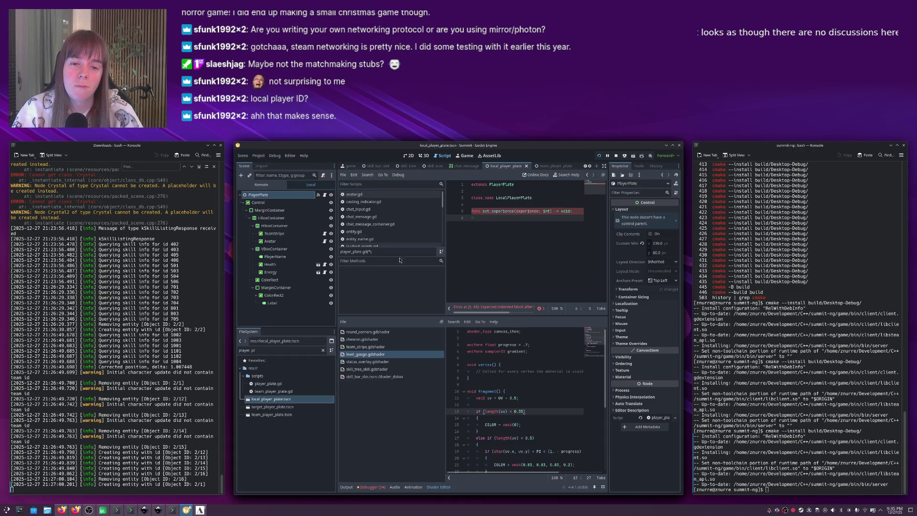
Rename the ColorRect2 node in the Scene dock to ExperienceGauge.
left_click(282, 296)
left_click(281, 297)
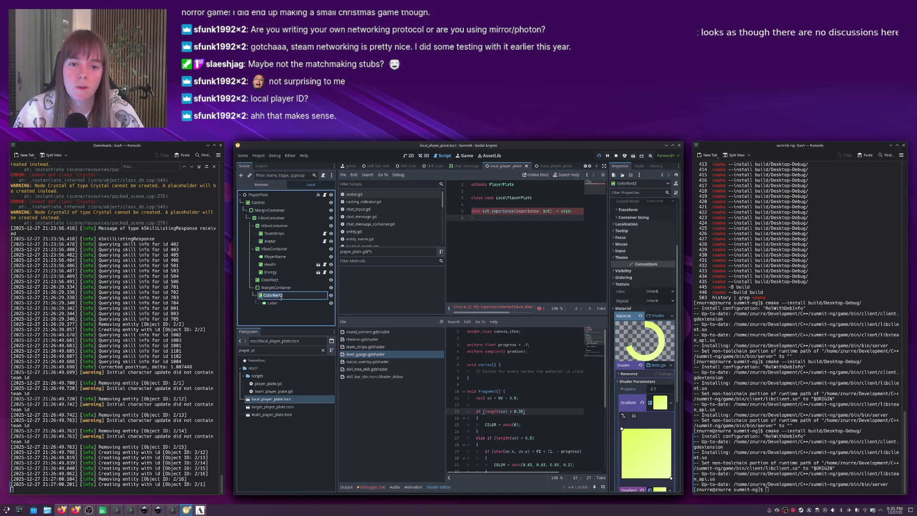
type("Ex")
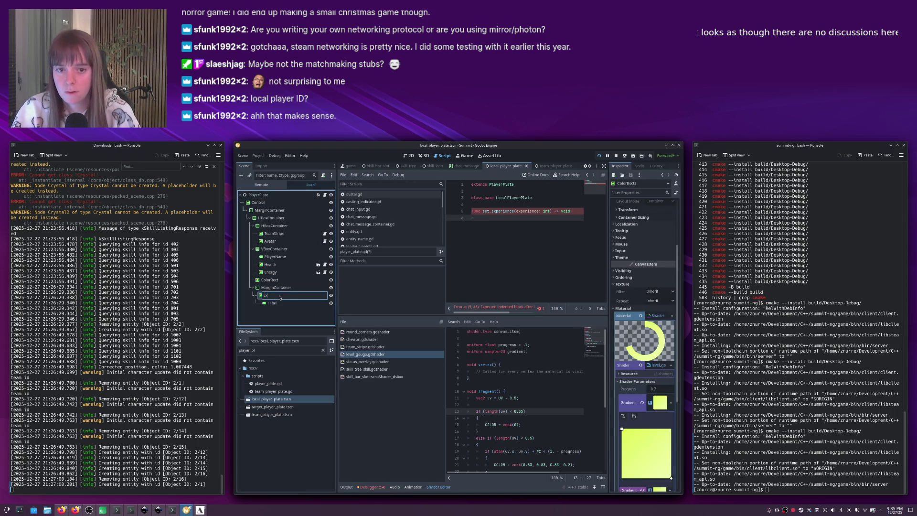
type("erienceGauge")
key("Return")
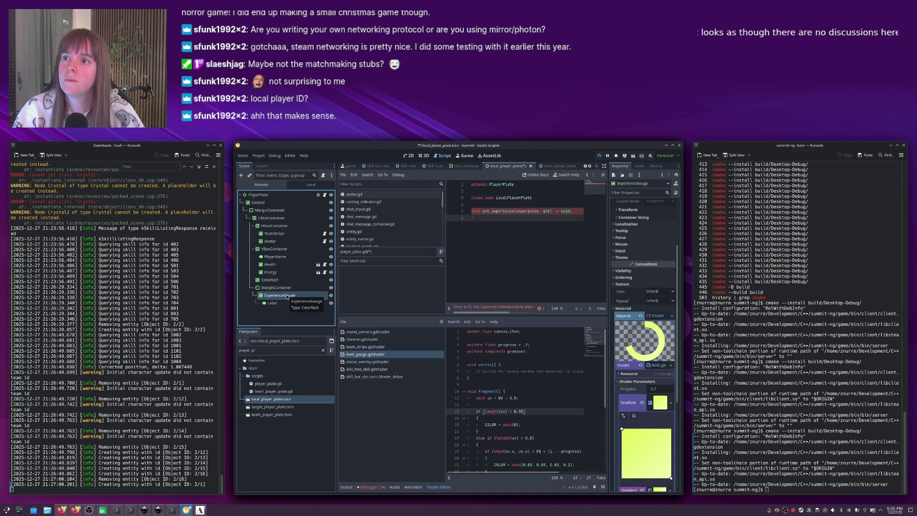
left_click(514, 219)
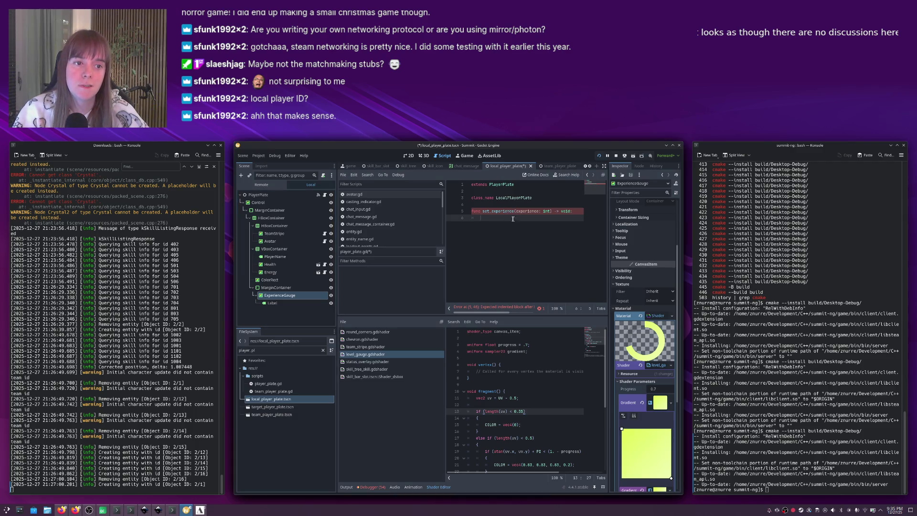
Mark ExperienceGauge as Access as Unique Name and save the scene.
right_click(285, 296)
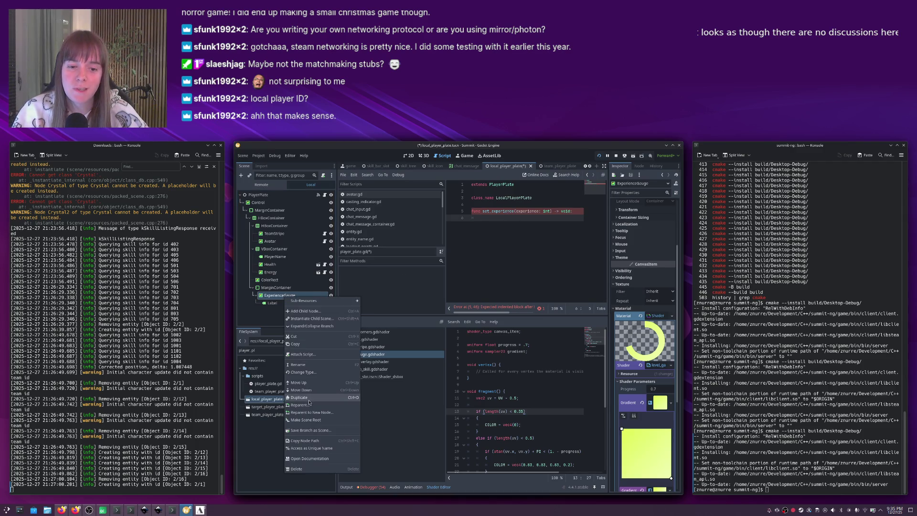
left_click(310, 448)
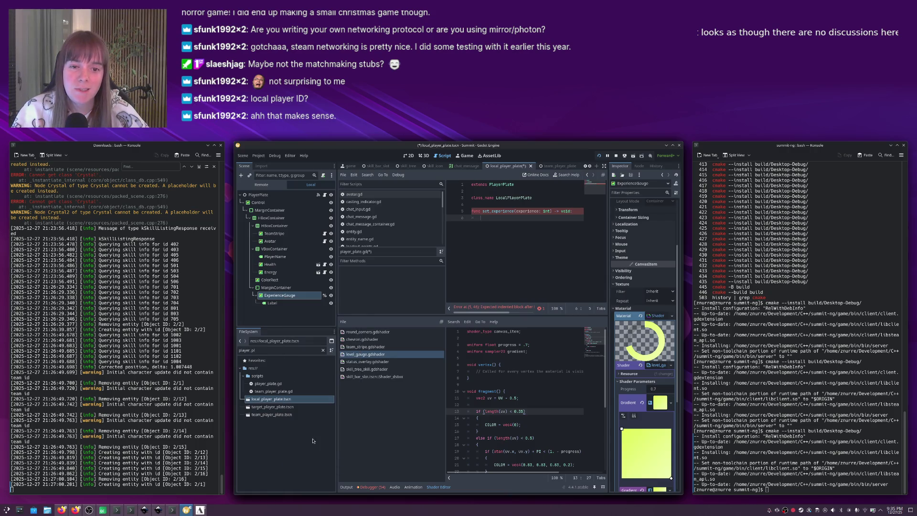
key("ctrl+s")
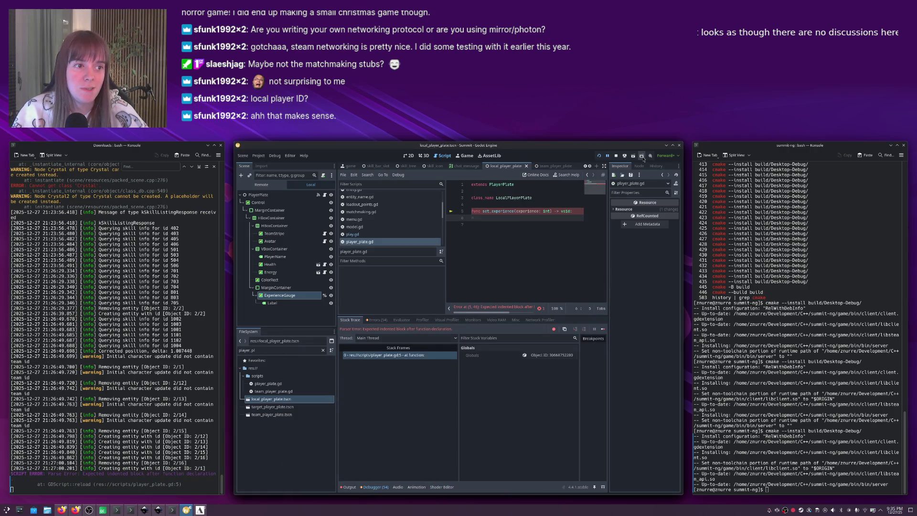
Make set_experience set the ExperienceGauge shader's "progress" to experience / 100. and save the script.
left_click(617, 156)
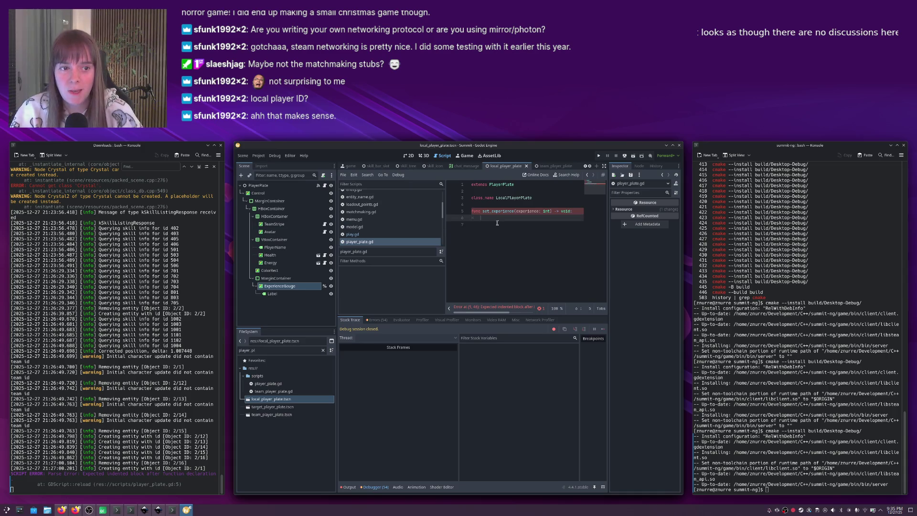
type("%Experie")
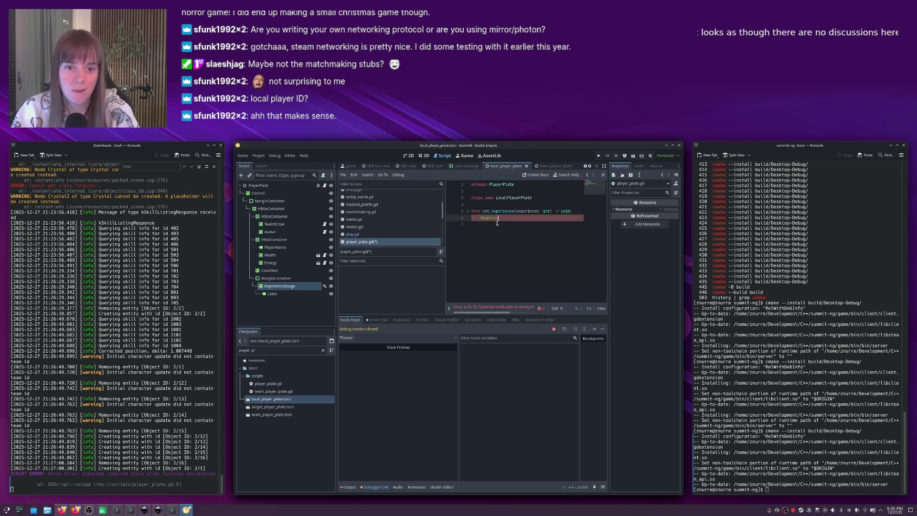
type("nceGauge")
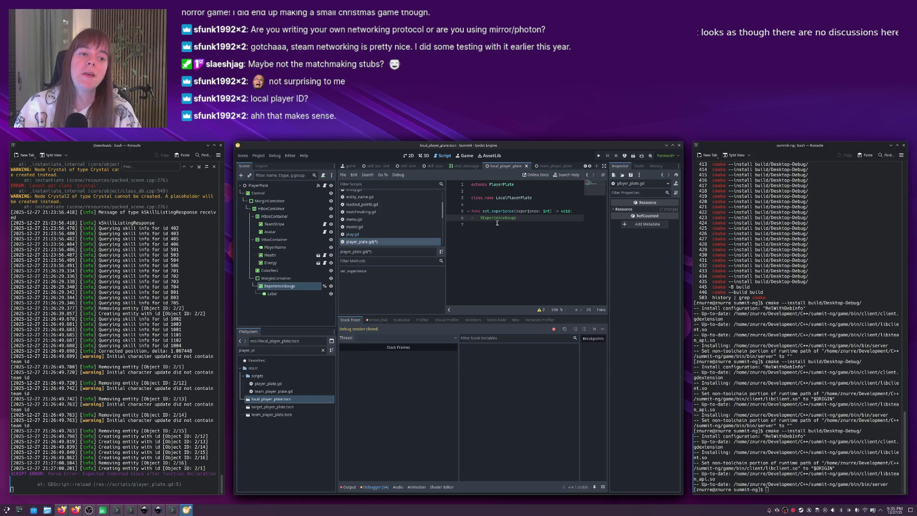
type(".")
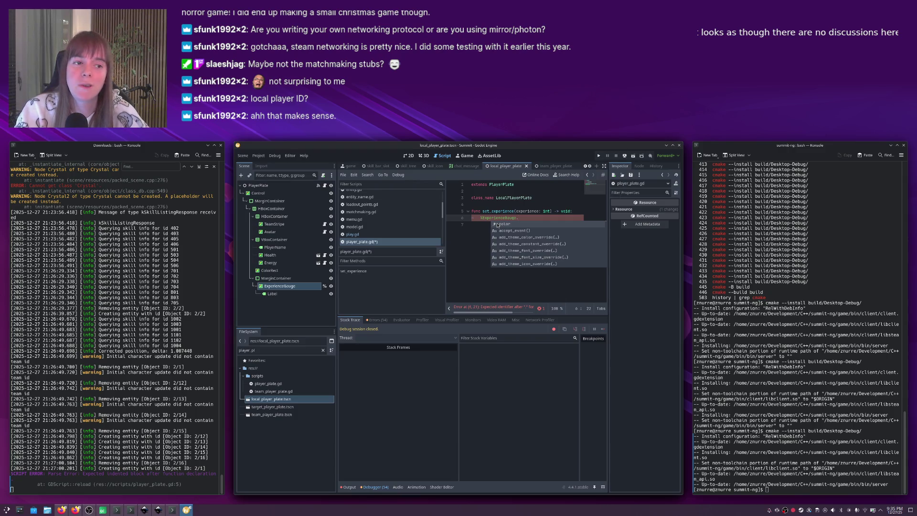
key("Escape")
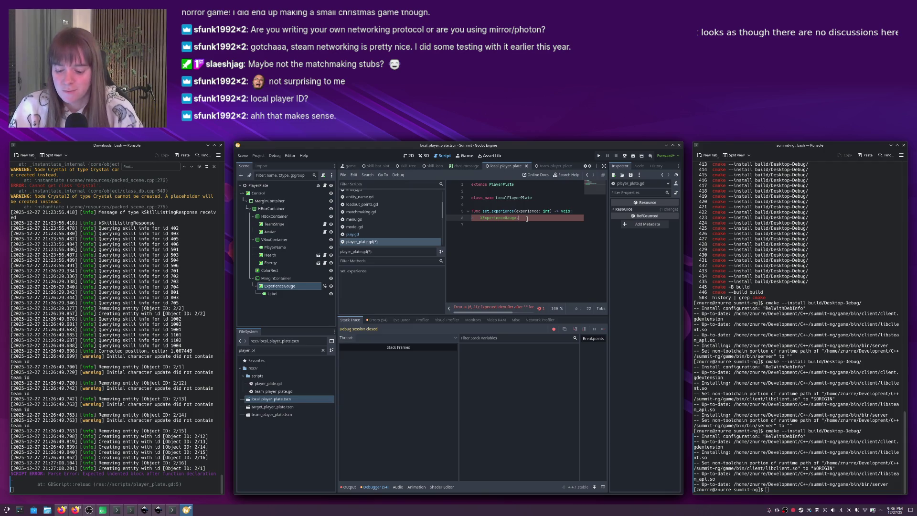
type("value")
type("set_shader")
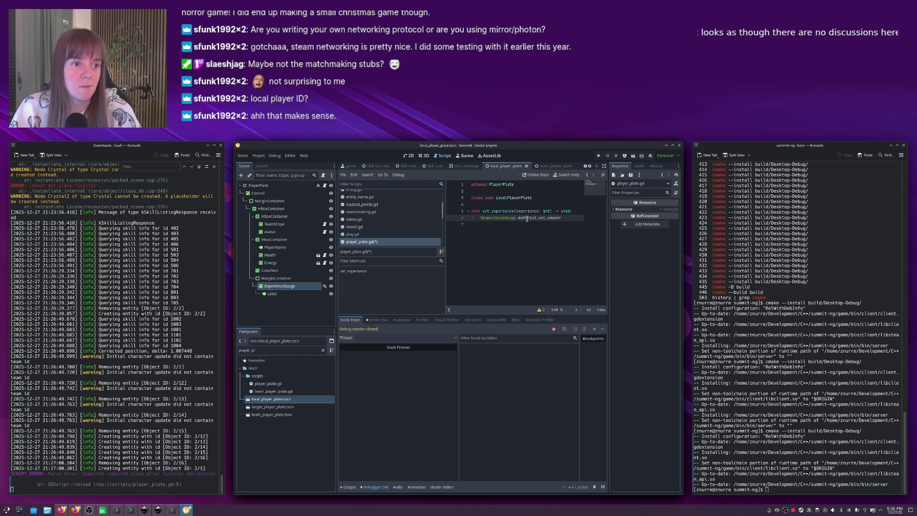
type("(\"progress\"")
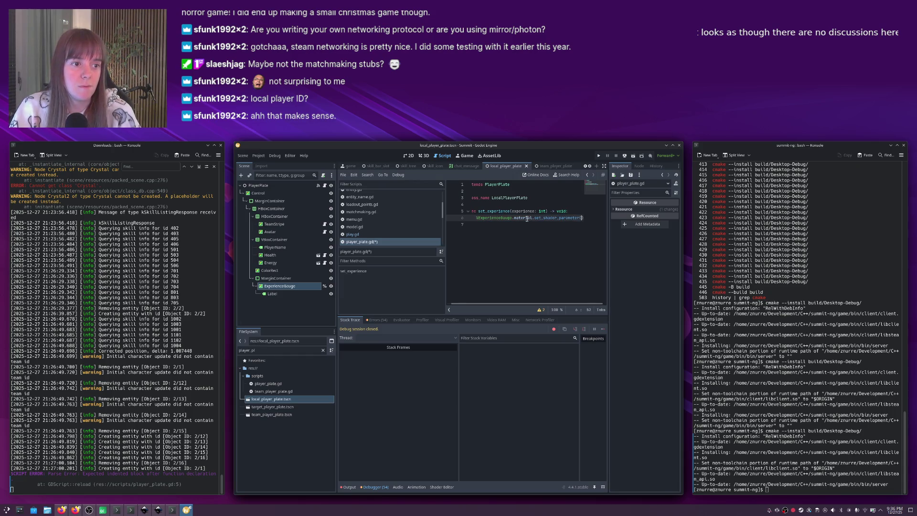
type(", experience /")
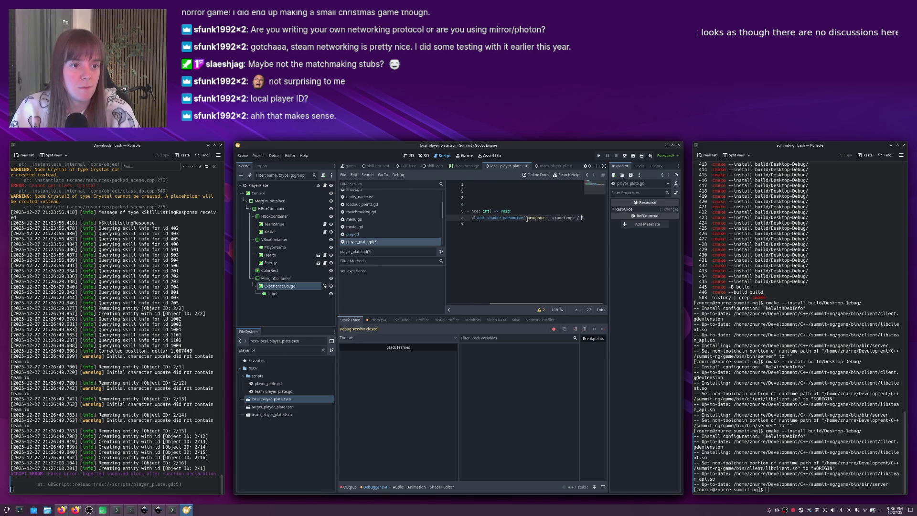
type(" 100.);")
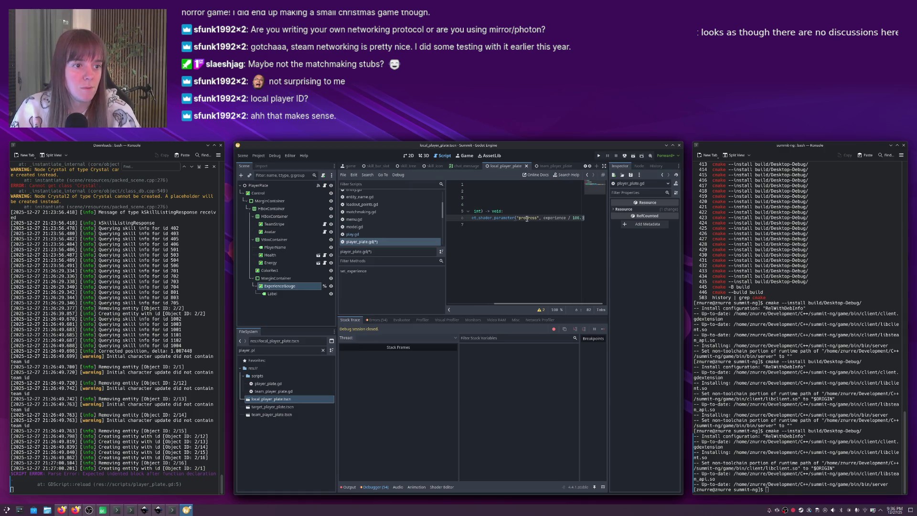
key("Home")
key("ctrl+s")
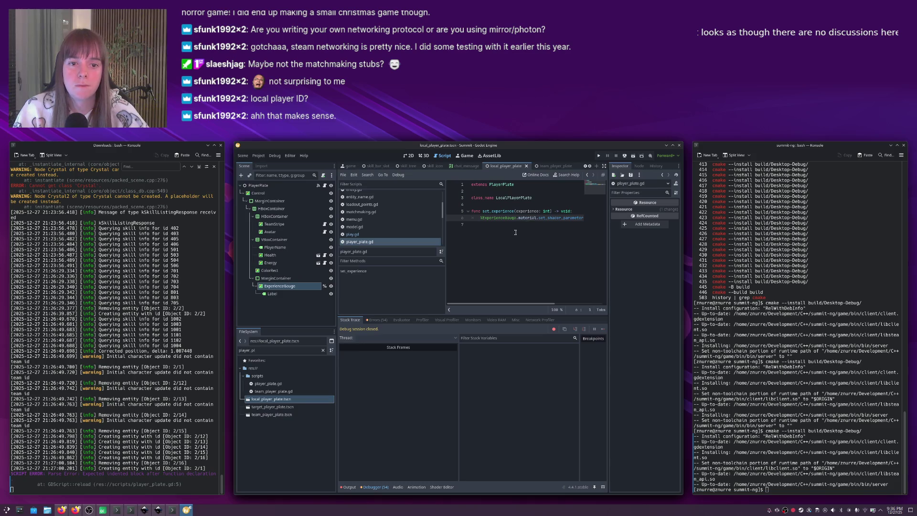
left_click(279, 286)
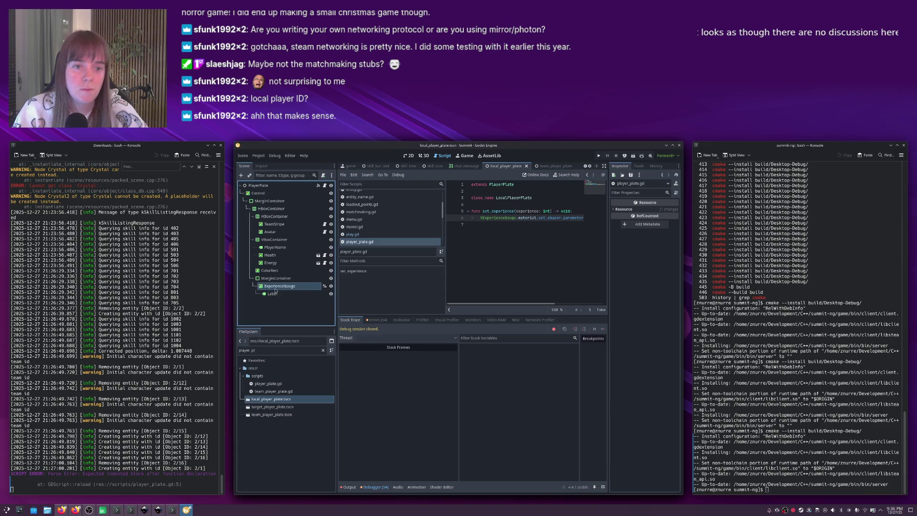
Set the ExperienceGauge's Progress shader parameter to 0 in the Inspector.
left_click(661, 389)
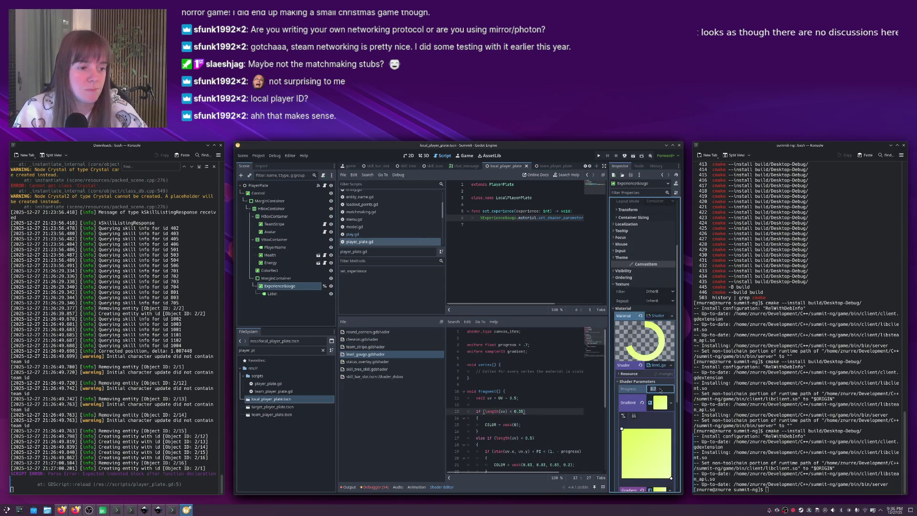
type("0")
key("Return")
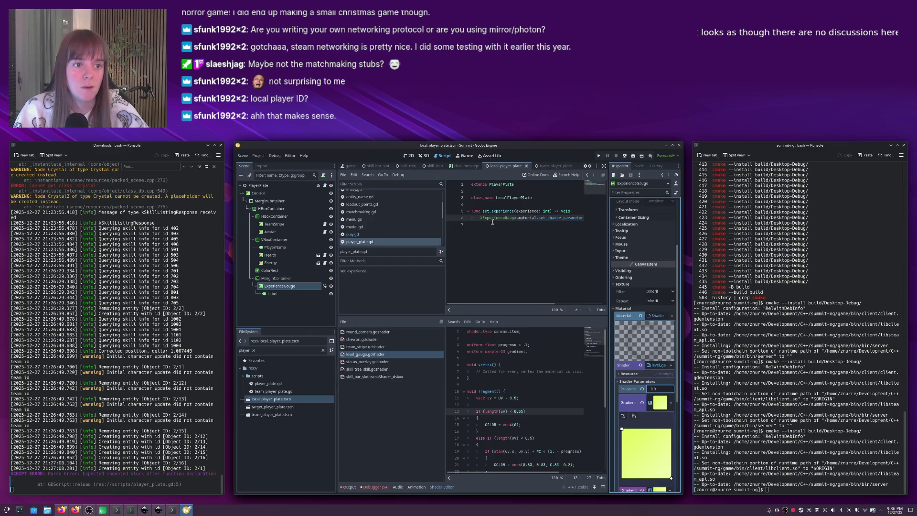
left_click(260, 185)
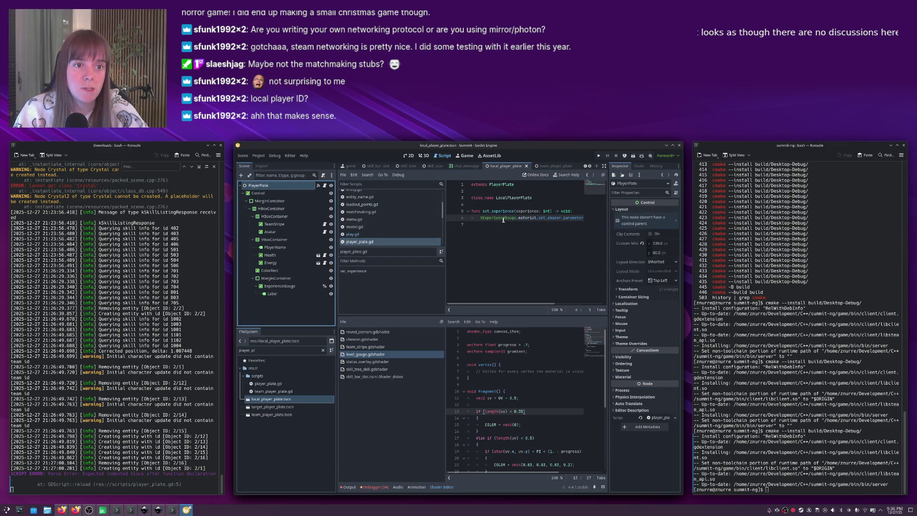
Open the game scene, select the UI node and show its signals.
left_click(351, 165)
left_click(255, 218)
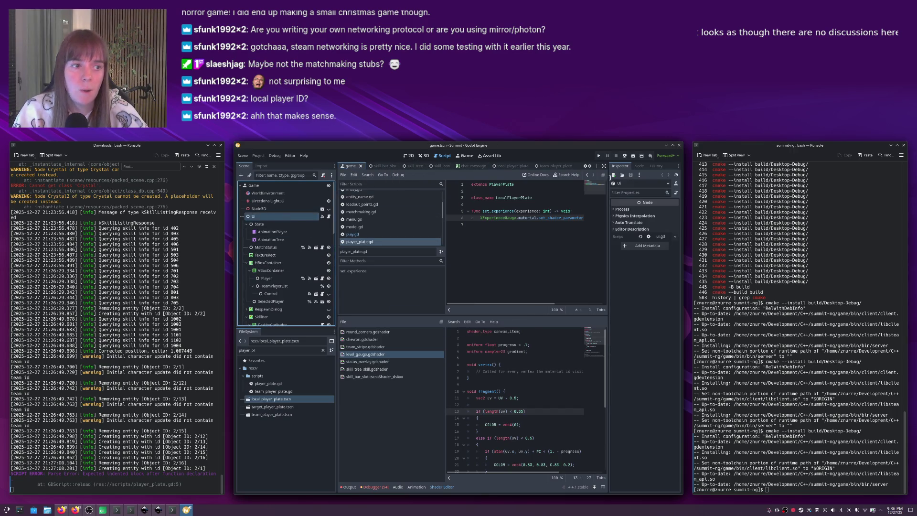
left_click(640, 166)
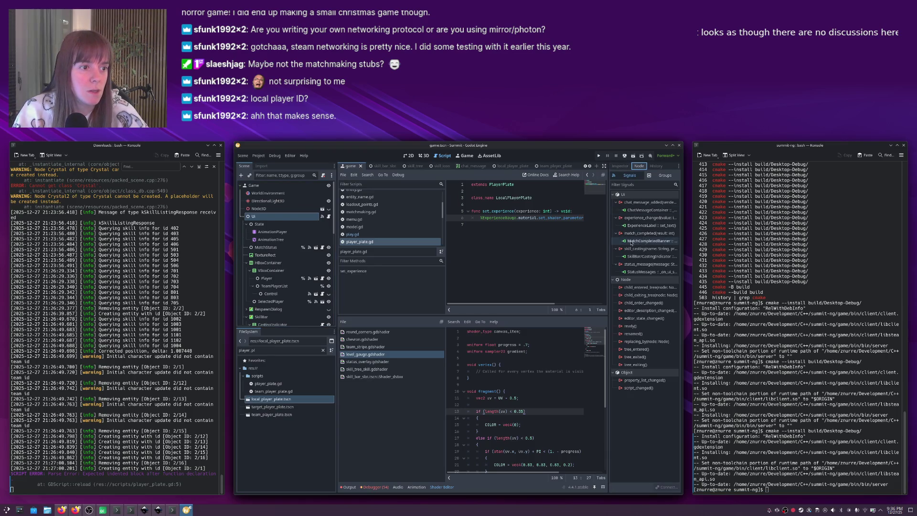
Connect the UI's experience_changed signal to the Player node's set_experience method.
double_click(664, 219)
scroll(491, 317, "down", 5)
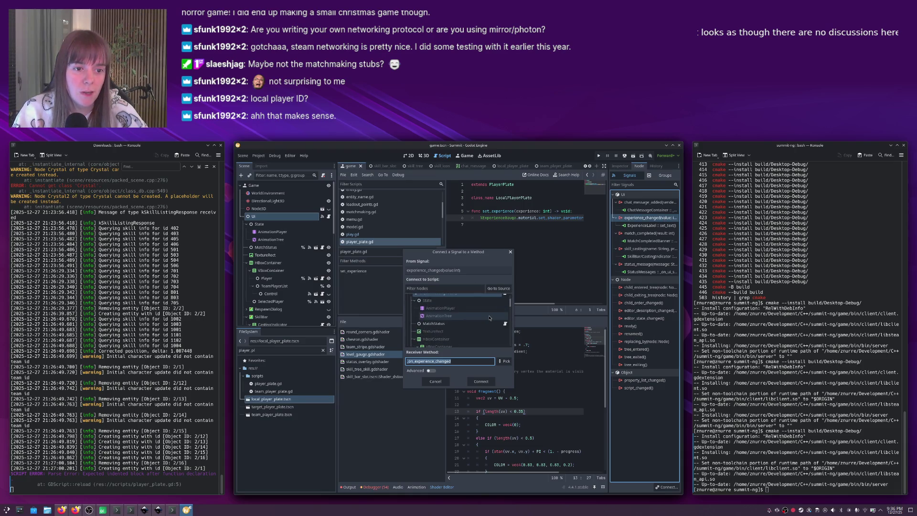
scroll(489, 318, "down", 2)
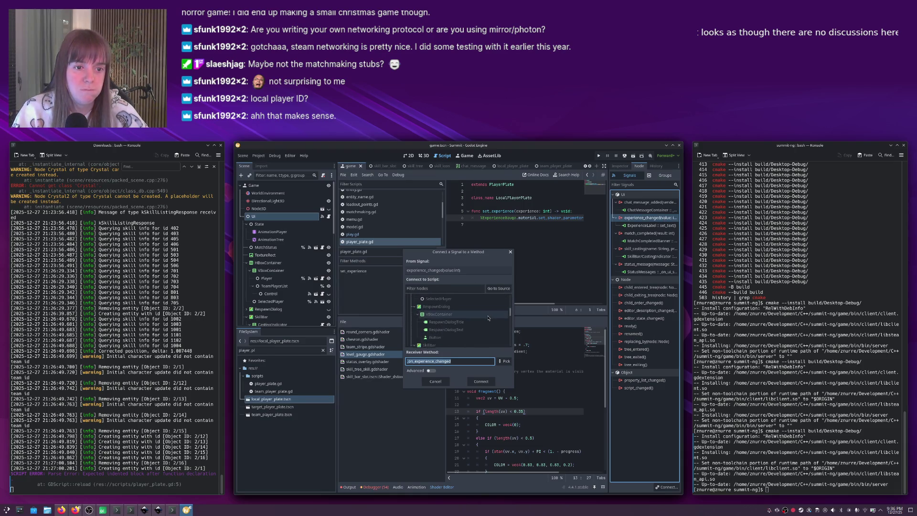
scroll(486, 318, "up", 2)
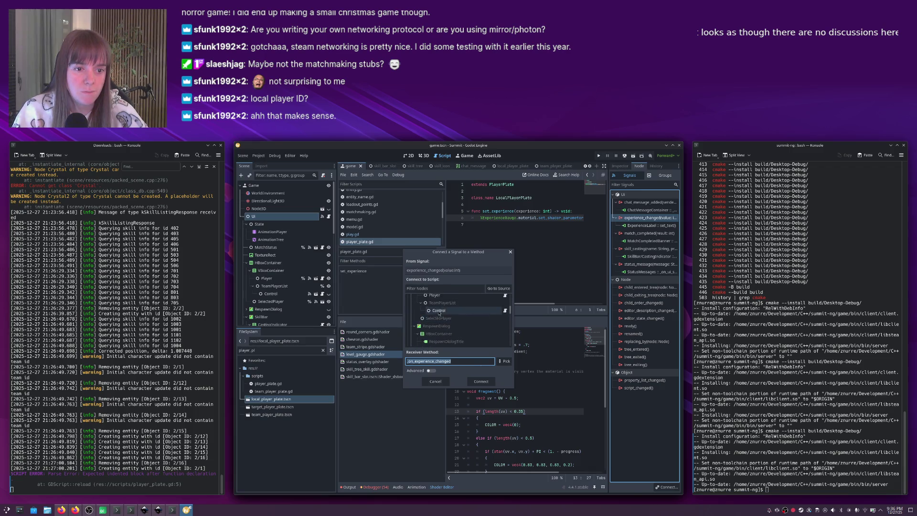
left_click(437, 310)
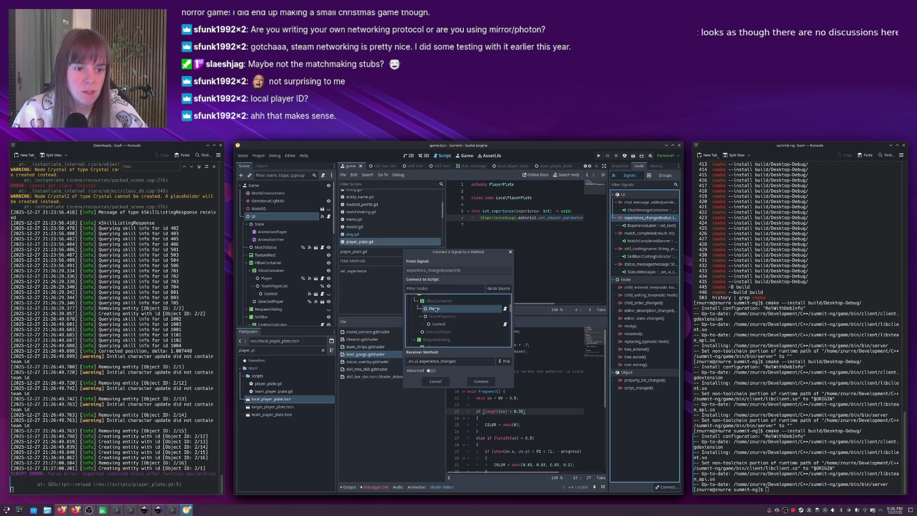
left_click(504, 362)
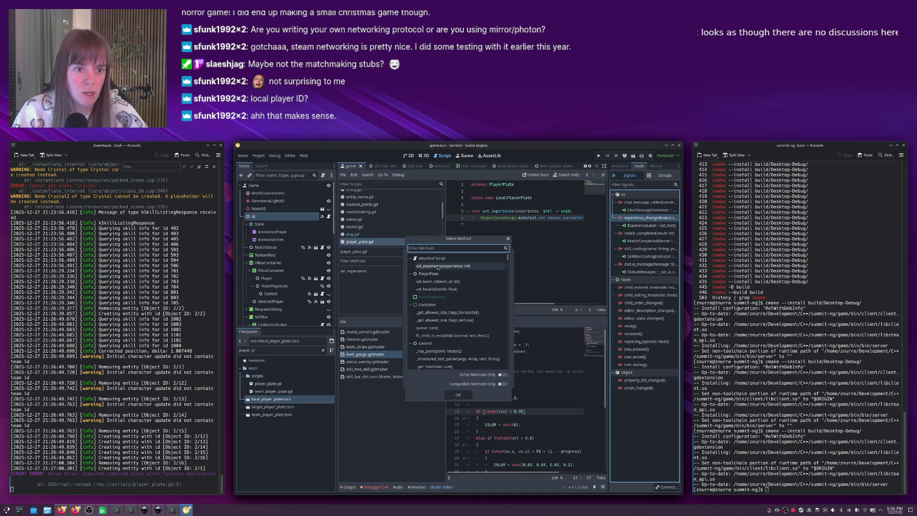
double_click(437, 266)
left_click(479, 381)
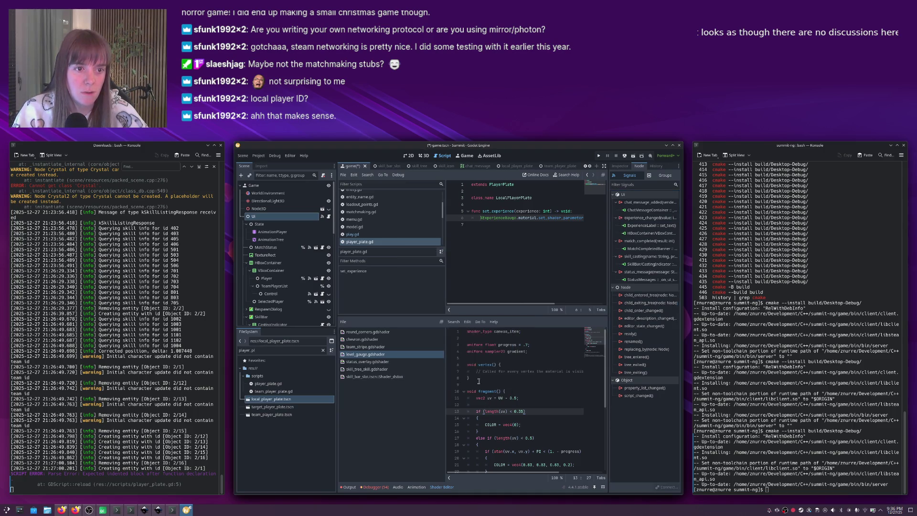
Run the game again from Godot to test the change, then close its window.
key("alt+Tab")
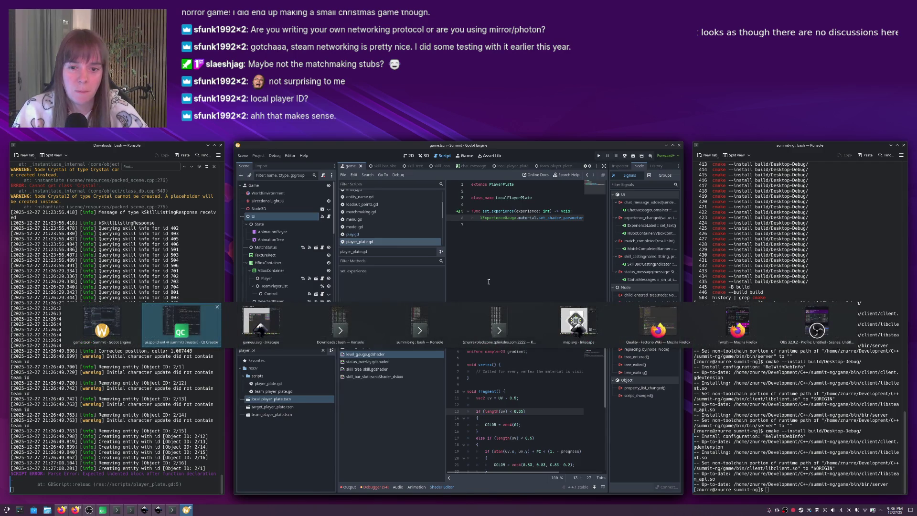
key("alt+Tab")
key("F5")
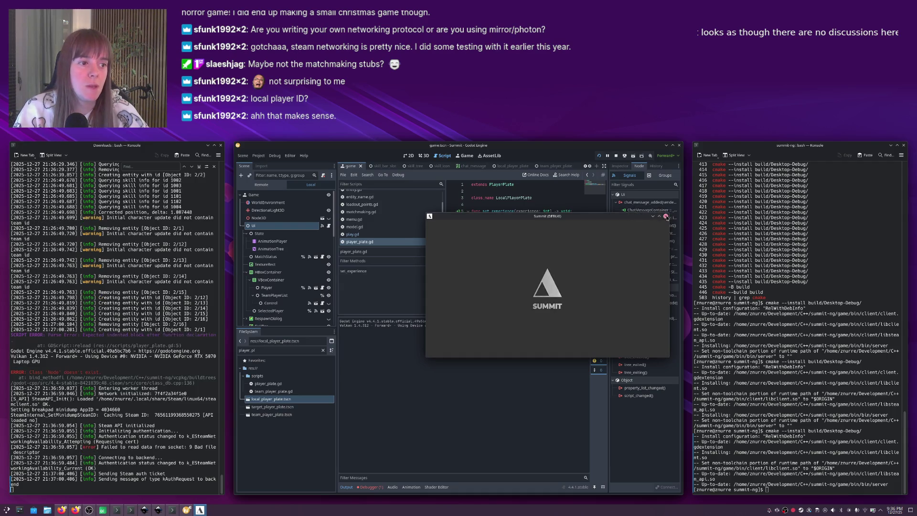
left_click(666, 216)
Export the project with the Linux preset into a new 'export' folder, then bring up ui.cpp in Qt Creator.
key("alt+Tab")
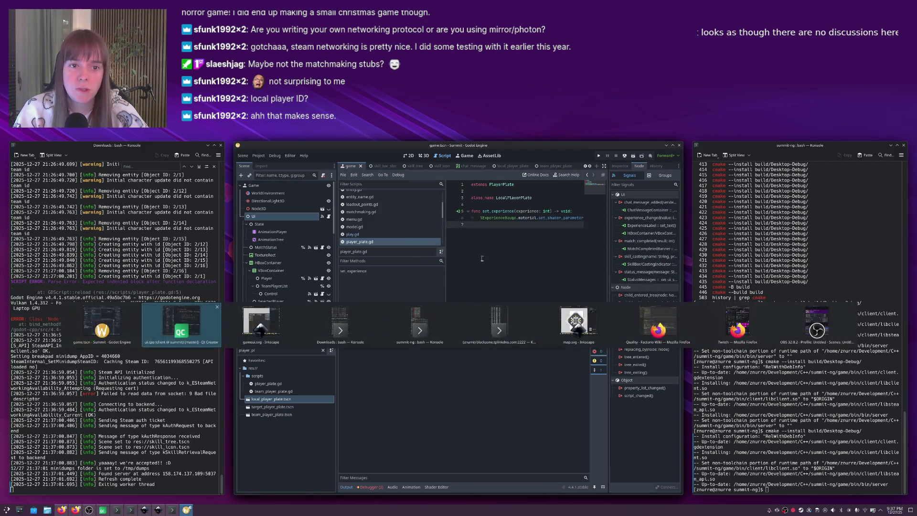
left_click(258, 156)
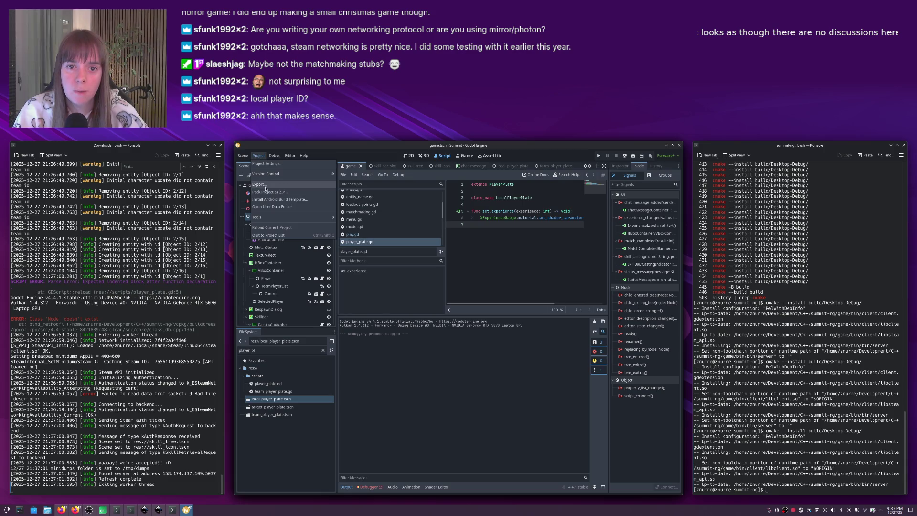
left_click(267, 186)
left_click(471, 327)
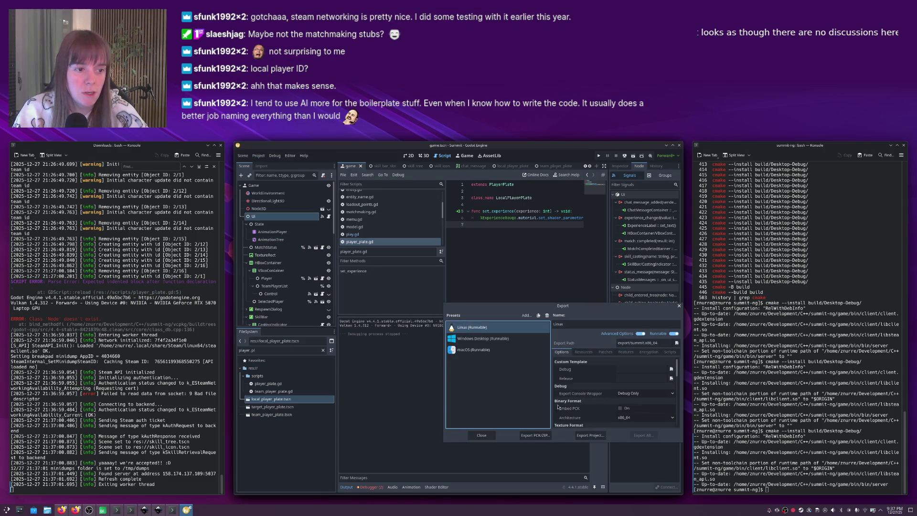
left_click(589, 435)
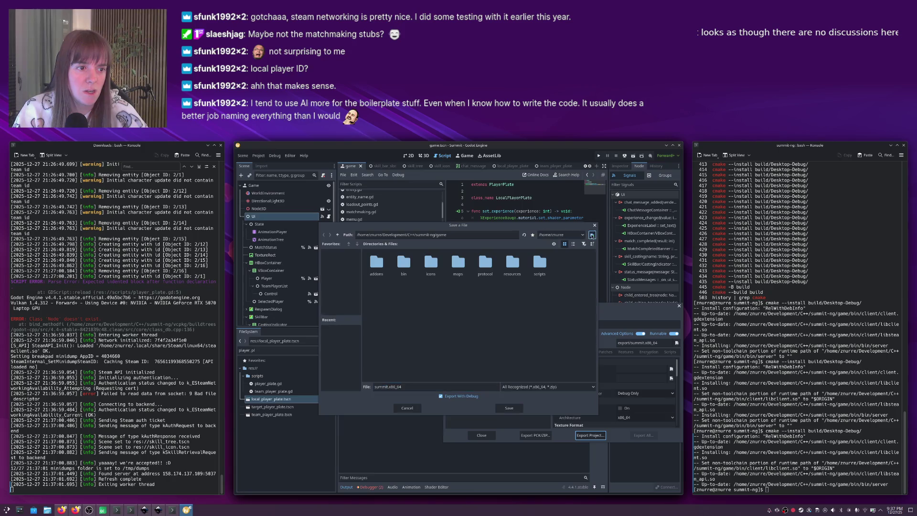
left_click(592, 236)
type("export")
key("Return")
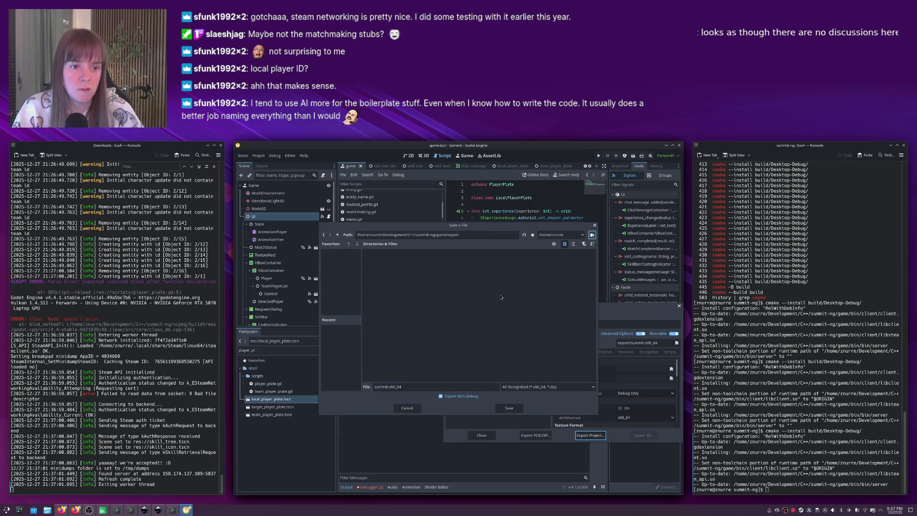
left_click(510, 408)
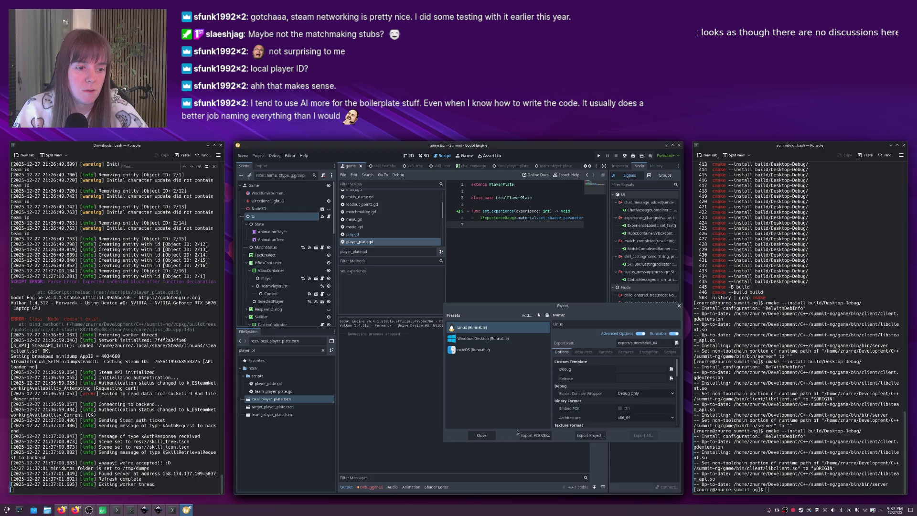
left_click(483, 435)
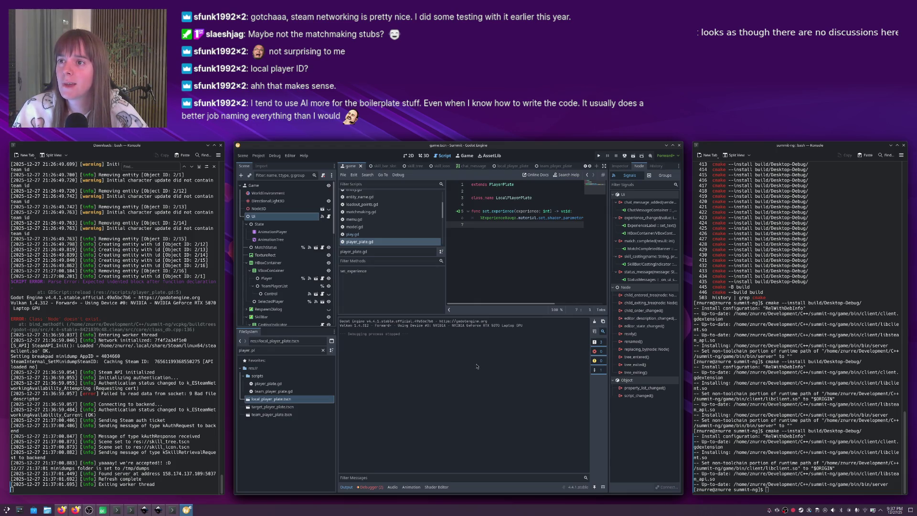
key("alt+Tab")
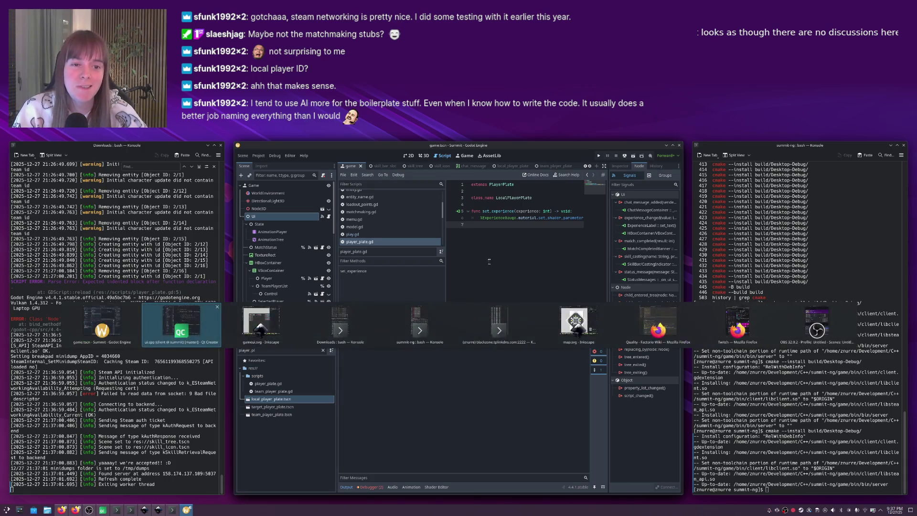
left_click(414, 249)
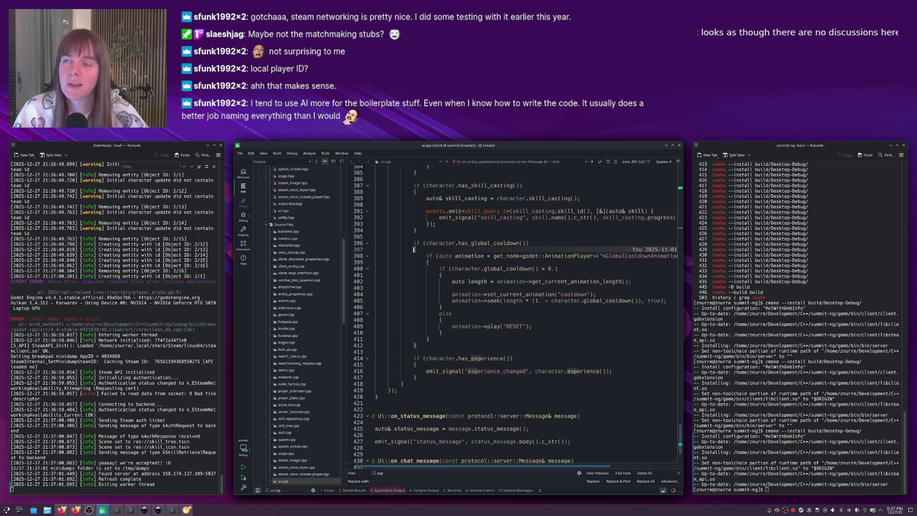
Review the global cooldown and cooldown animation code in ui.cpp.
left_click(427, 262)
scroll(501, 287, "up", 3)
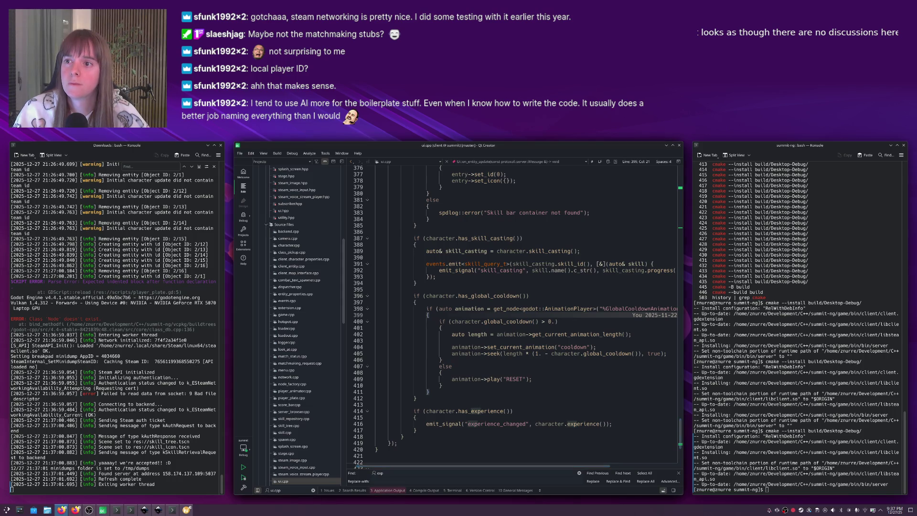
left_click(614, 366)
scroll(614, 368, "up", 4)
left_click(606, 368)
Show the running server's Application Output log below the ui.cpp code (Alt+3).
key("alt+Tab")
key("alt+Tab")
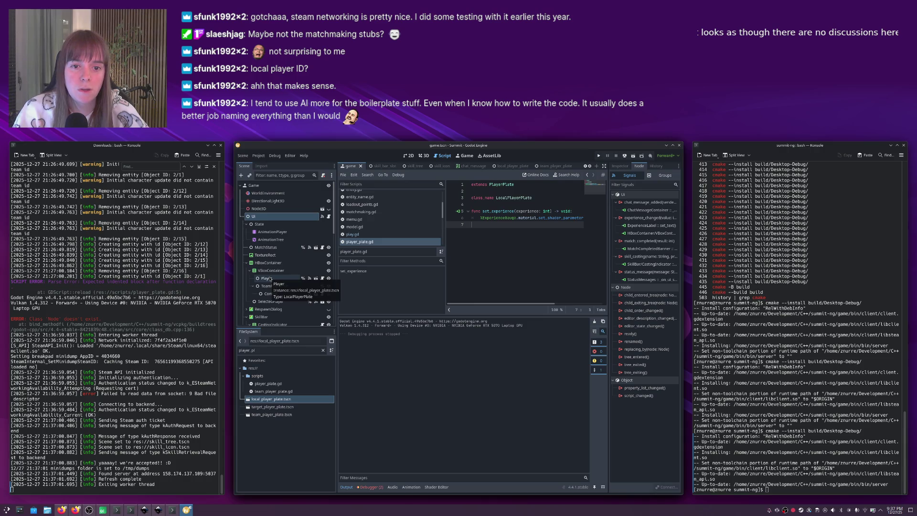
key("alt+Tab")
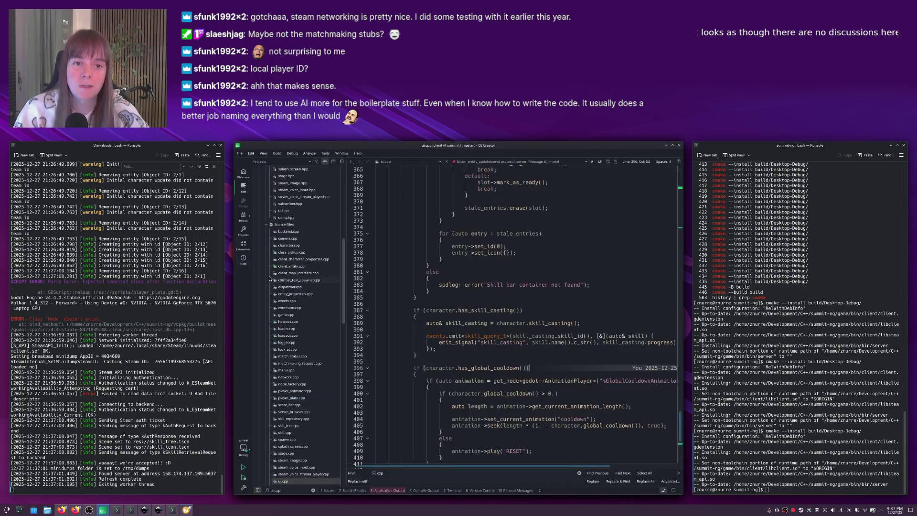
left_click(430, 279)
key("alt+3")
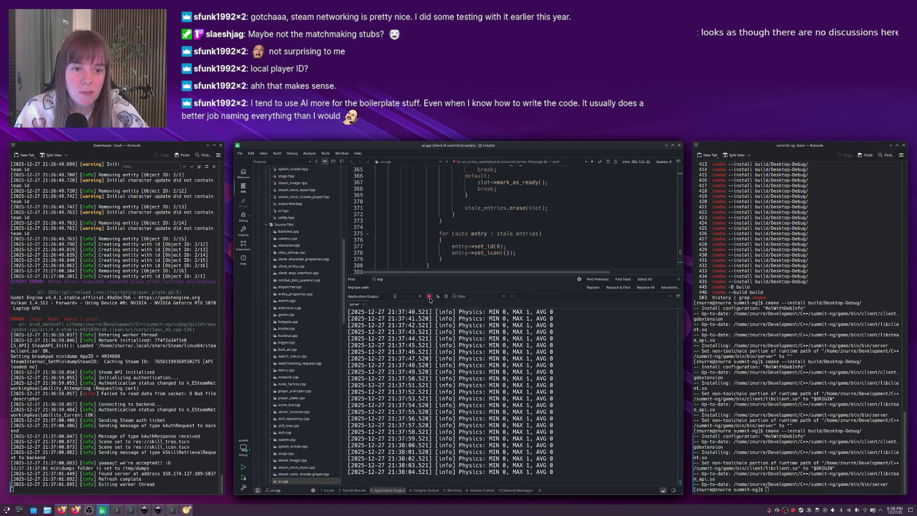
Stop the server and set its run configuration's working directory to the game's export folder.
left_click(429, 296)
left_click(243, 231)
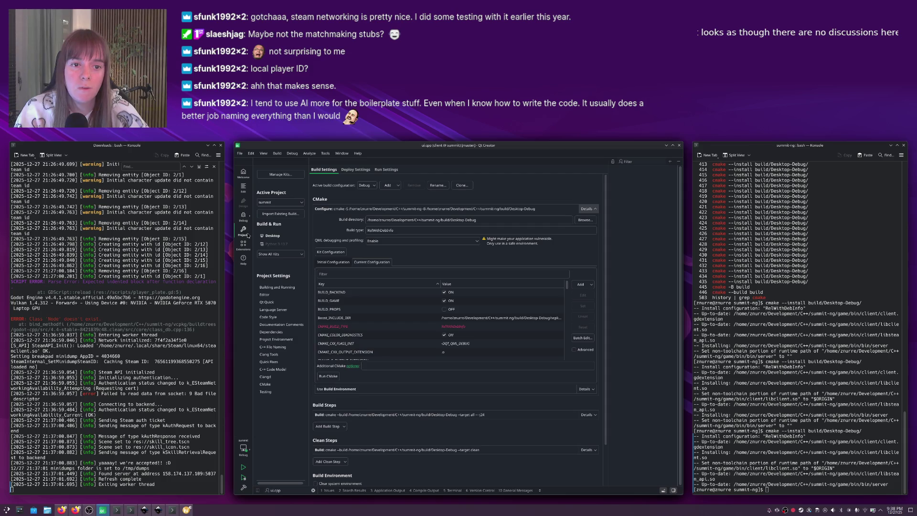
left_click(480, 222)
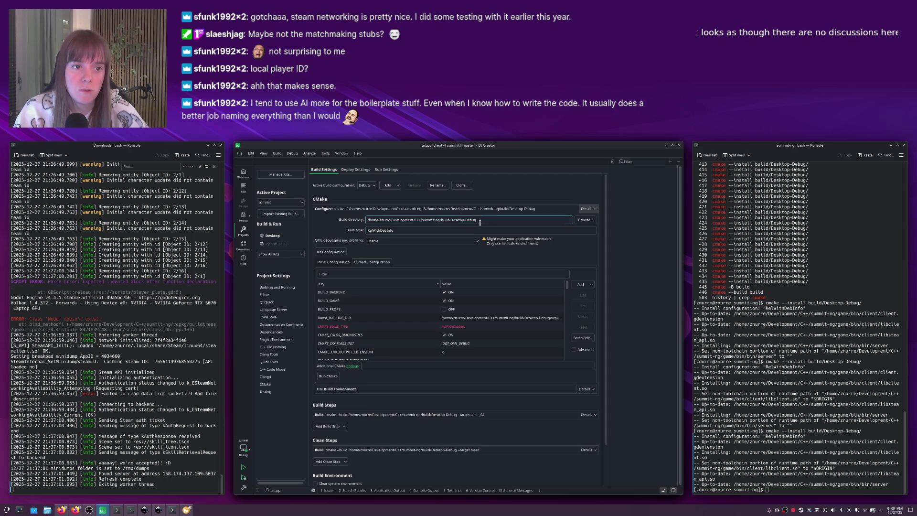
left_click(377, 170)
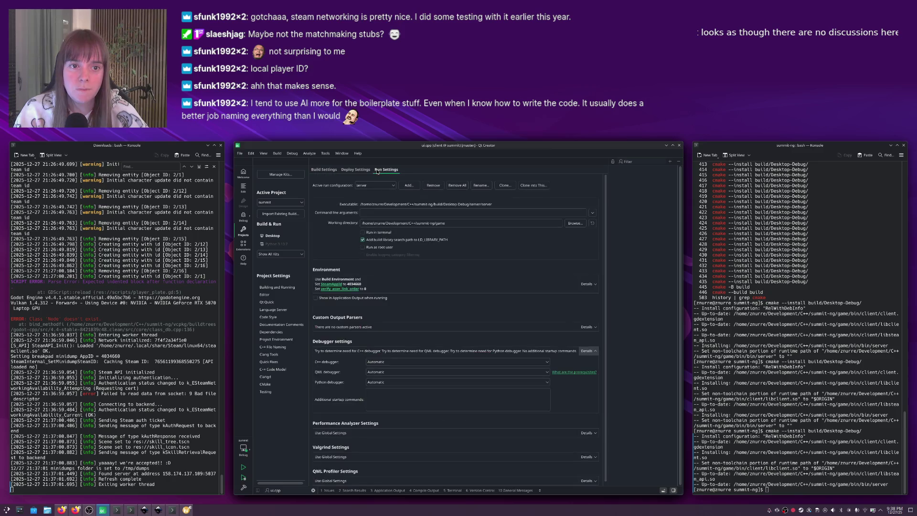
left_click(462, 224)
type("/export")
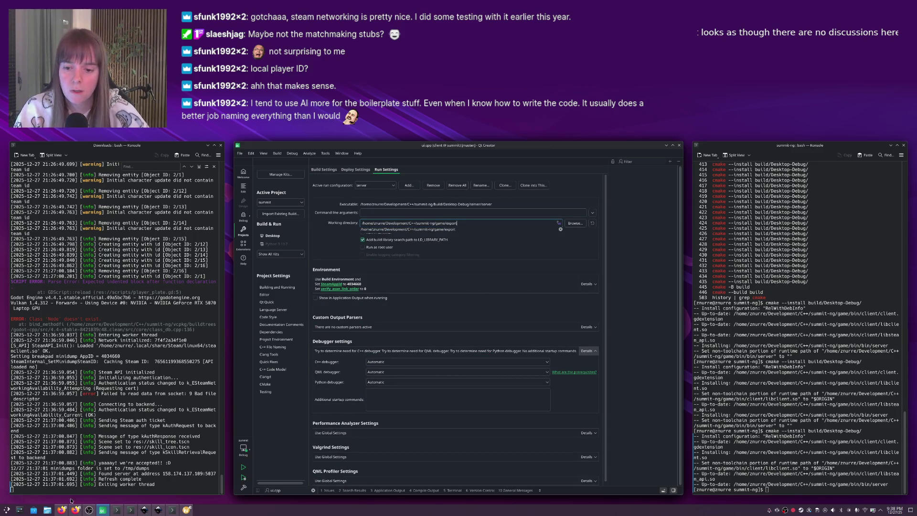
key("Return")
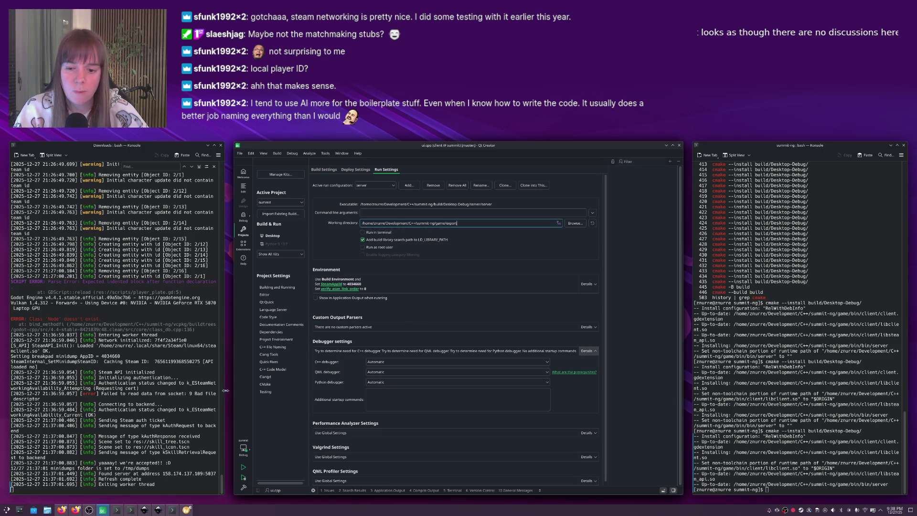
left_click(47, 510)
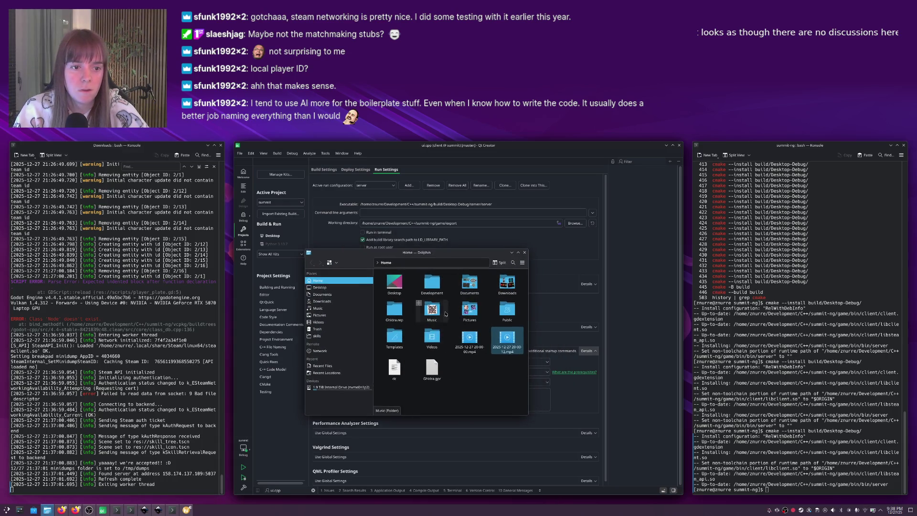
Browse in Dolphin to summit-ng/game/export, checking the game folder's maps link on the way.
double_click(432, 284)
double_click(394, 284)
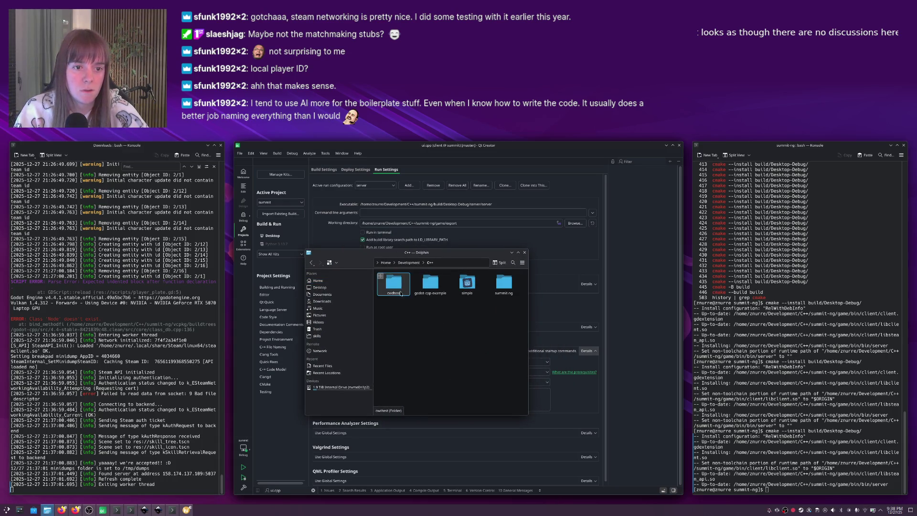
double_click(504, 283)
double_click(449, 310)
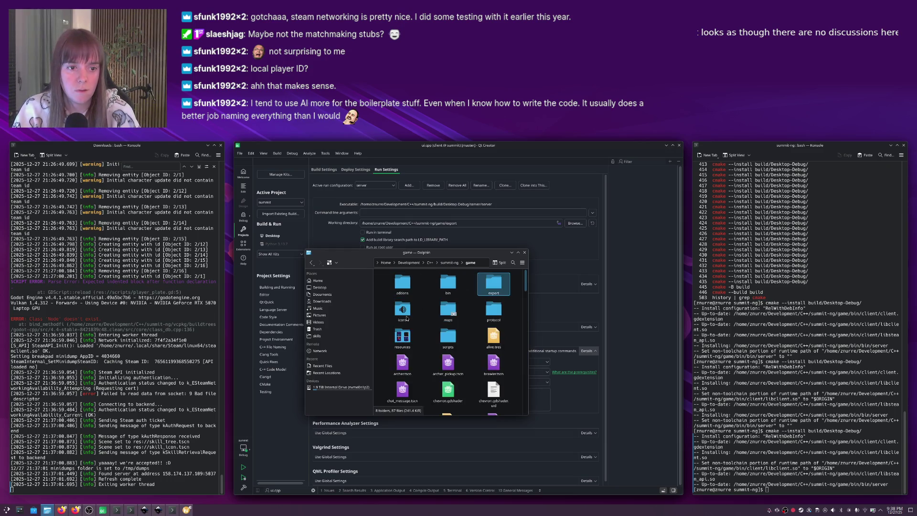
key("Return")
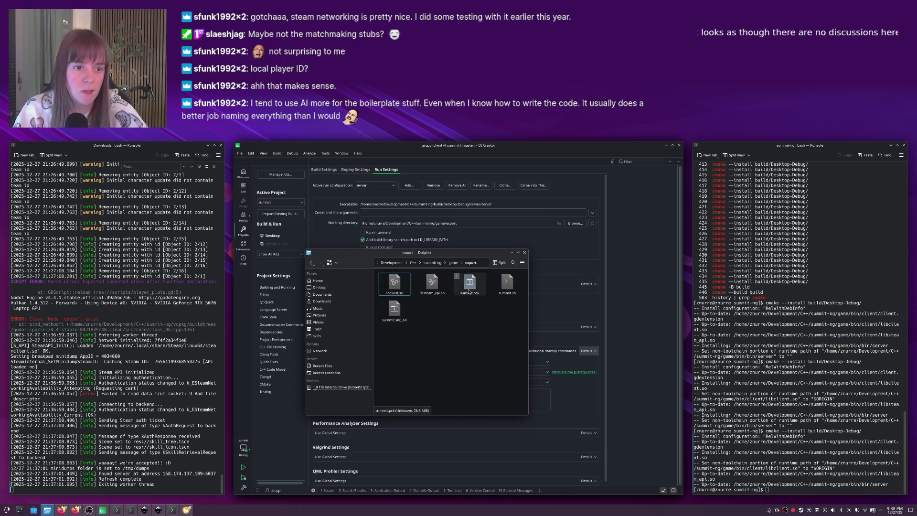
key("BackSpace")
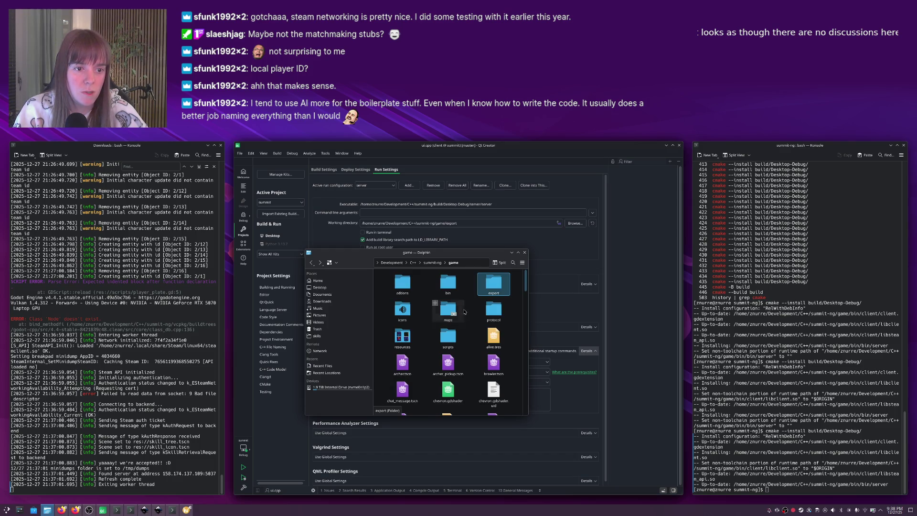
left_click(455, 313)
double_click(494, 285)
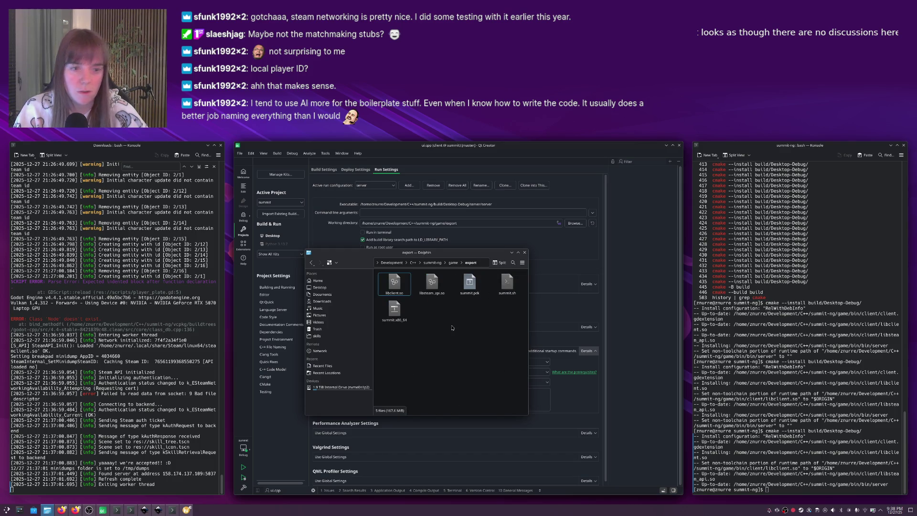
Link the maps folder into export from a terminal, then rebuild and run the server with Ctrl+R.
key("shift+F4")
type("ls -s ../../maps/ .")
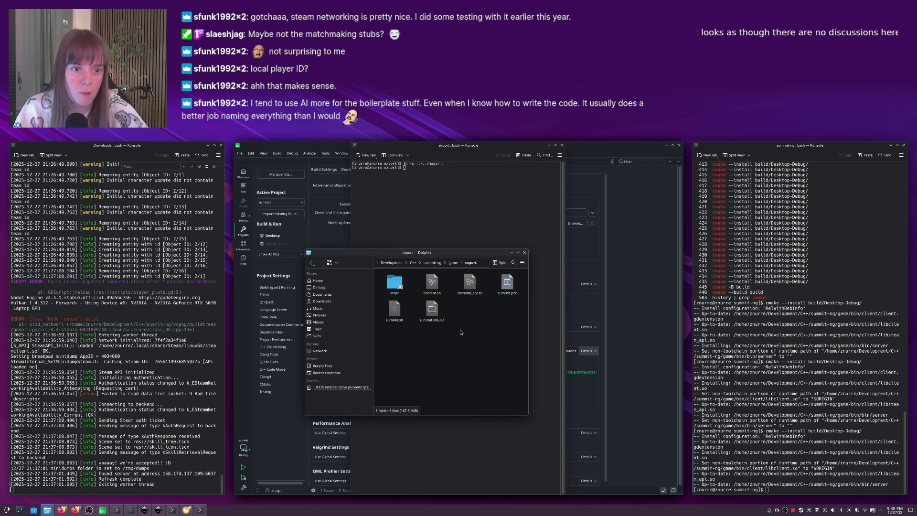
key("alt+Tab")
key("Tab")
key("Tab")
key("ctrl+r")
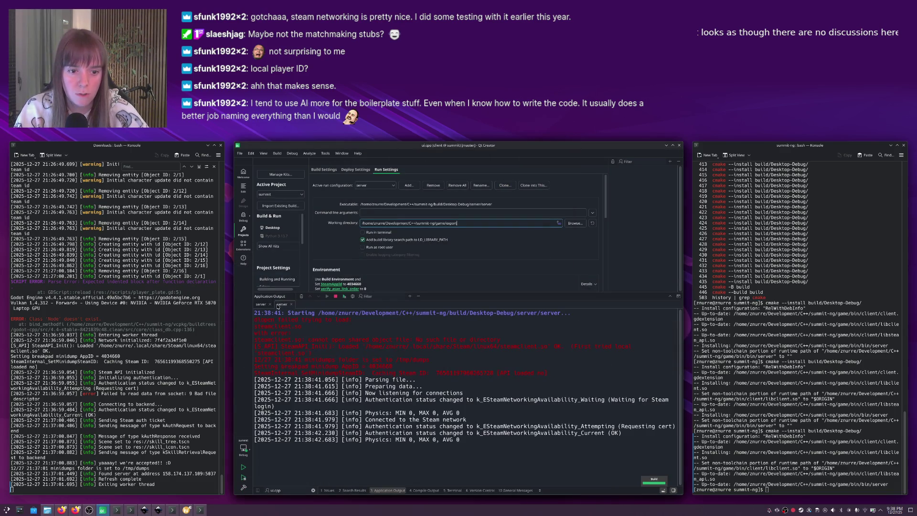
Close the old server output tab, launch the game from Godot with F5 and connect to the server.
left_click(270, 305)
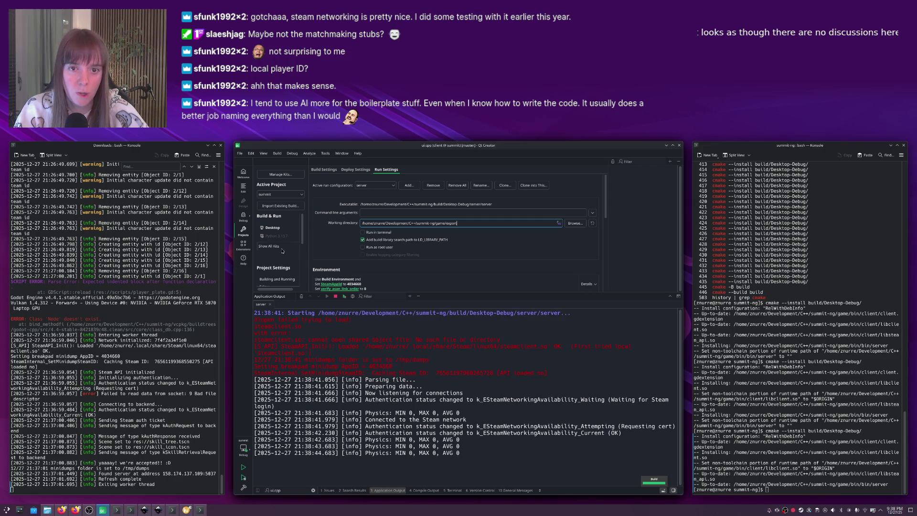
key("alt+Tab")
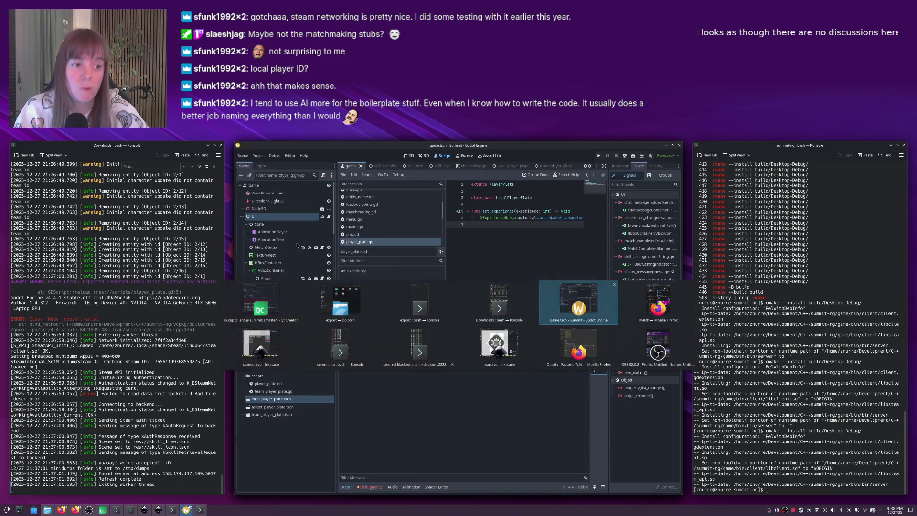
key("F5")
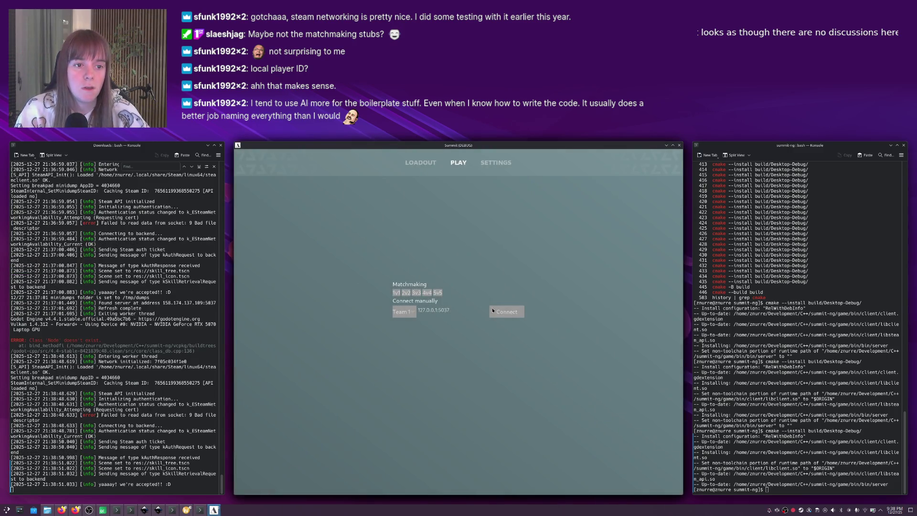
left_click(493, 310)
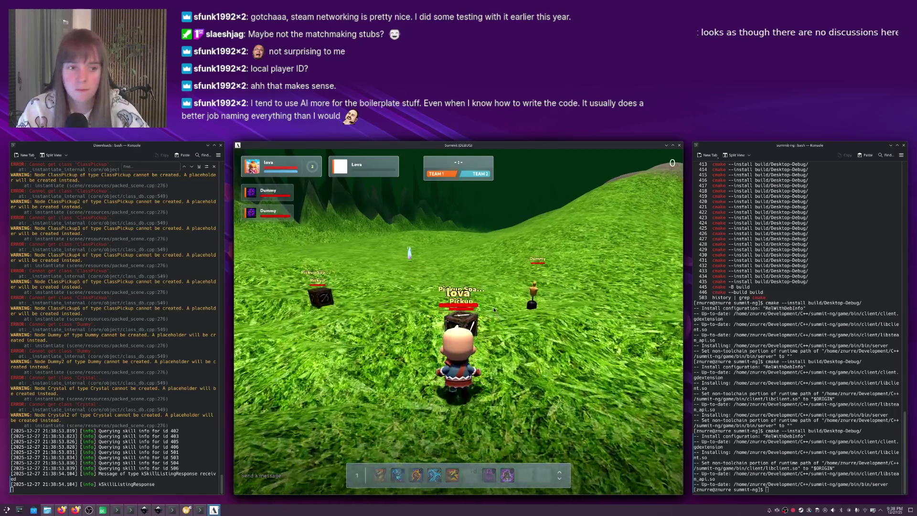
Walk onto the class pickup, attack the Crystal with skills 3 and 1, and move the window aside.
key("w")
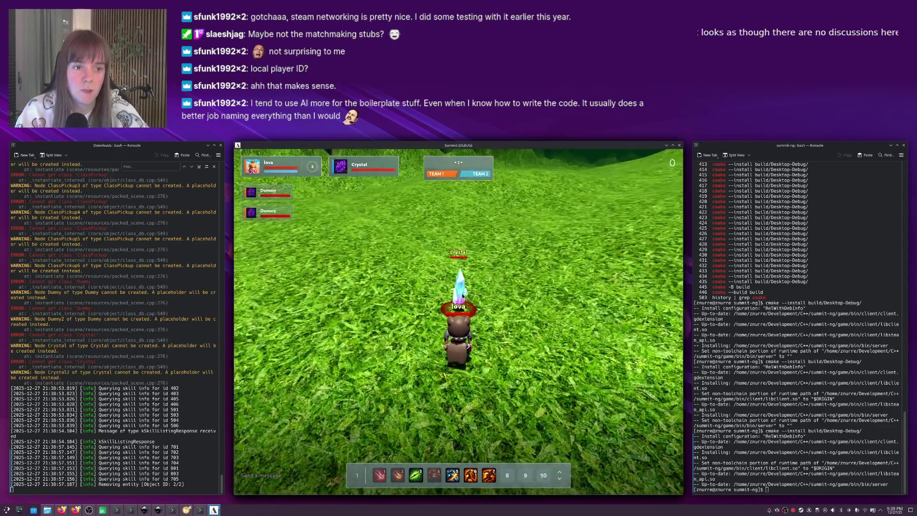
key("3")
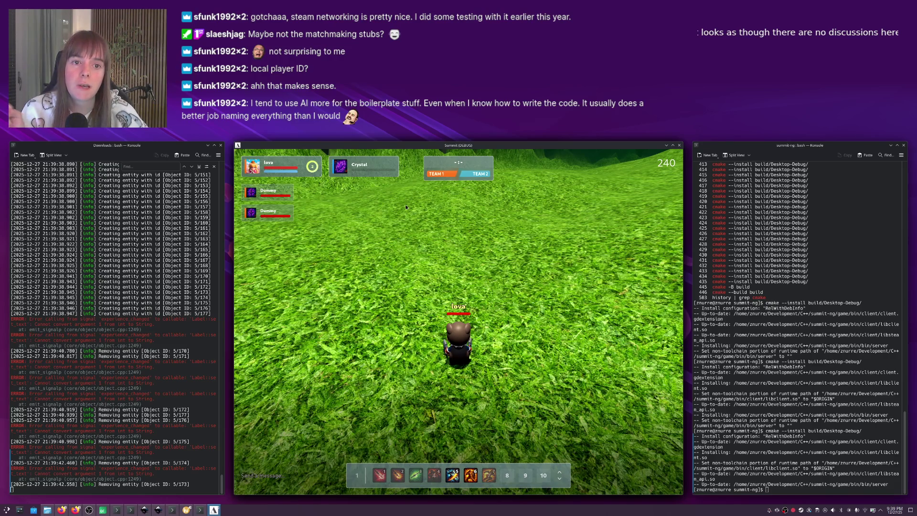
key("1")
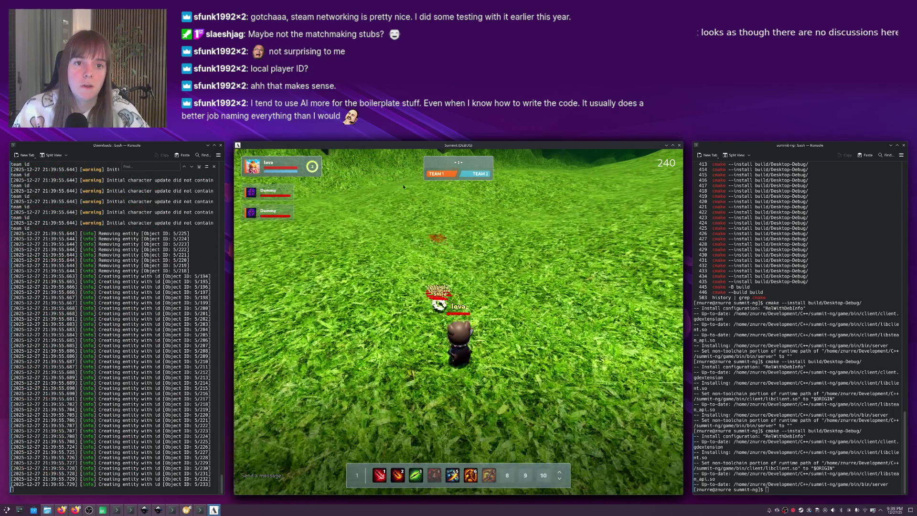
mouse_move(447, 145)
left_mouse_down()
mouse_move(415, 160)
mouse_move(659, 154)
left_mouse_up()
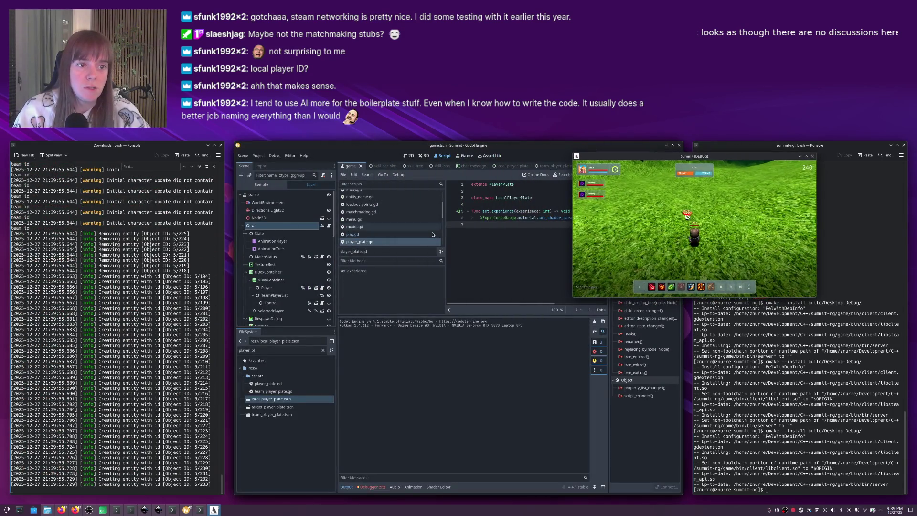
Open server_entity.hpp in Qt Creator through the Locator.
key("alt+Tab")
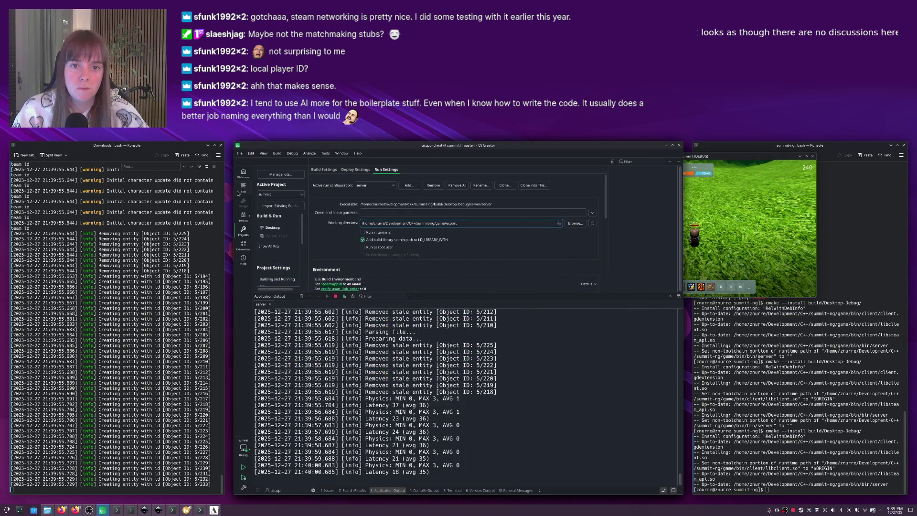
key("ctrl+2")
key("Escape")
key("ctrl+k")
type("server_ent")
key("Down")
key("Return")
left_click(439, 246)
scroll(438, 245, "down", 20)
scroll(439, 246, "down", 12)
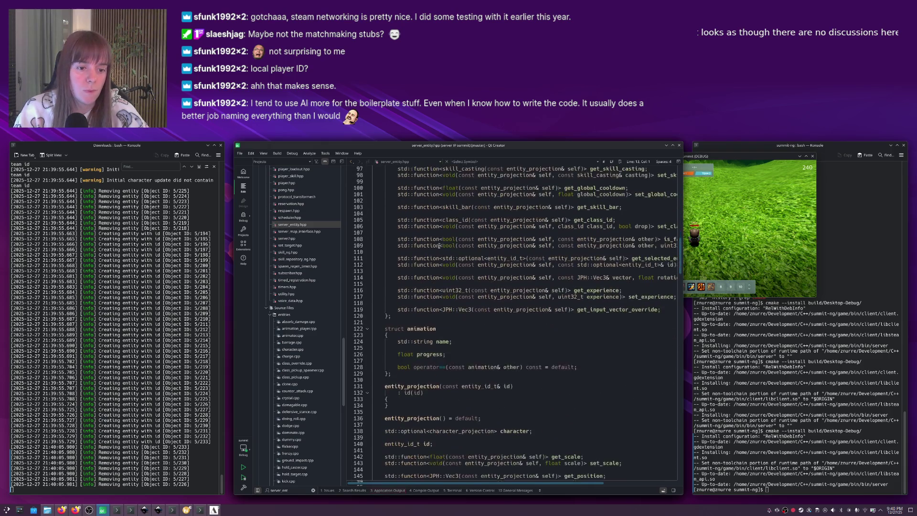
scroll(439, 246, "up", 9)
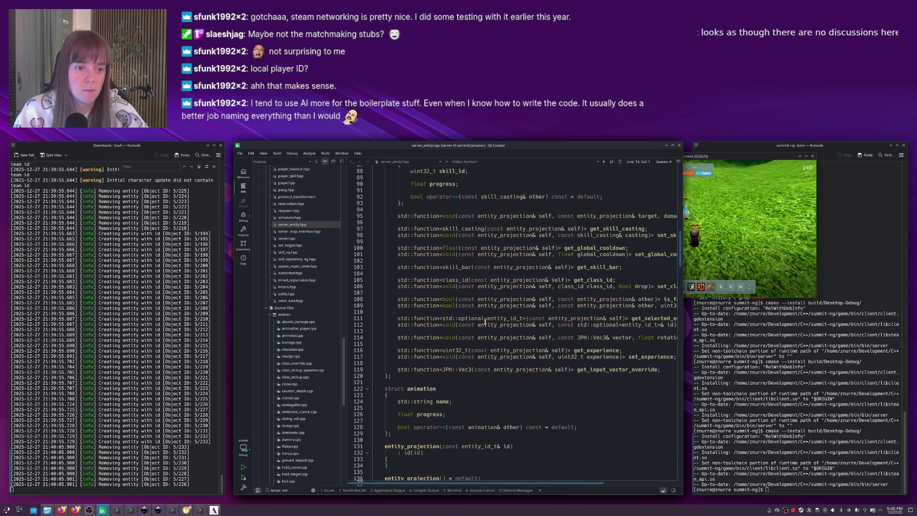
Duplicate the get_input_vector_override declaration as a uint32_t get_level function.
left_click(636, 369)
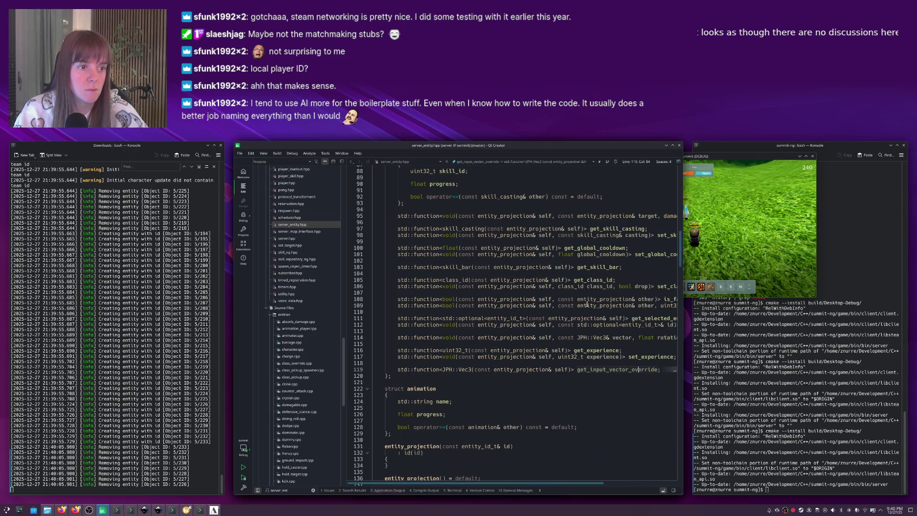
key("shift+Home")
key("ctrl+c")
key("End")
key("Return")
key("Return")
key("ctrl+v")
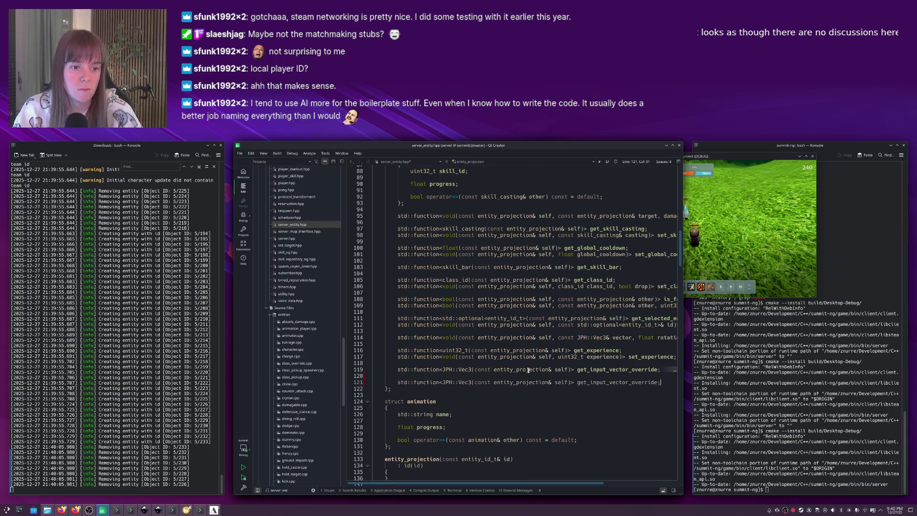
double_click(472, 380)
key("BackSpace")
key("BackSpace")
key("BackSpace")
type("uint32_t")
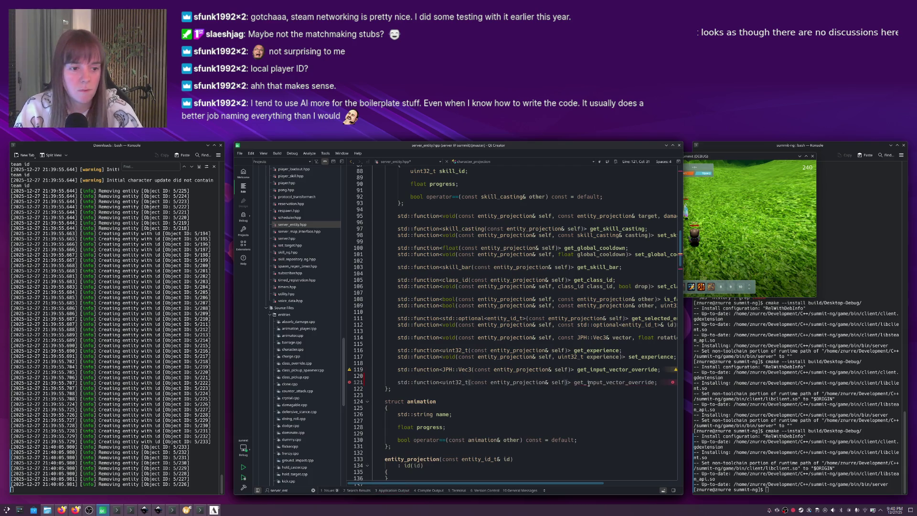
double_click(594, 383)
type("get_level")
key("Home")
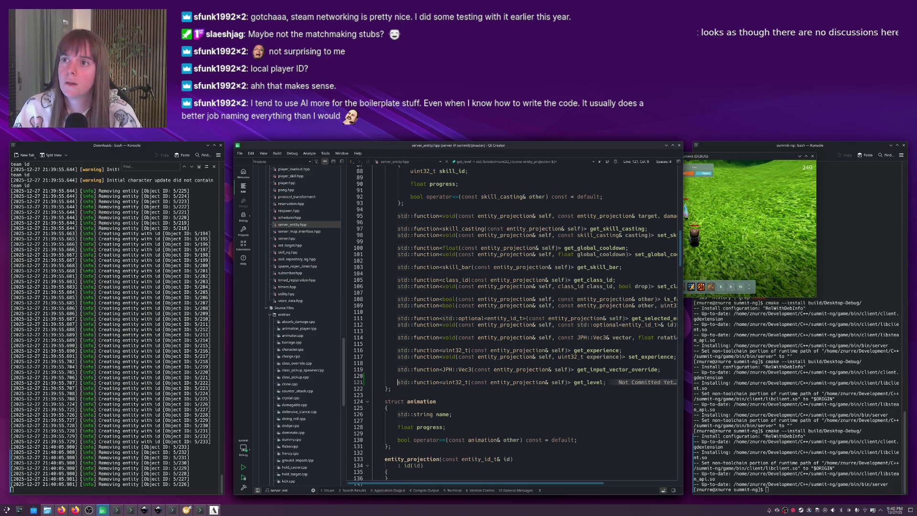
Open physics_timer.hpp via the Locator.
key("ctrl+k")
type("physic")
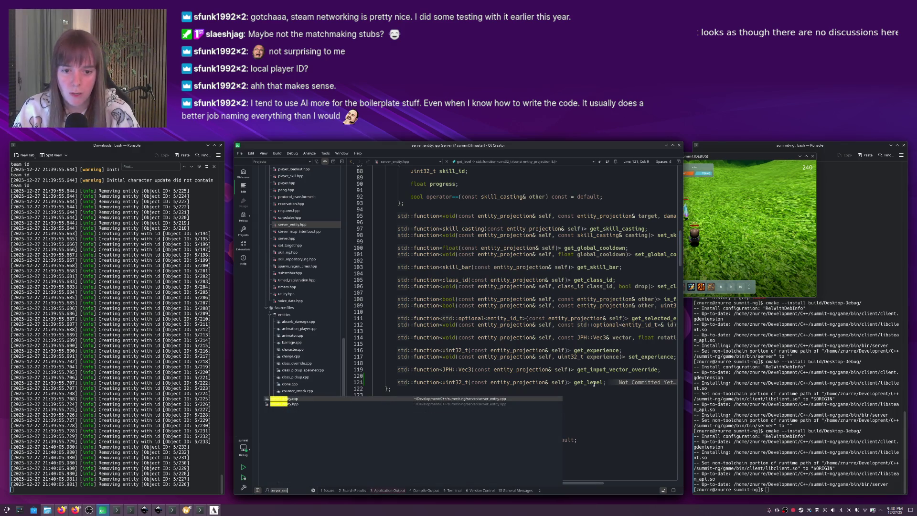
type("s_timer")
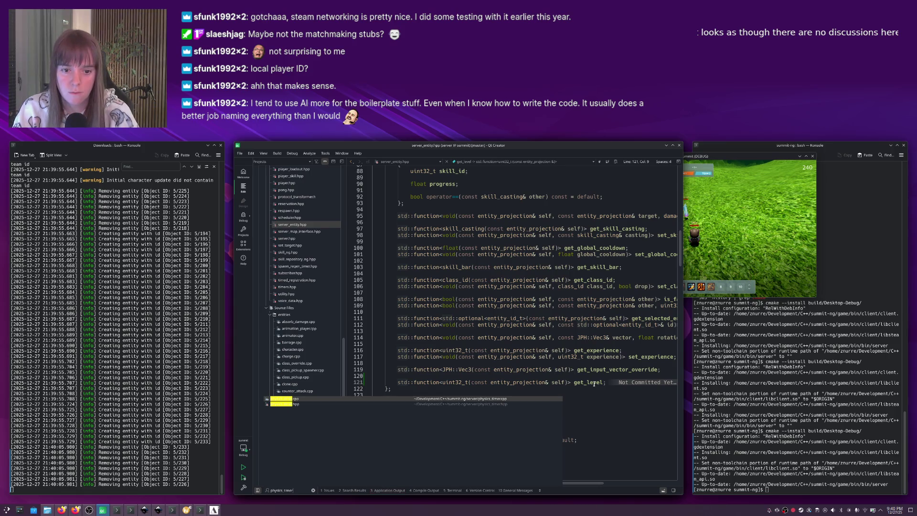
key("Return")
Paste a copy of the input_vector_override update block and change its condition to get_level.
scroll(602, 366, "down", 14)
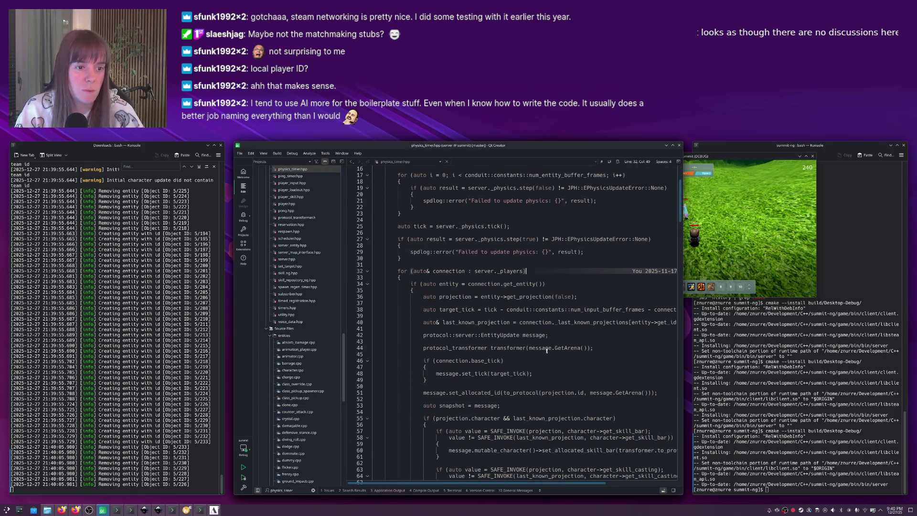
scroll(541, 346, "down", 3)
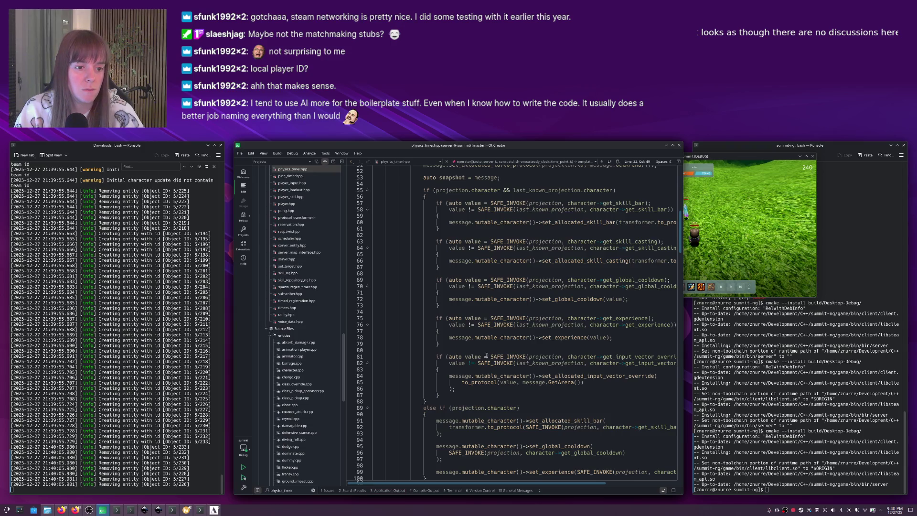
scroll(488, 361, "down", 3)
mouse_move(454, 329)
left_mouse_down()
mouse_move(481, 283)
mouse_move(526, 283)
left_mouse_up()
left_click(424, 328)
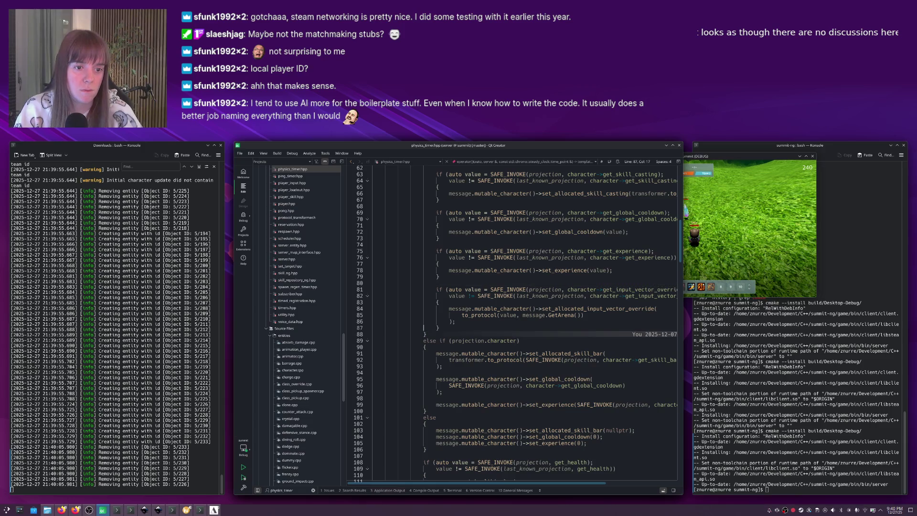
key("ctrl+v")
double_click(639, 340)
type("get_level")
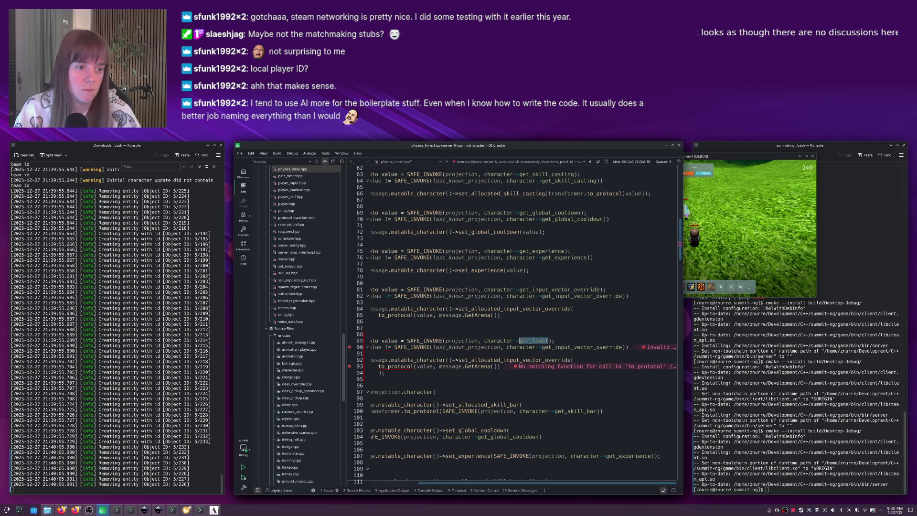
key("ctrl+c")
double_click(574, 347)
key("ctrl+v")
Make the copied block call set_level(value), joined onto a single line.
left_click(474, 366)
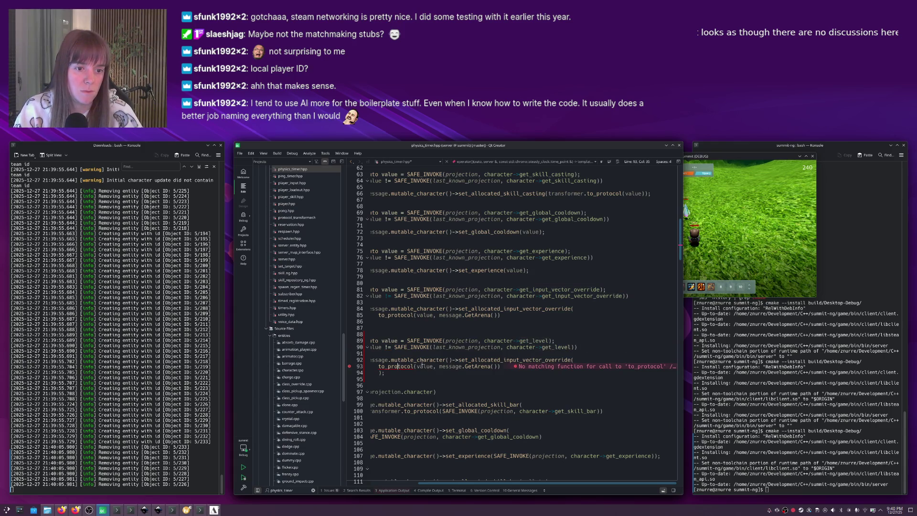
type("set_l")
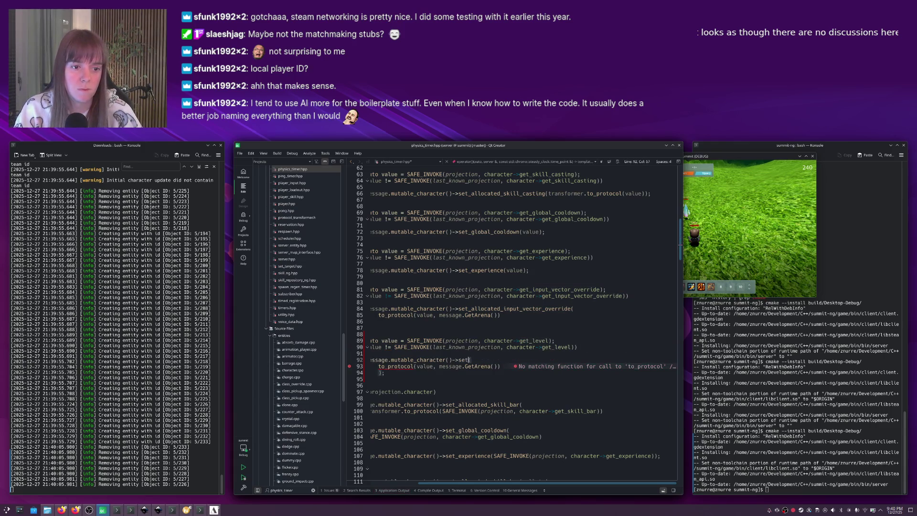
type("evel(")
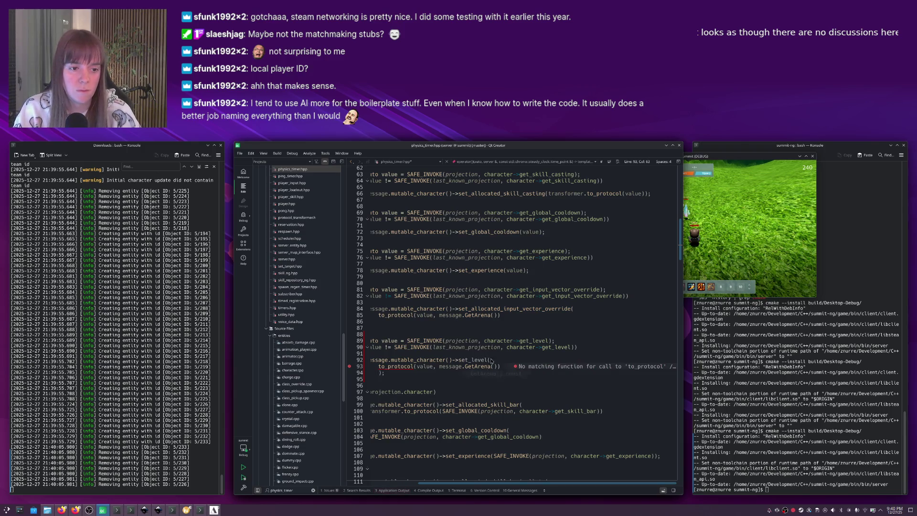
key("Down")
key("End")
key("shift+Home")
type("value")
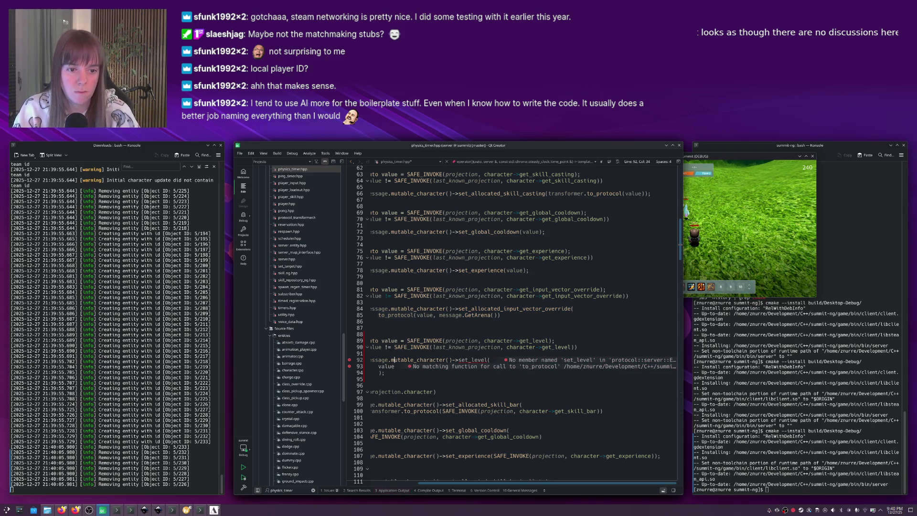
key("Up")
key("Home")
key("ctrl+j")
key("ctrl+j")
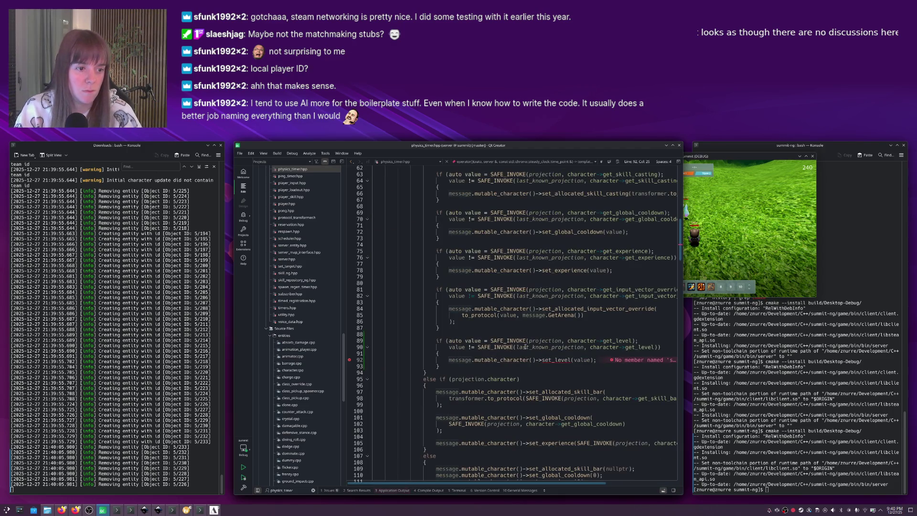
left_click(526, 347)
Open server_messages.proto via the Locator and scroll to the character update message.
key("ctrl+k")
type("server_me")
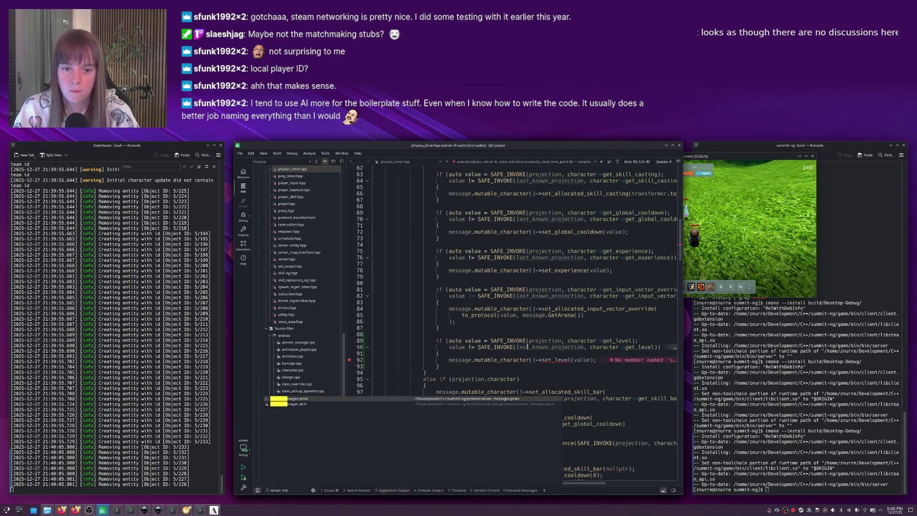
key("Return")
scroll(494, 350, "down", 10)
scroll(495, 350, "down", 7)
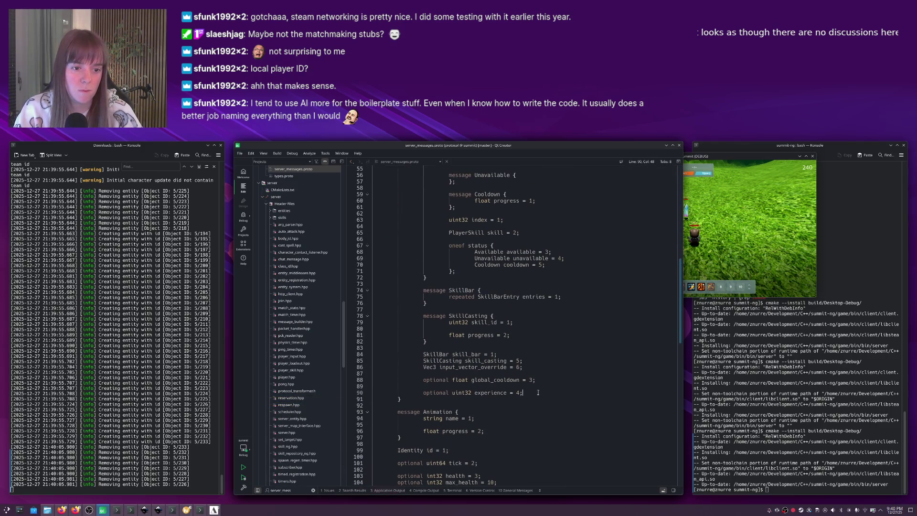
Add an 'optional uint32 level' field after experience in server_messages.proto.
key("Return")
type("optional uint32 ")
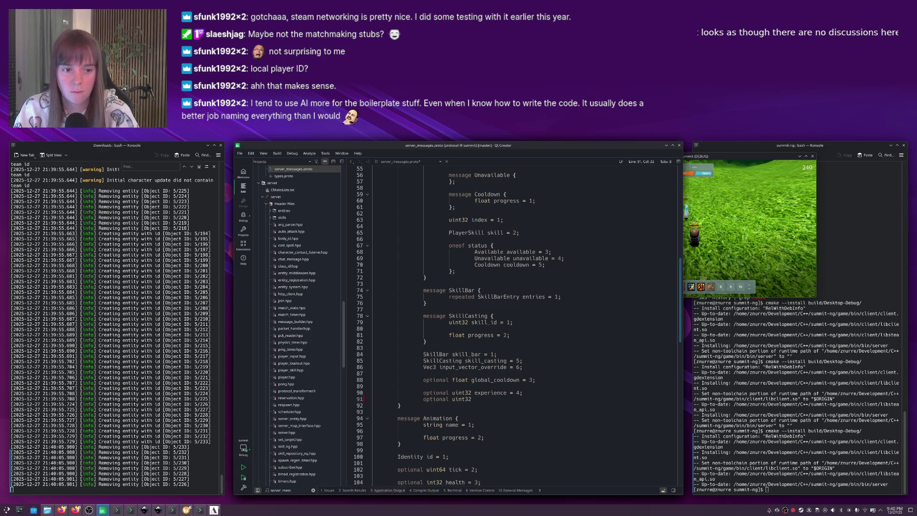
type("level =")
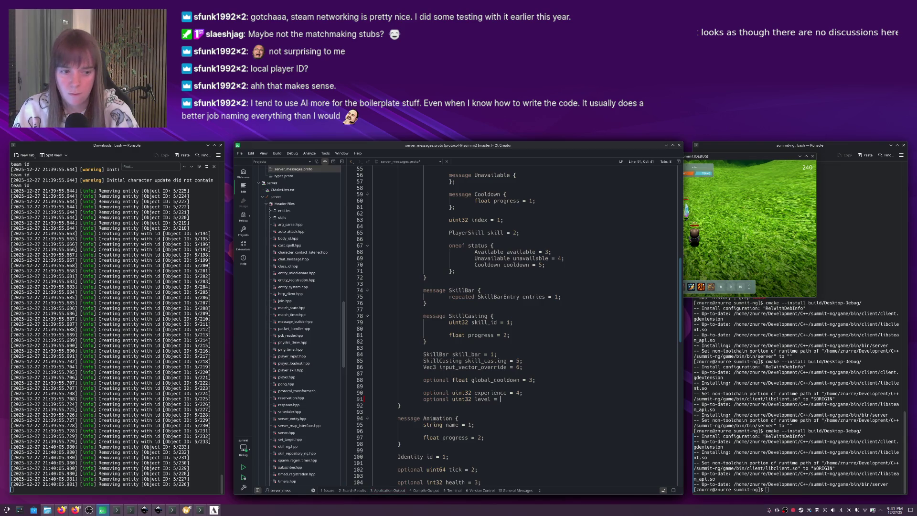
left_click(525, 361)
Close the running Summit game window and return to the code editor.
key("ctrl+Tab")
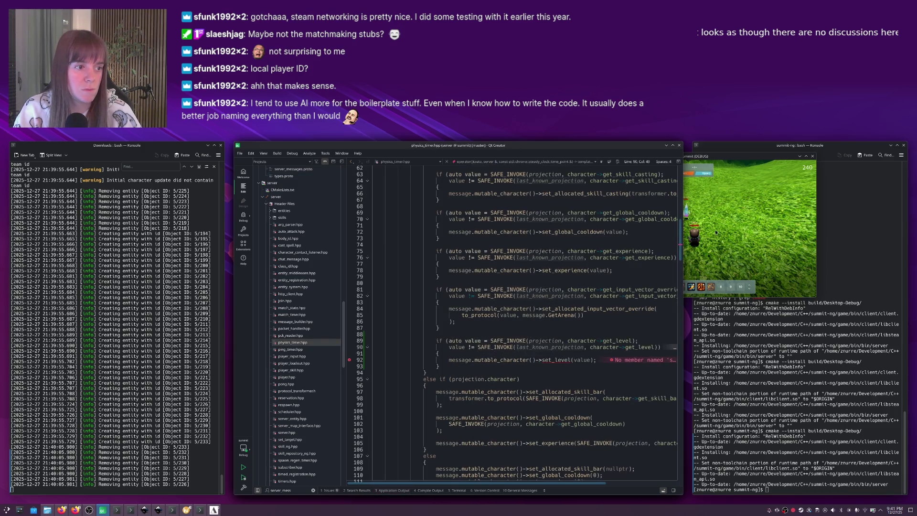
left_click(717, 233)
left_click(812, 157)
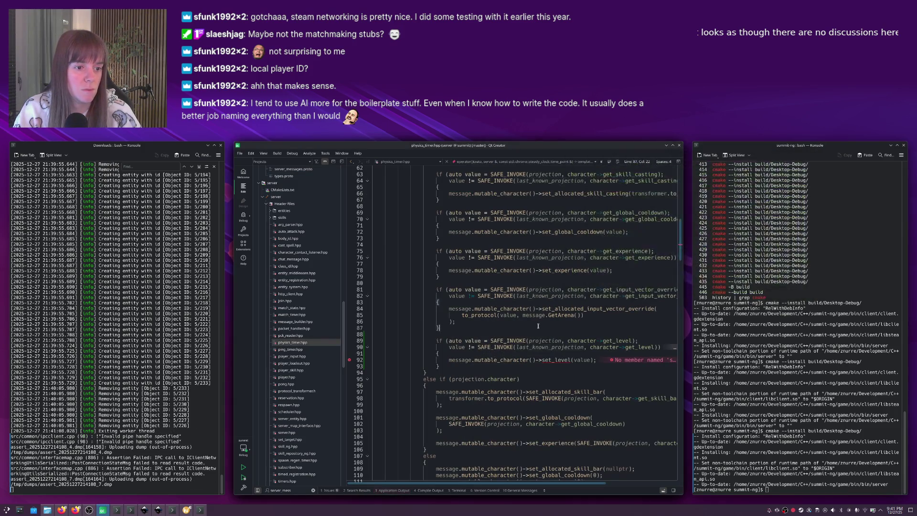
left_click(519, 348)
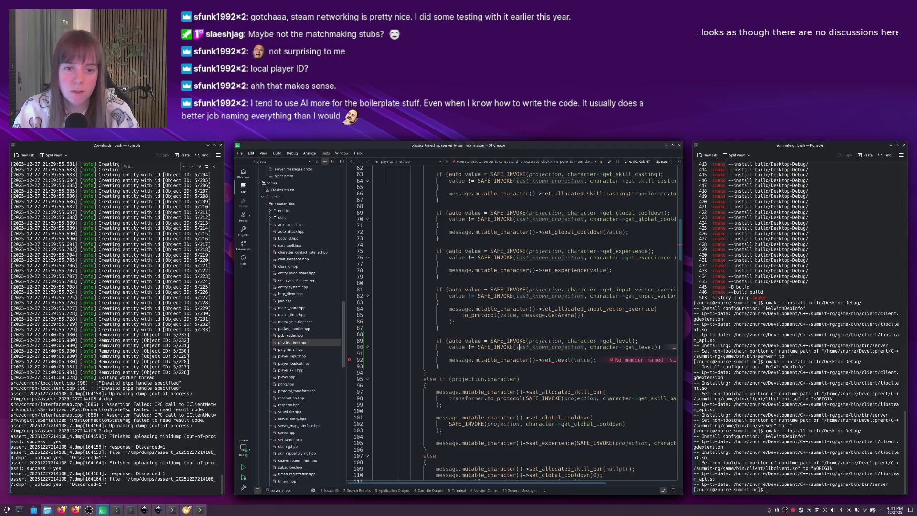
Open the server's character.cpp via the Locator.
key("ctrl+k")
type("character")
key("Down")
key("Down")
key("Return")
In character.hpp, duplicate the _experience member as a uint32_t _level member.
scroll(521, 338, "down", 4)
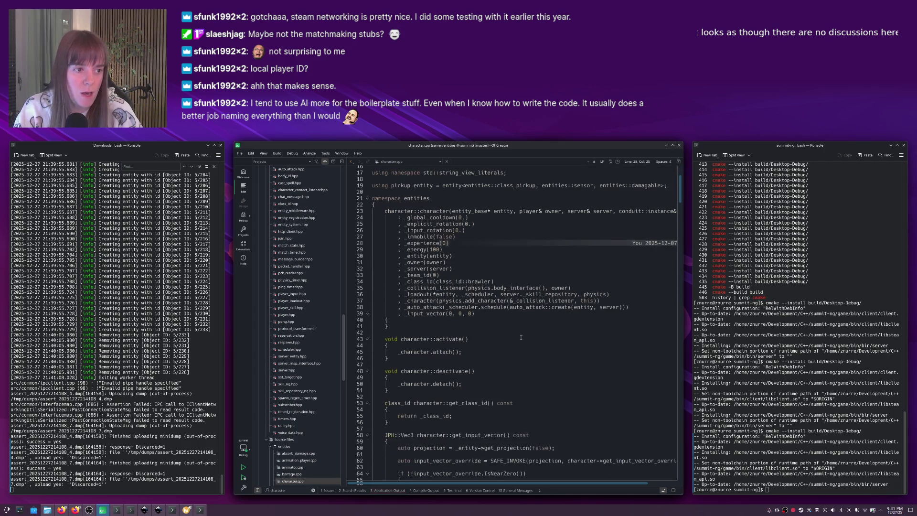
key("F4")
left_click(495, 336)
scroll(477, 329, "down", 18)
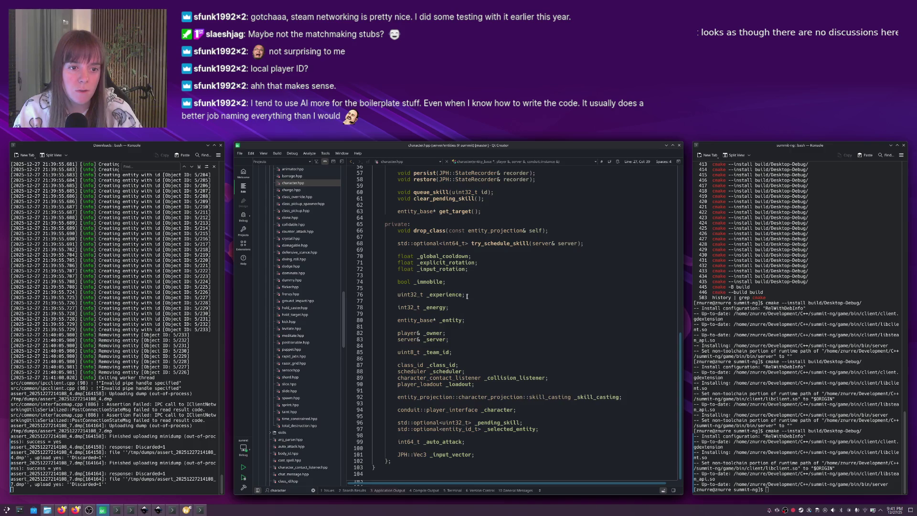
left_click(471, 300)
key("ctrl+alt+Down")
key("ctrl+shift+Left")
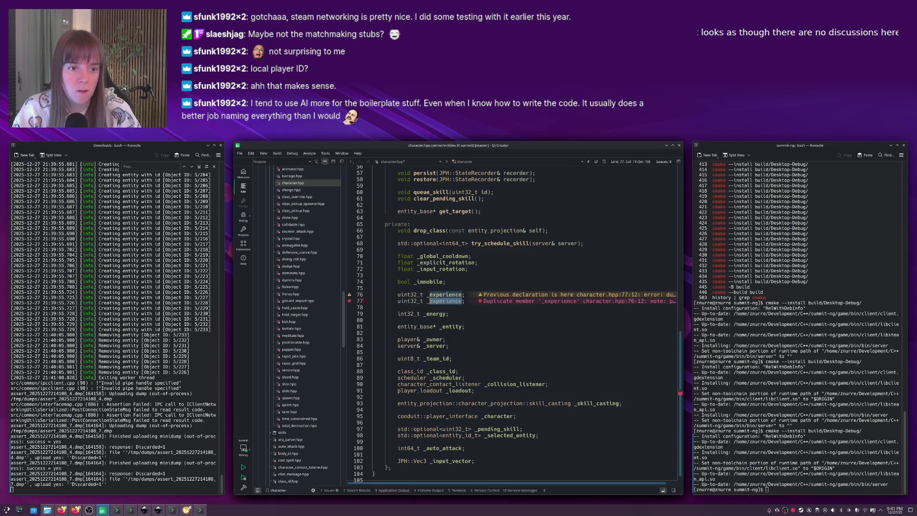
key("BackSpace")
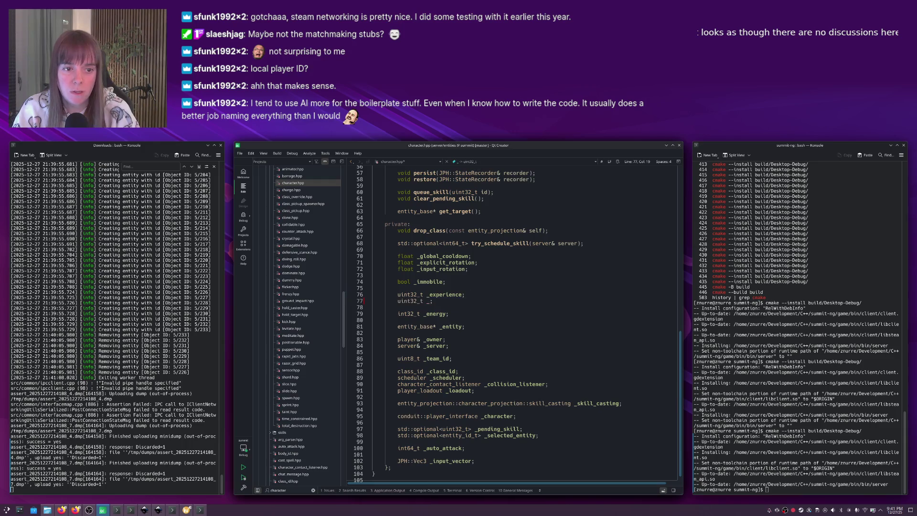
type("level")
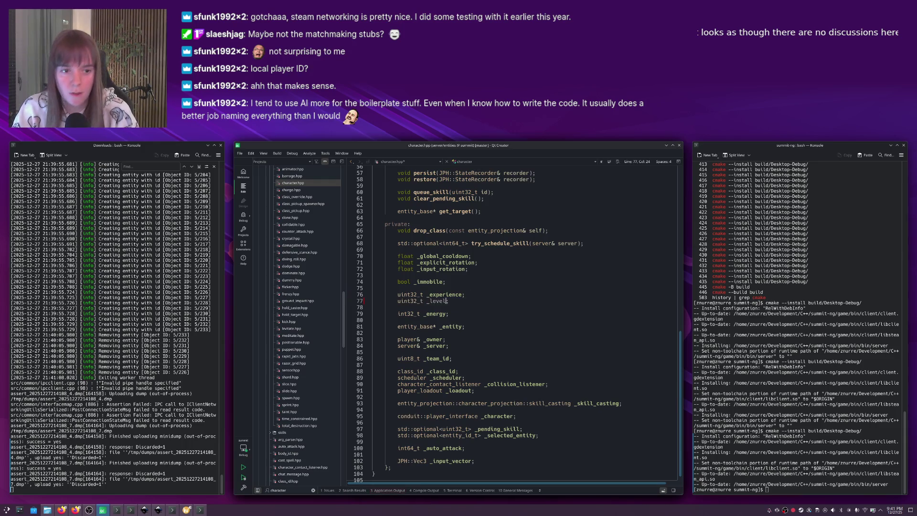
Add a _level(0) initializer in the character.cpp constructor, then search for set_experience.
key("F4")
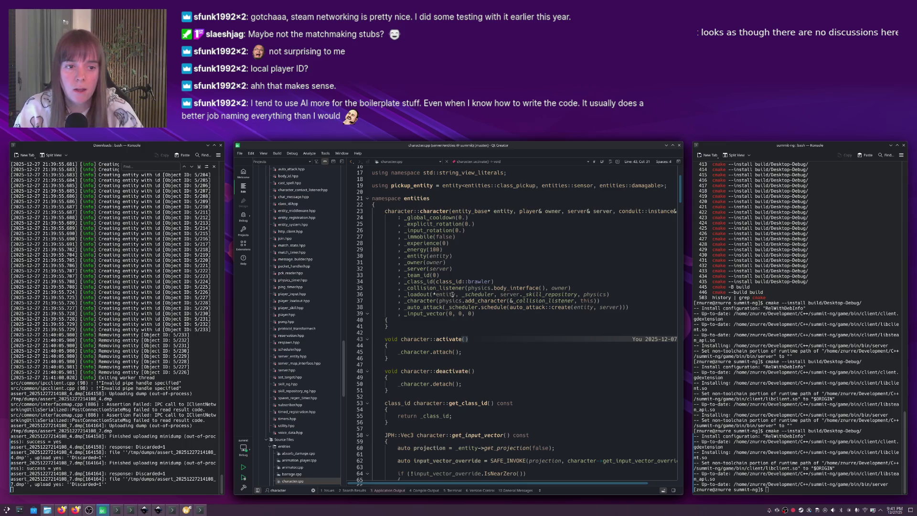
left_click(444, 242)
key("ctrl+alt+Down")
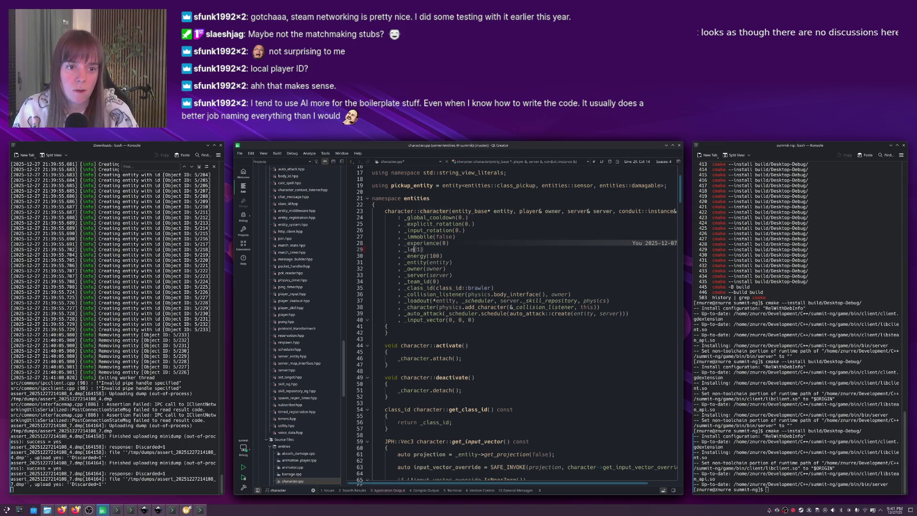
type("vel")
key("ctrl+f")
type("set_experie")
Add an if (experience >= 100) check in the set_experience lambda.
key("Escape")
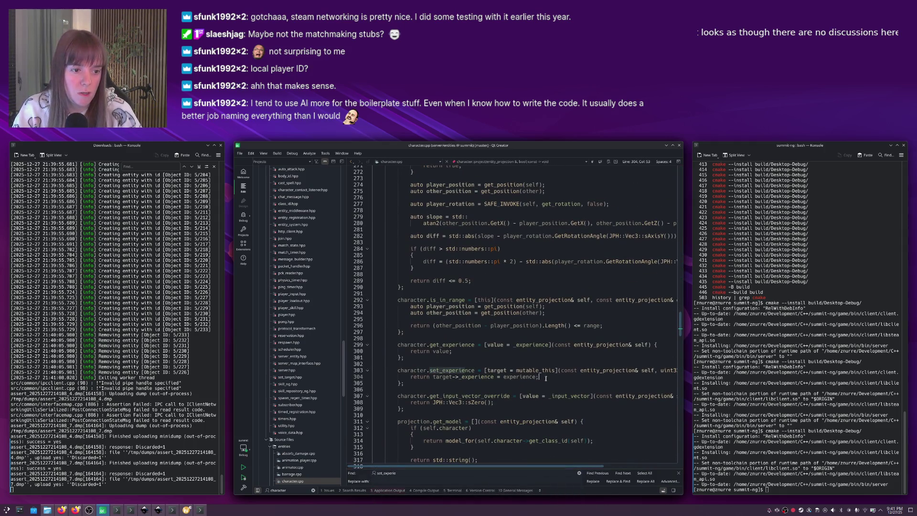
key("End")
key("Return")
key("Return")
type("if (experience >= 100)")
key("Return")
type("{")
key("Return")
Move the experience assignment into the if-block, subtracting 100 and incrementing target->_level.
left_click_drag(433, 409, 536, 408)
key("Left")
key("BackSpace")
key("BackSpace")
key("BackSpace")
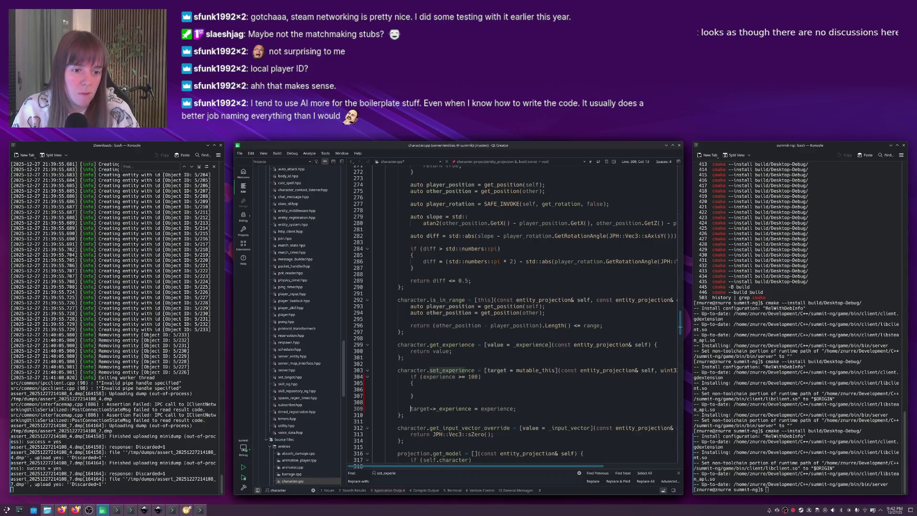
left_click(423, 390)
key("ctrl+v")
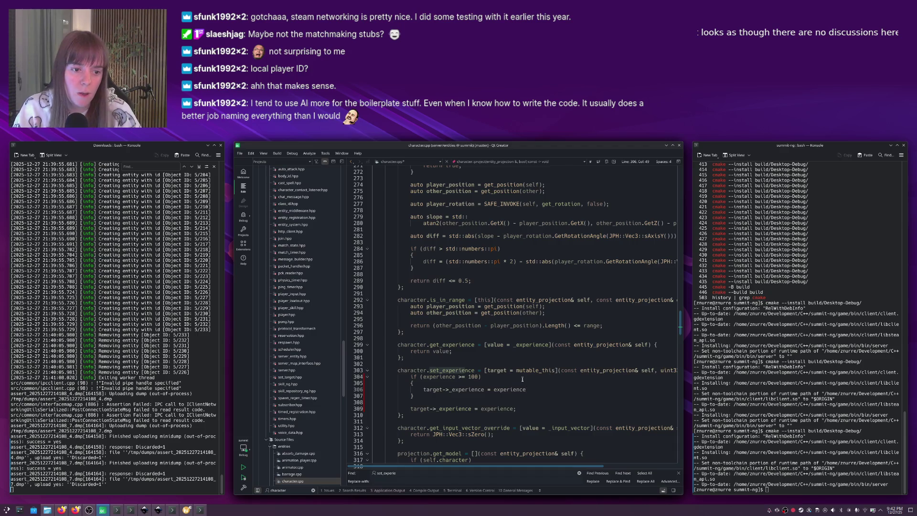
key("Left")
key("Left")
key("BackSpace")
key("BackSpace")
key("BackSpace")
key("End")
type("- 100;")
type("arg")
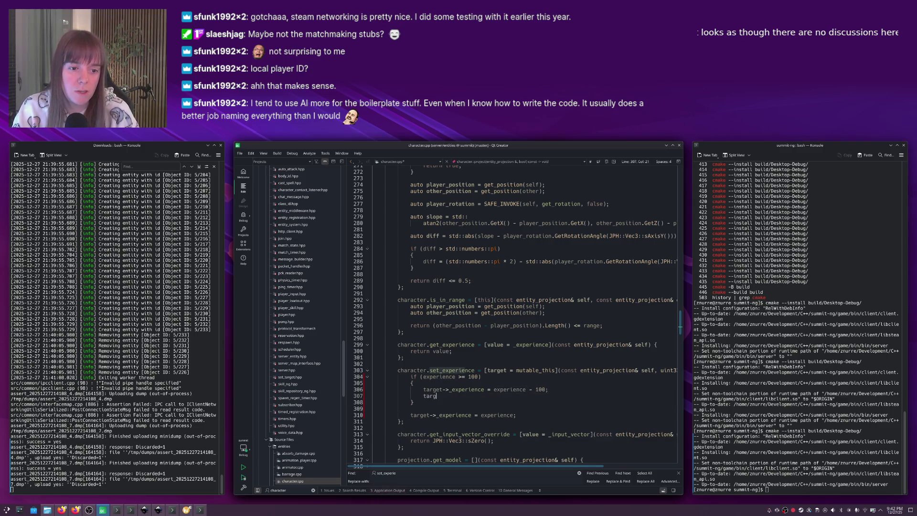
type("et->_level++;")
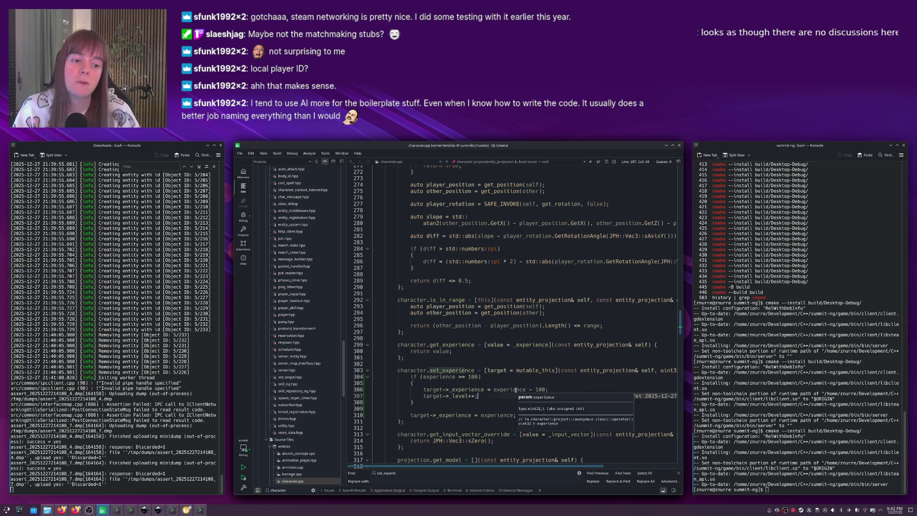
left_click(516, 390)
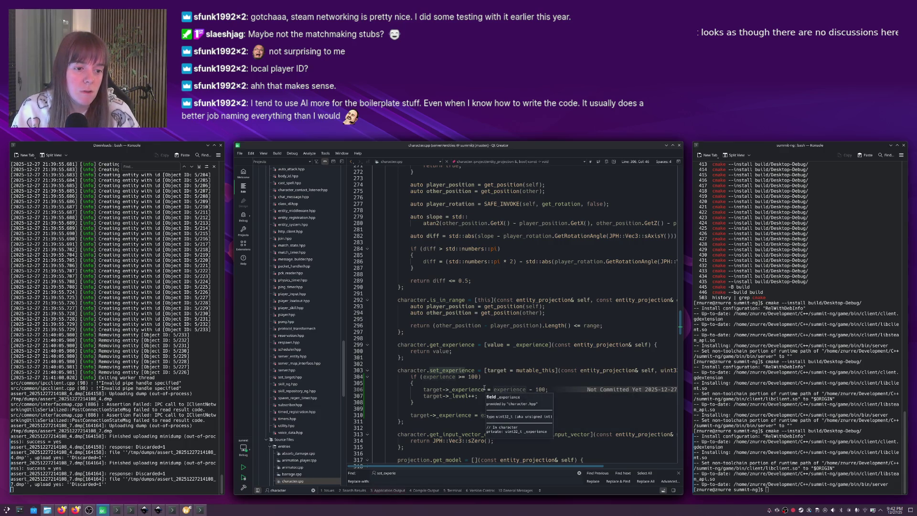
left_click(499, 390)
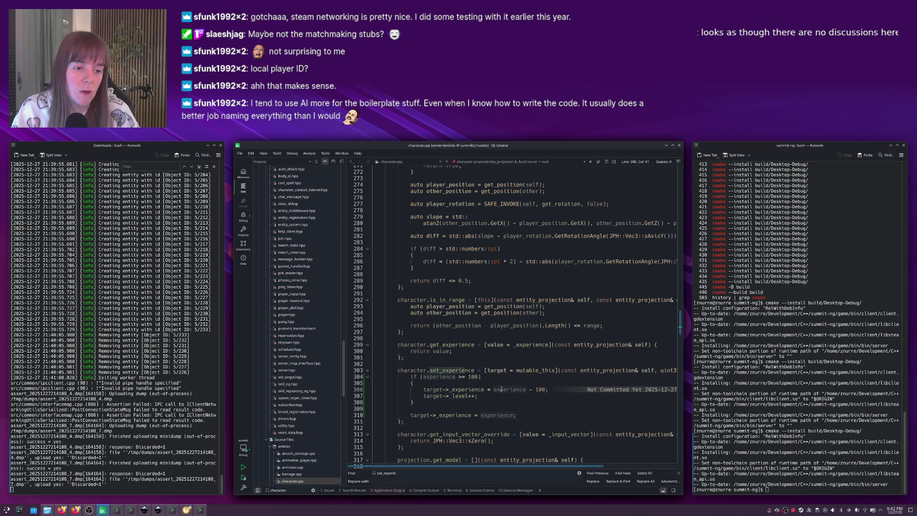
left_click(477, 396)
left_click(430, 404)
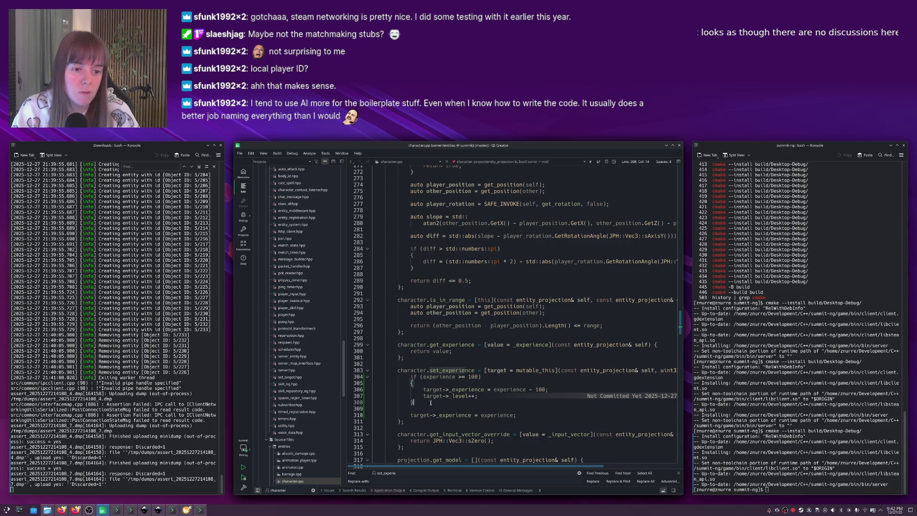
scroll(450, 391, "down", 1)
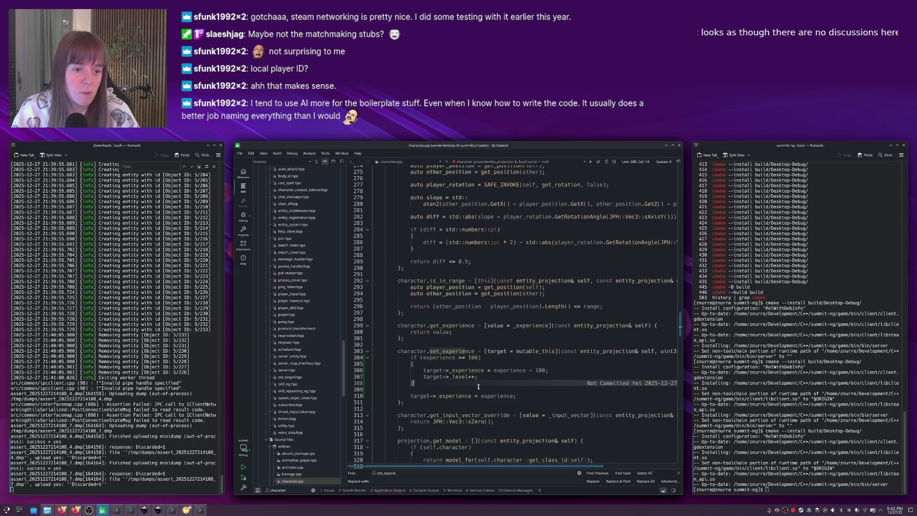
Add an else block that stores experience directly, and save character.cpp.
key("Return")
type("else")
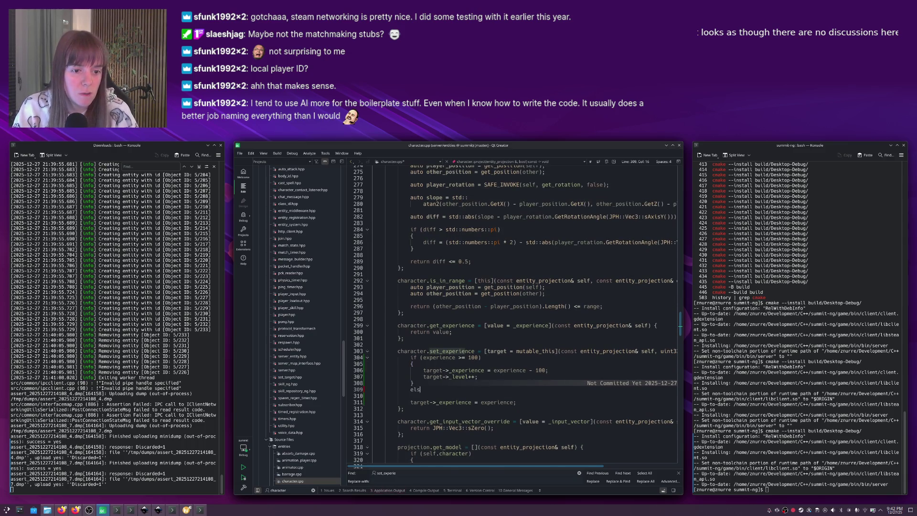
key("Return")
type("{")
key("Delete")
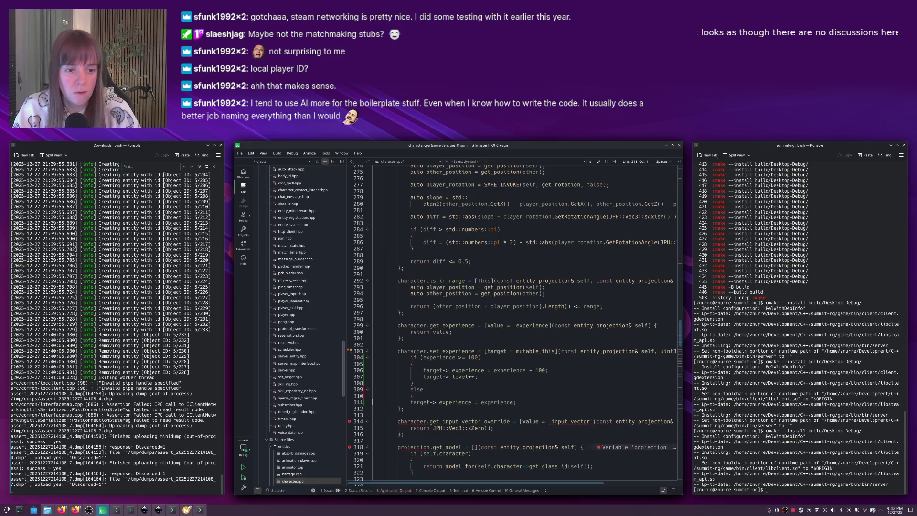
key("Down")
key("End")
key("Return")
type("}")
key("ctrl+s")
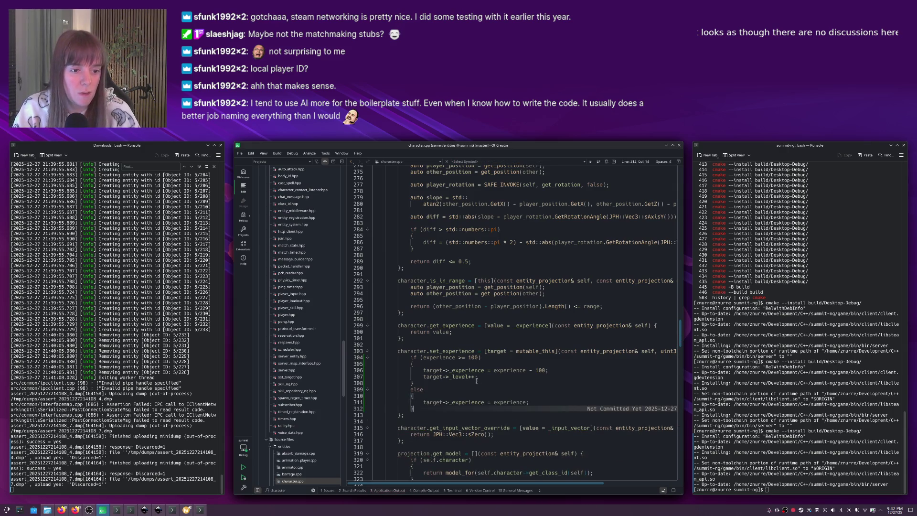
key("Up")
key("End")
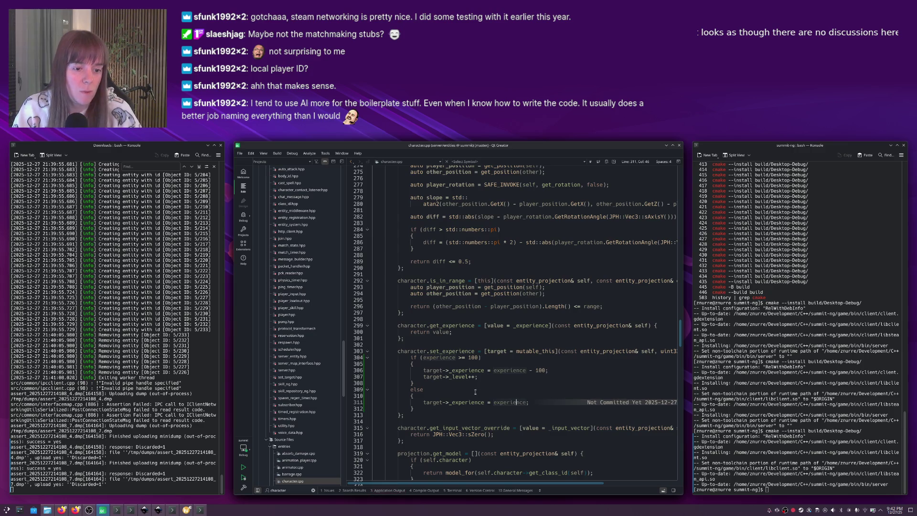
scroll(499, 367, "down", 3)
Add character.get_level as a lambda capturing value = _level and returning value.
key("Down")
key("Down")
key("End")
key("Return")
key("Return")
type("character.get_le")
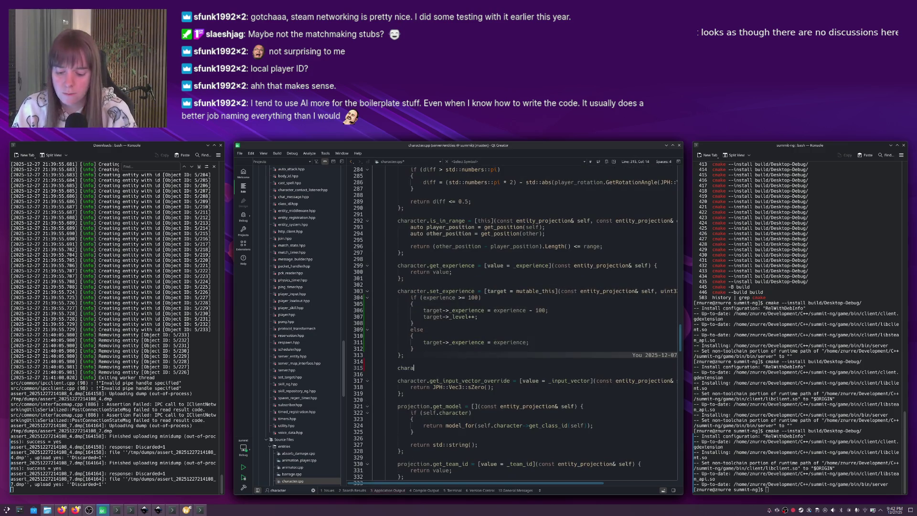
key("Return")
type("= [](con")
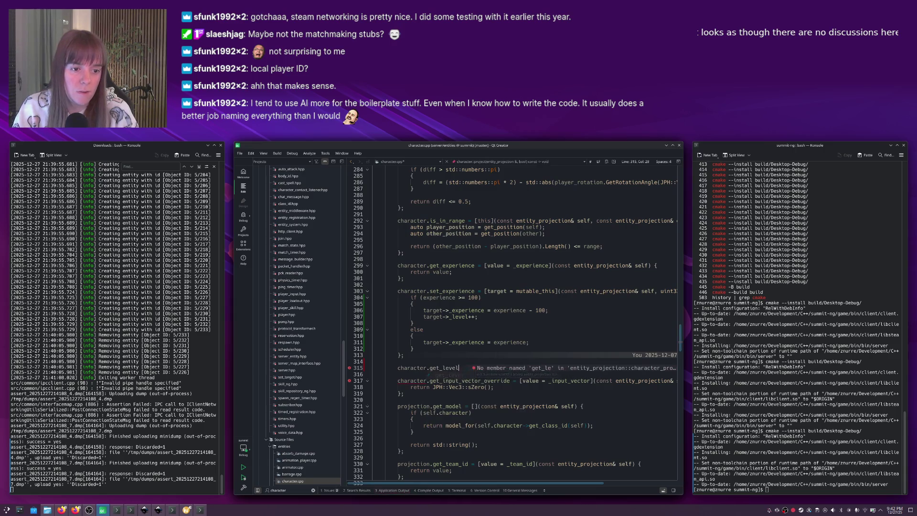
type("st entity_project")
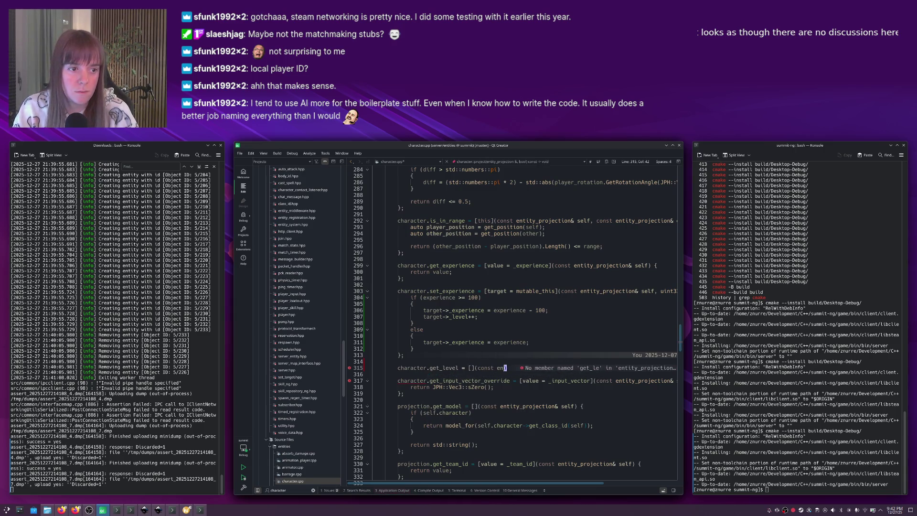
type("ion& self) {")
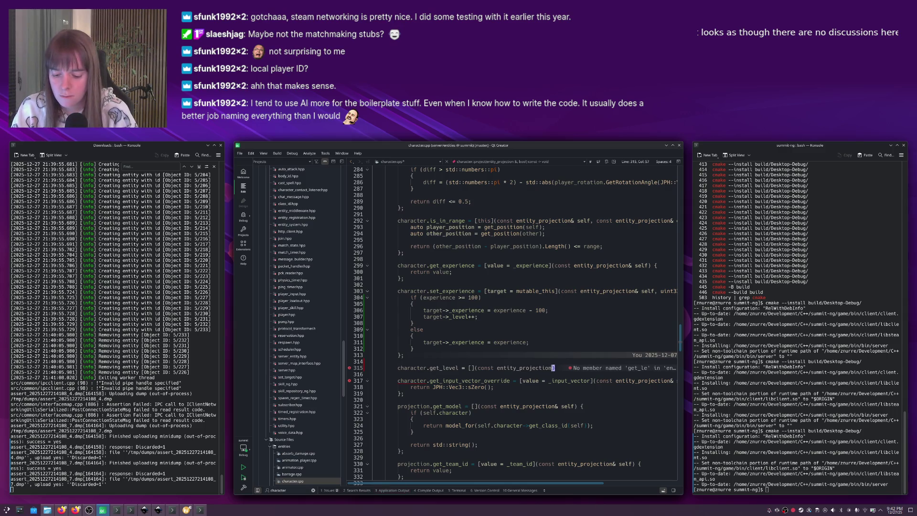
key("Return")
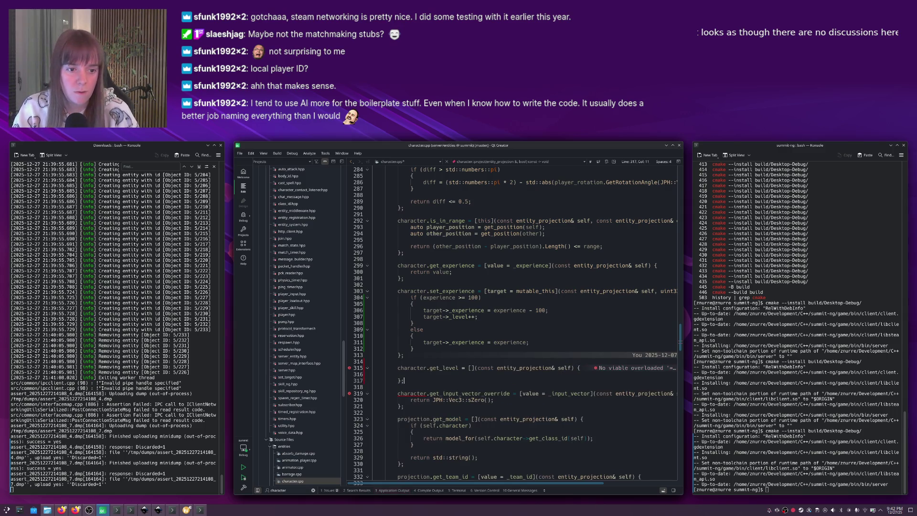
left_click(471, 368)
type("value = _level")
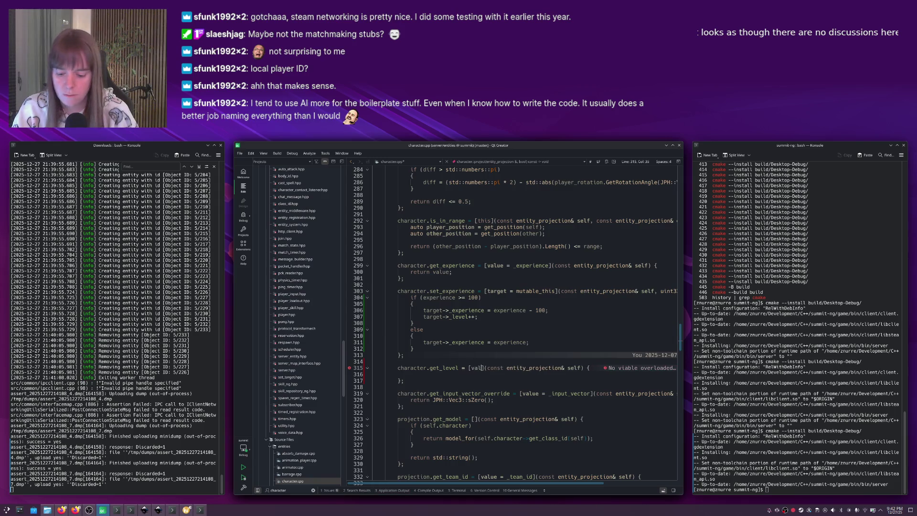
left_click(410, 375)
type("return value;")
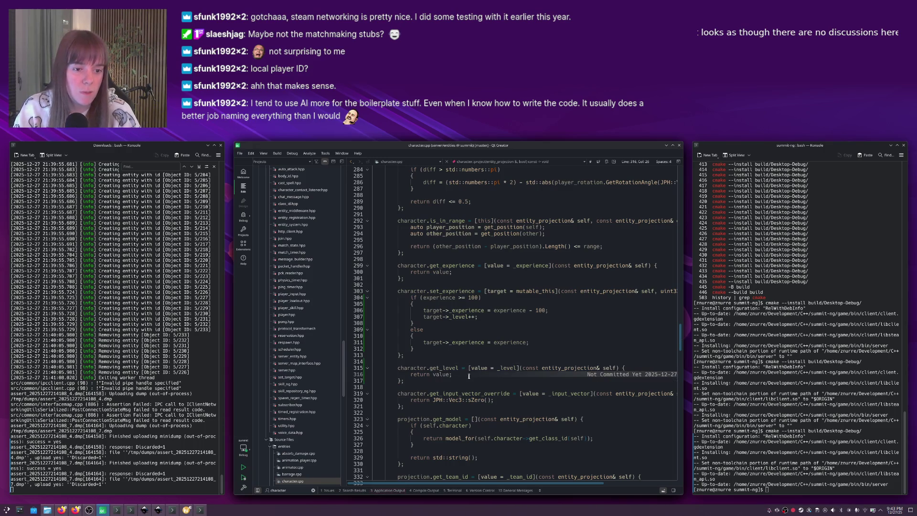
Review the set_experience code and check the running server's Application Output.
left_click(482, 355)
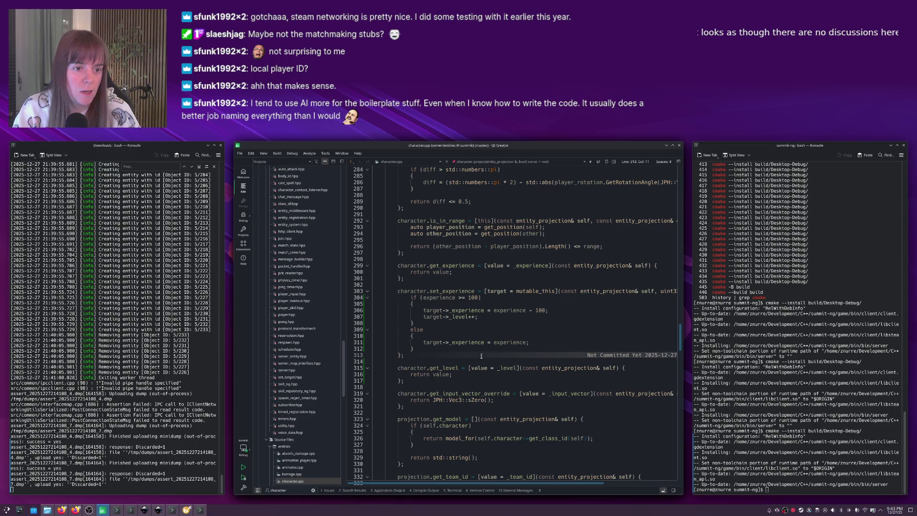
key("Up")
key("Up")
key("Up")
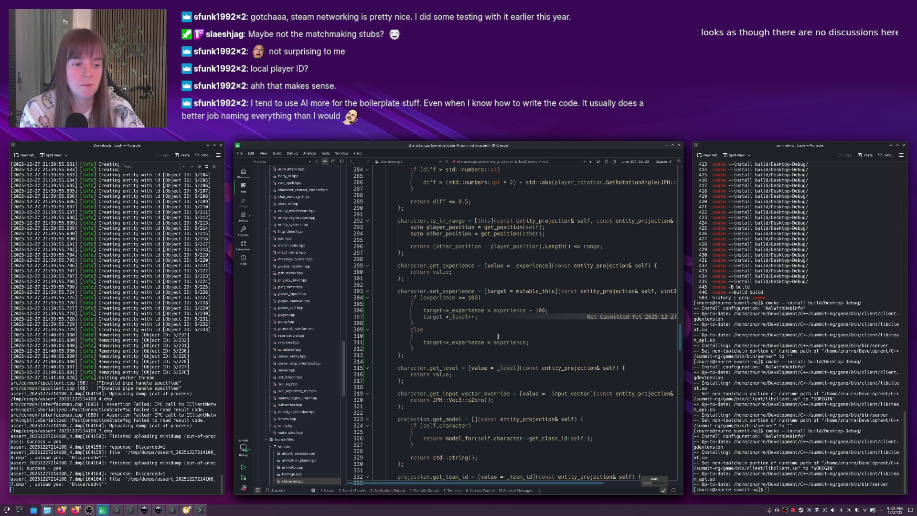
left_click(480, 353)
left_click(388, 490)
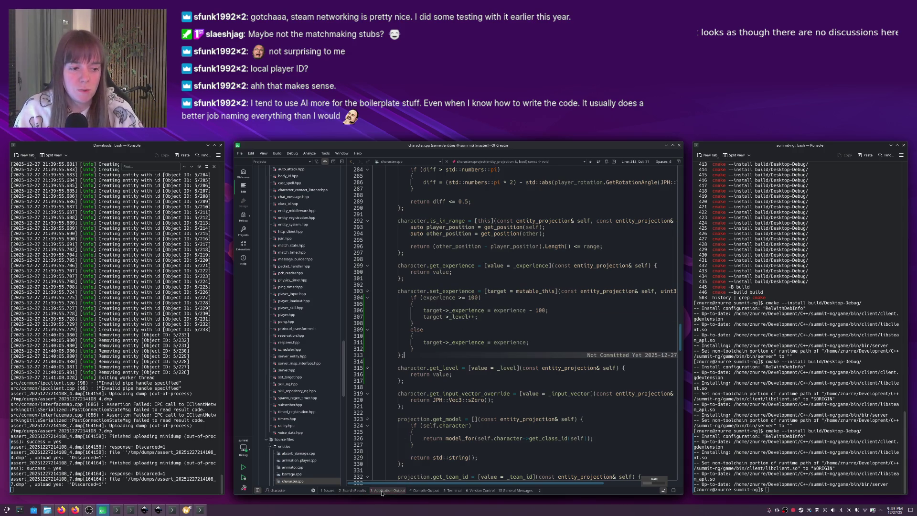
left_click(441, 276)
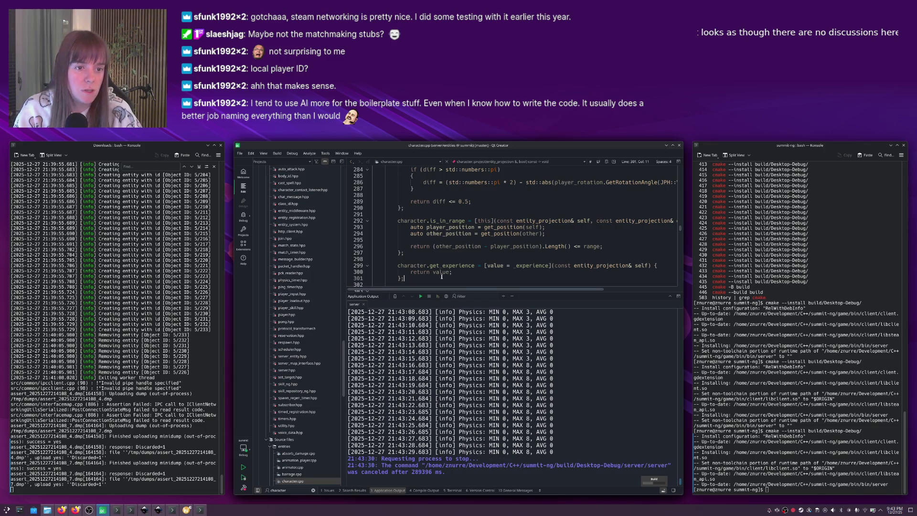
Open ui.cpp and duplicate the has_experience if-block.
key("Escape")
type("ui.cp")
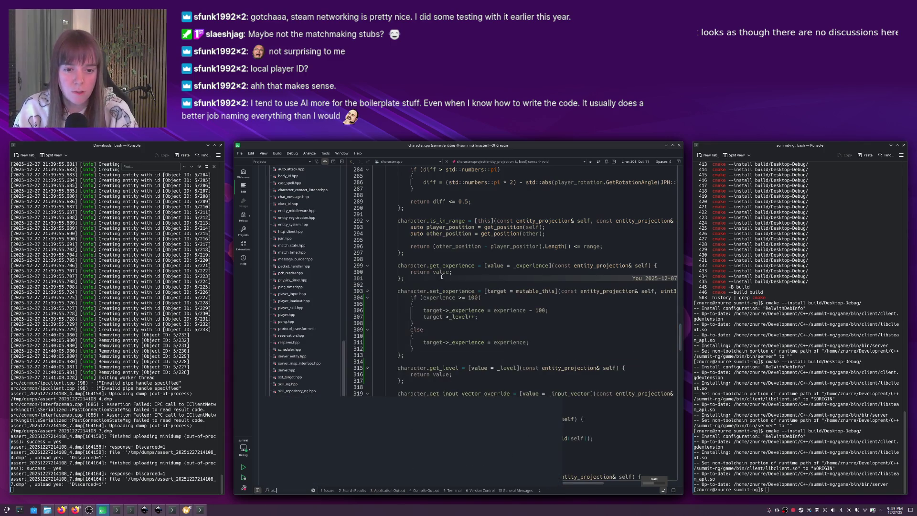
key("Return")
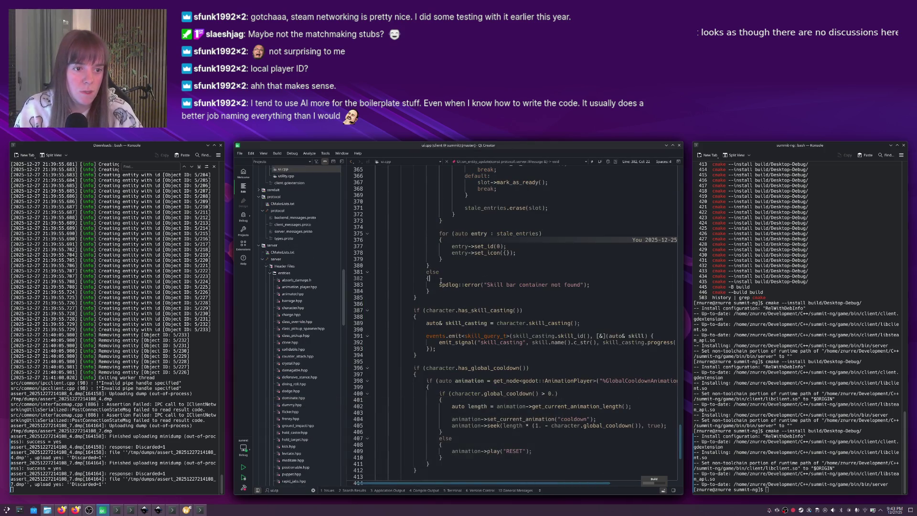
scroll(461, 312, "down", 1)
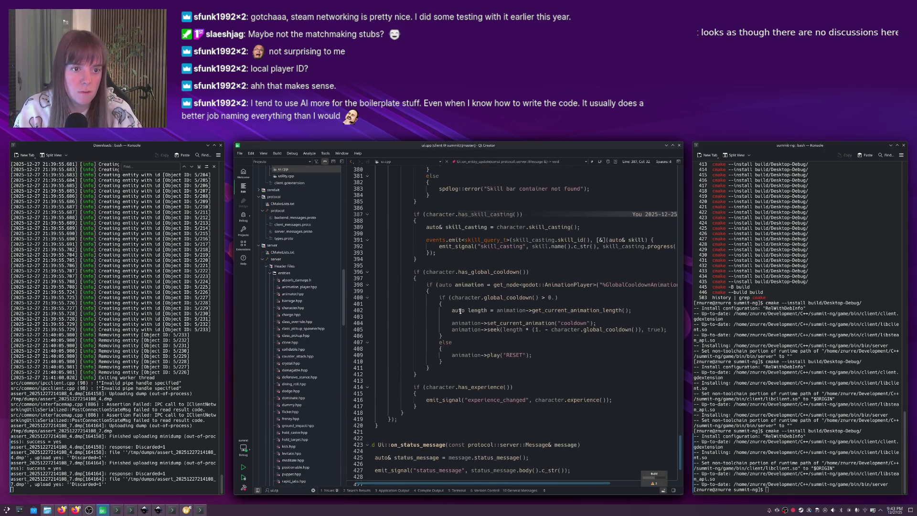
left_click(422, 408)
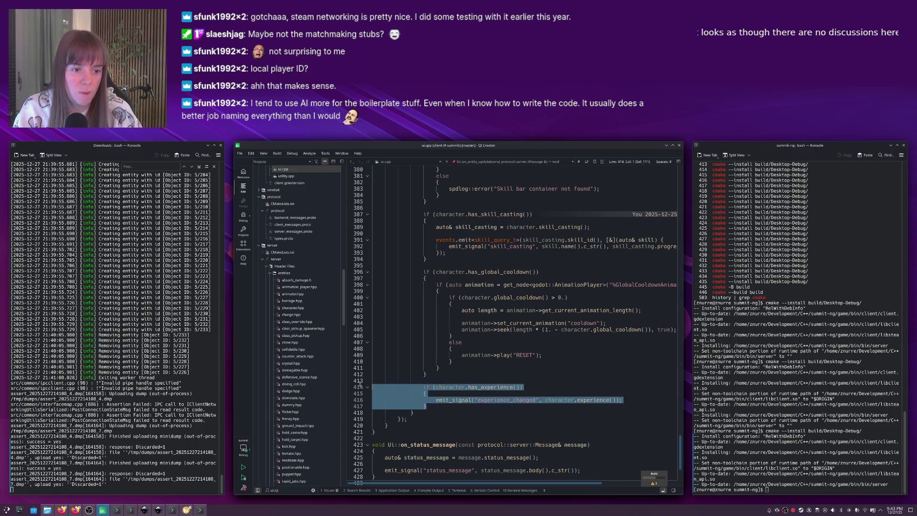
key("Return")
type("if (character.has_experience()) {     emit_signal(\"experience_changed\", character.experience()); }")
Rename the copy to check has_level and emit level_changed with the character's level.
double_click(493, 419)
type("has_level")
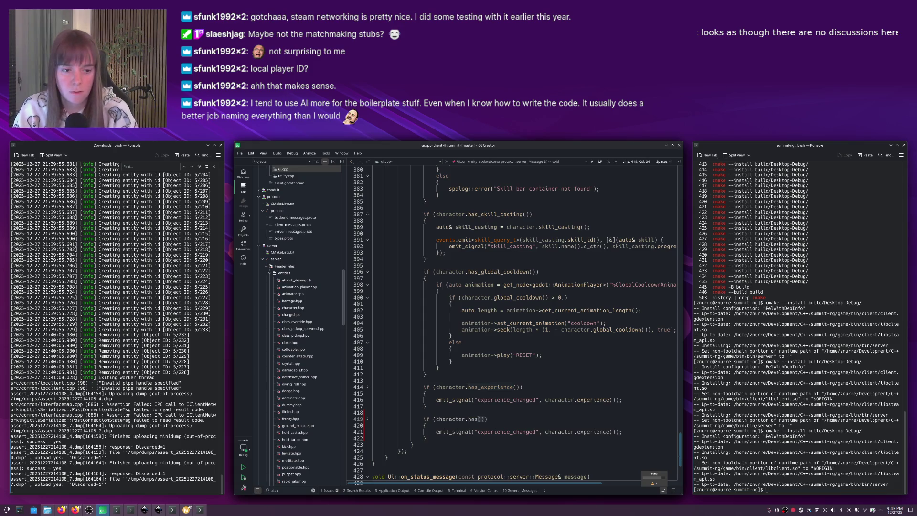
double_click(505, 433)
type("level")
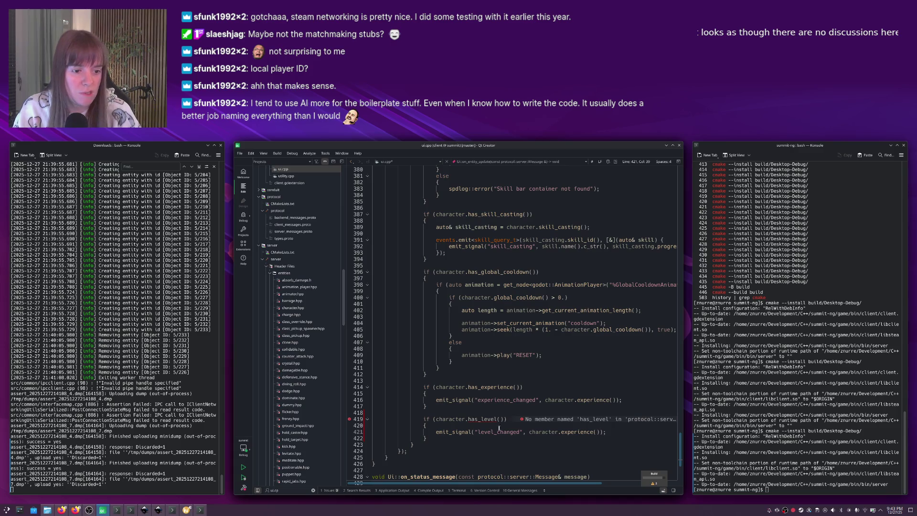
double_click(576, 433)
type("level")
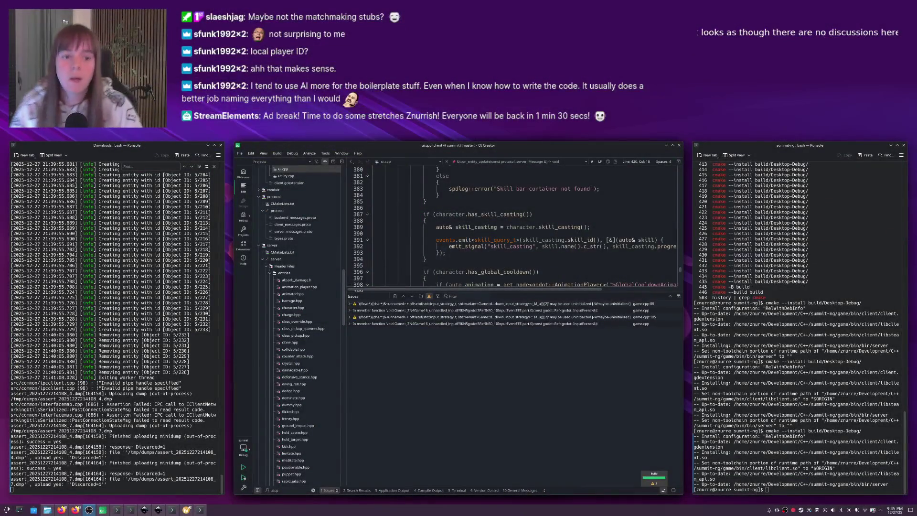
Navigate in ui.cpp to the _bind_methods definition.
left_click(516, 257)
key("Escape")
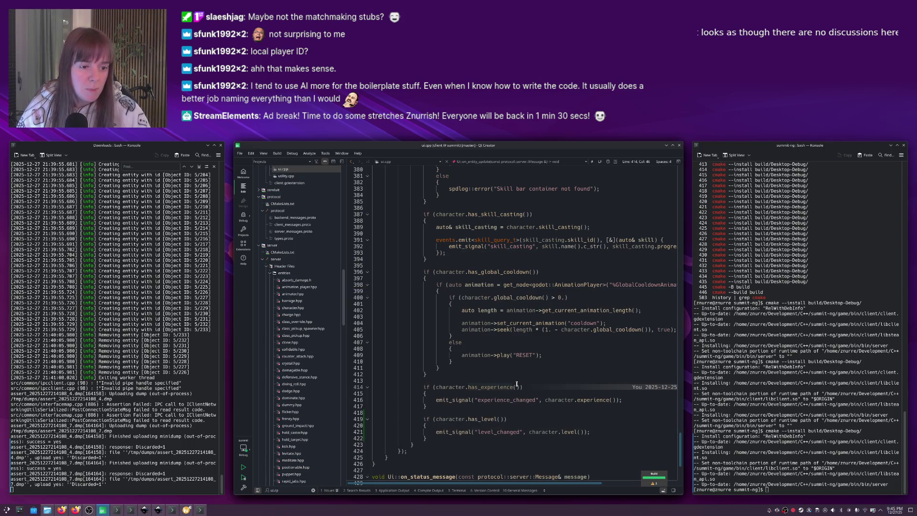
key("Up")
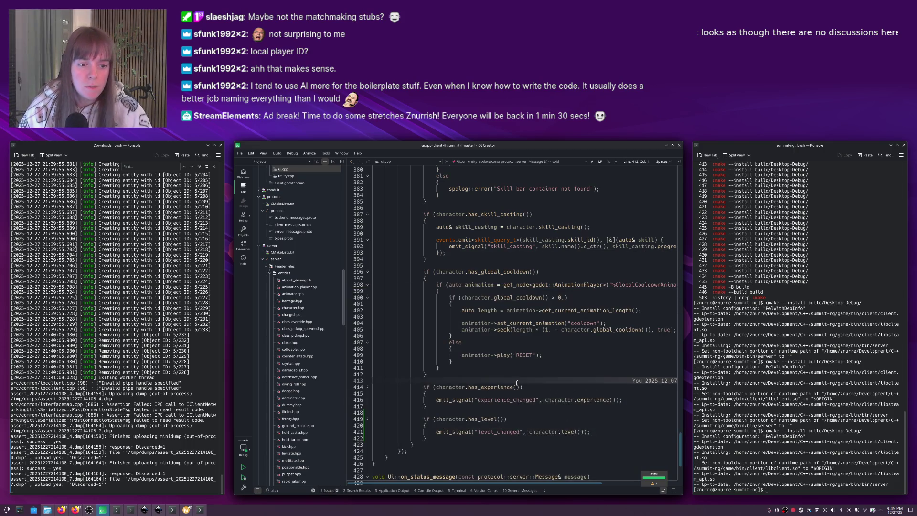
left_click(488, 432)
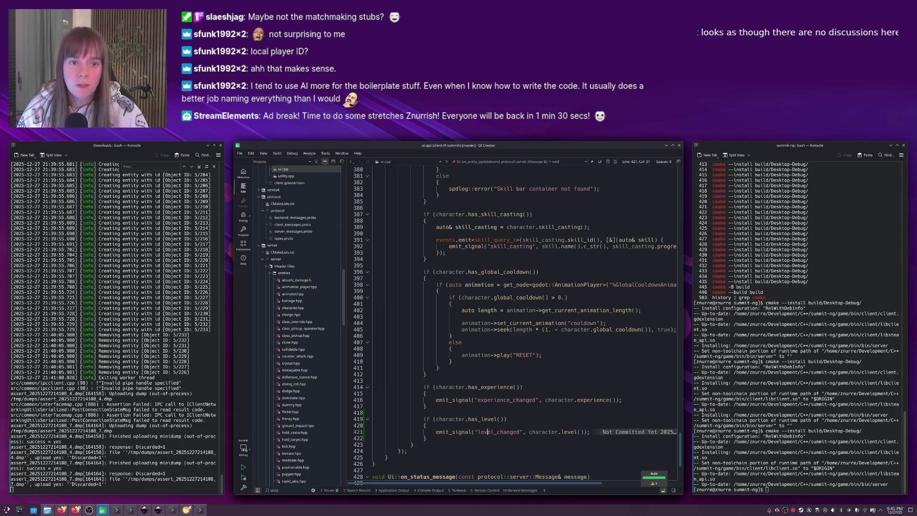
scroll(492, 426, "down", 5)
left_click(498, 417)
key("ctrl+f")
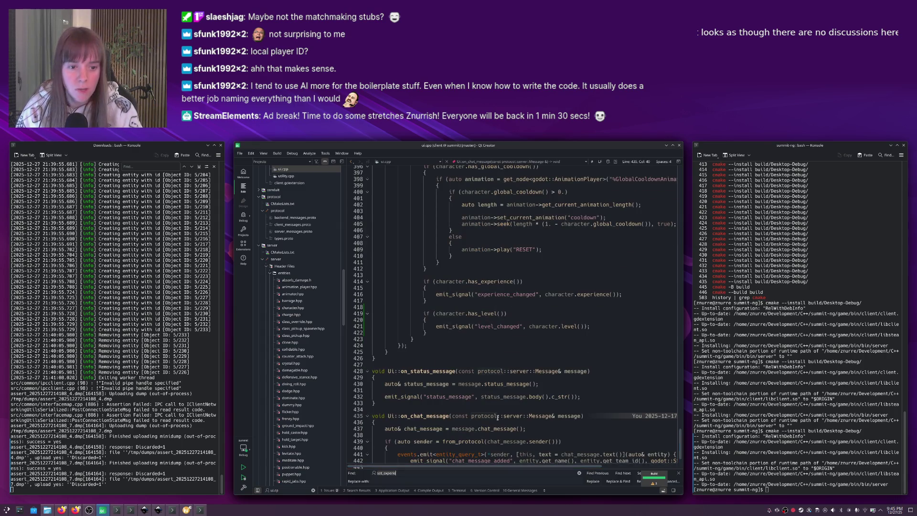
key("Escape")
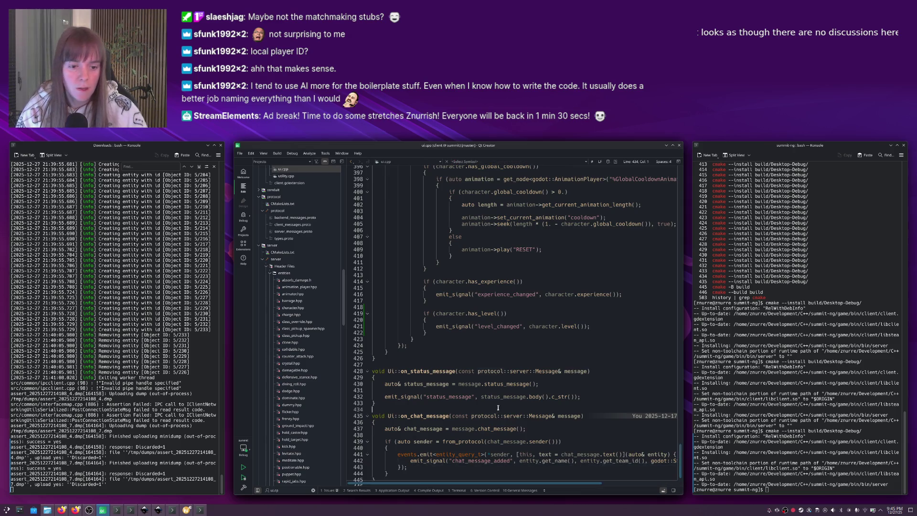
key("F4")
left_click(463, 381, "ctrl")
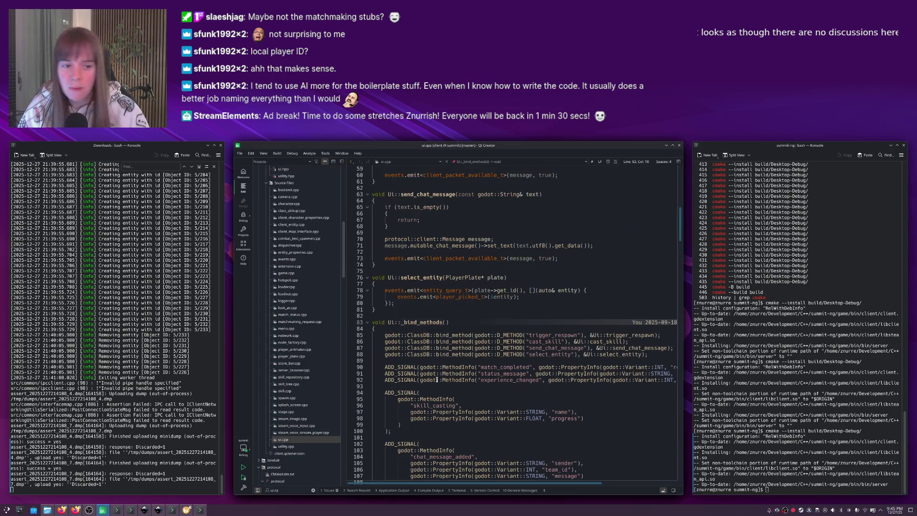
Duplicate the experience_changed ADD_SIGNAL line as level_changed with an int "level" argument.
key("ctrl+alt+Down")
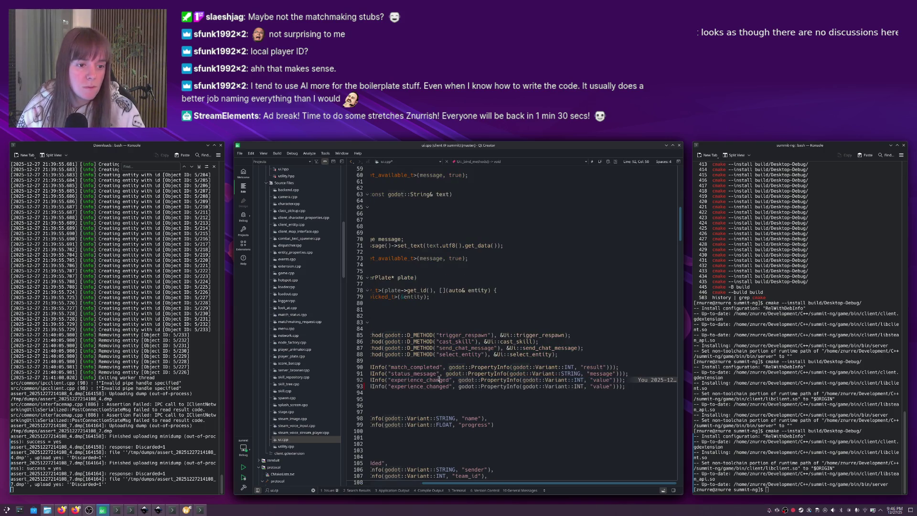
double_click(421, 387)
type("level_chan")
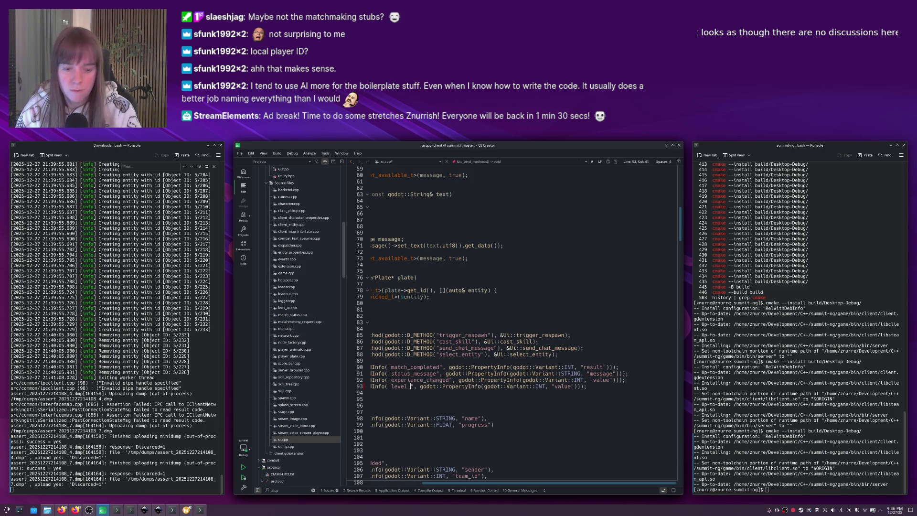
type("ged")
double_click(585, 387)
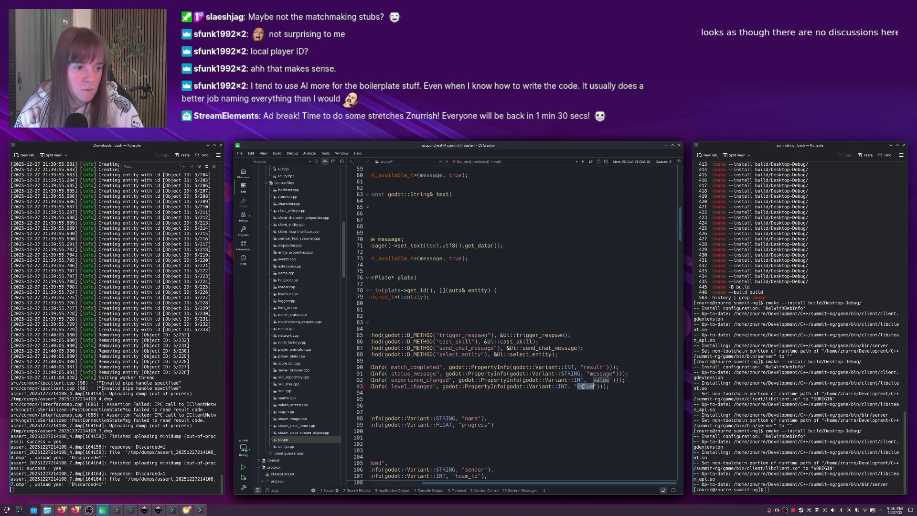
type("level")
key("Home")
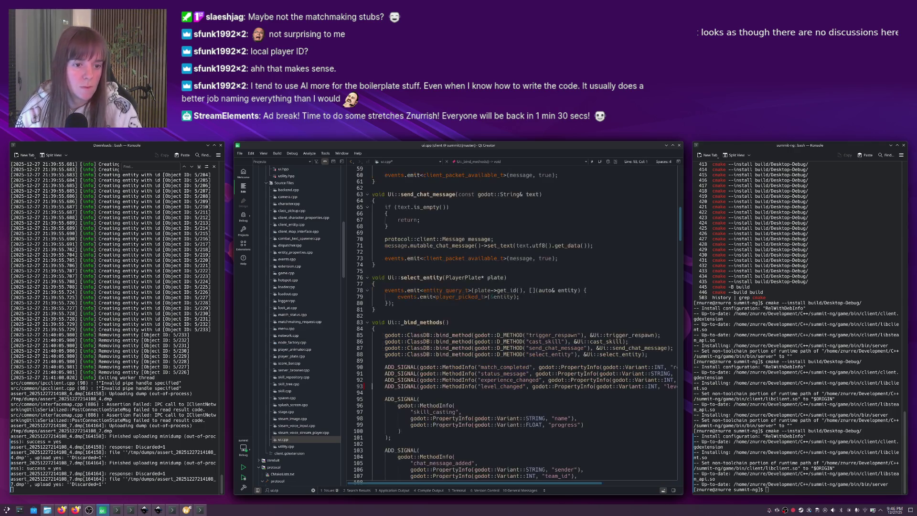
Build the project and rerun cmake --install build/Desktop-Debug in the terminal.
key("ctrl+b")
key("alt+Tab")
key("Up")
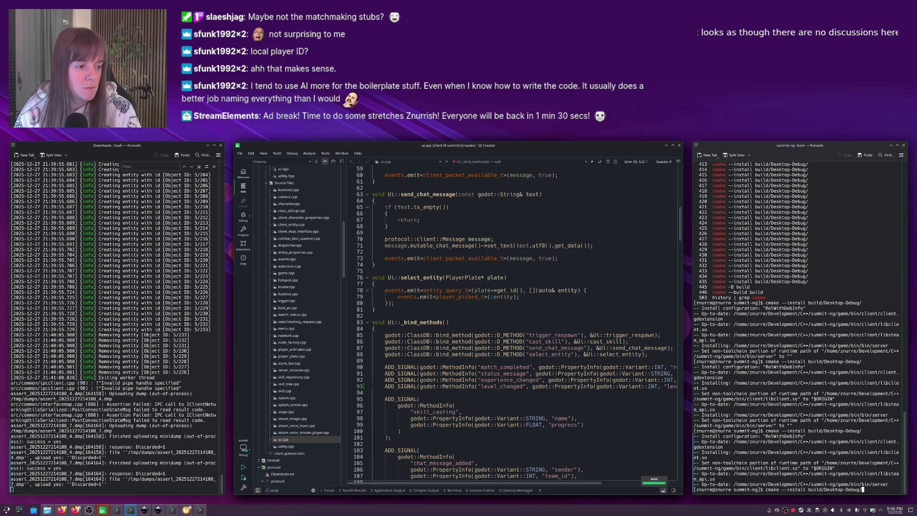
key("Return")
key("alt+Tab")
key("alt+Tab")
key("alt+Tab")
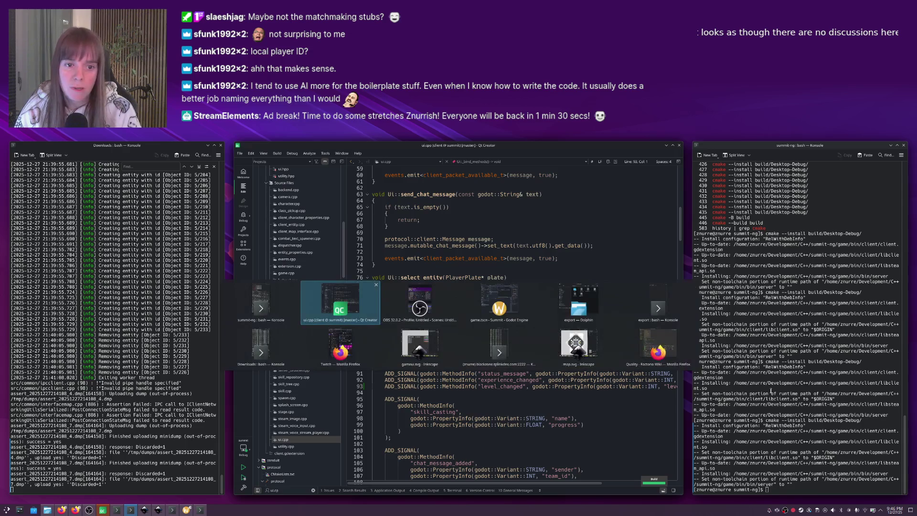
Reload the Godot project, switch to the 2D view, and open local_player_plate.tscn.
left_click(258, 156)
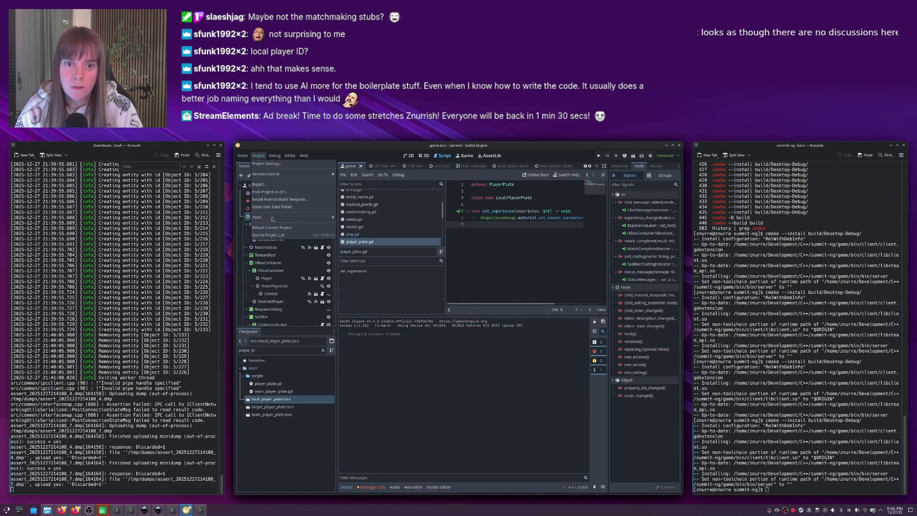
left_click(276, 228)
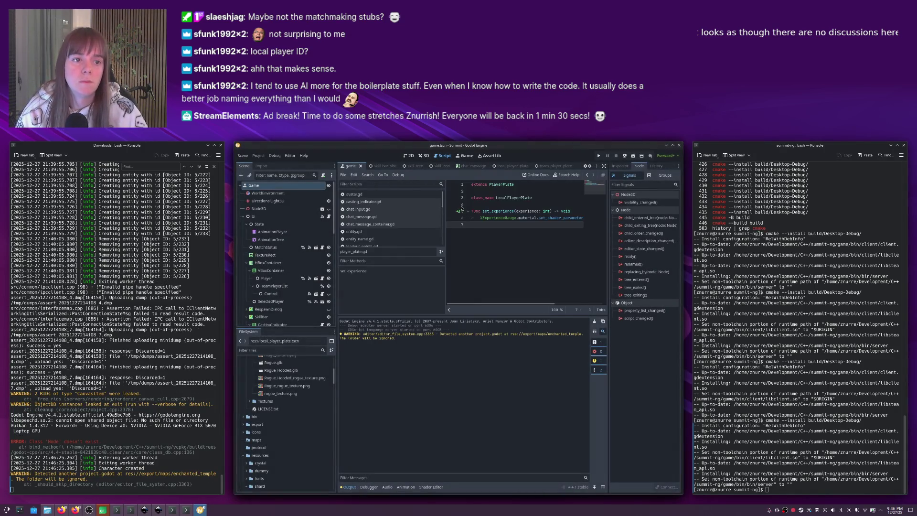
left_click(409, 156)
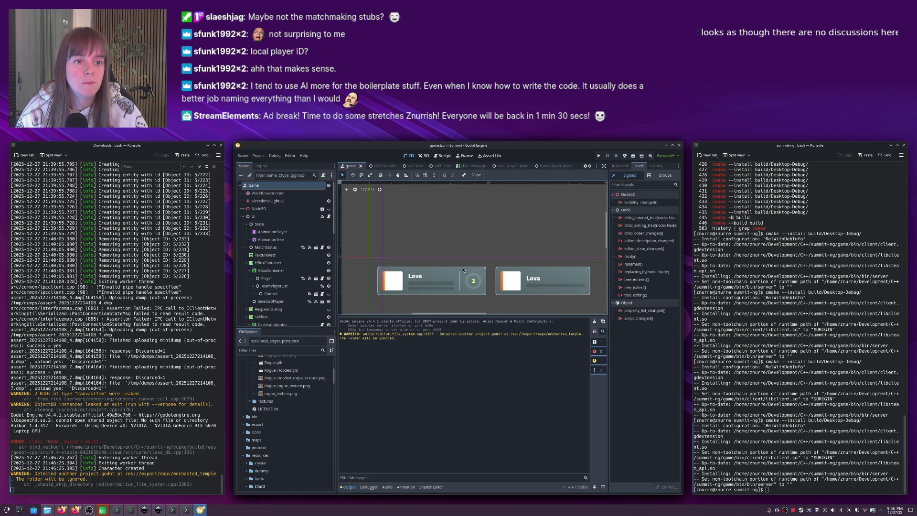
left_click(473, 282)
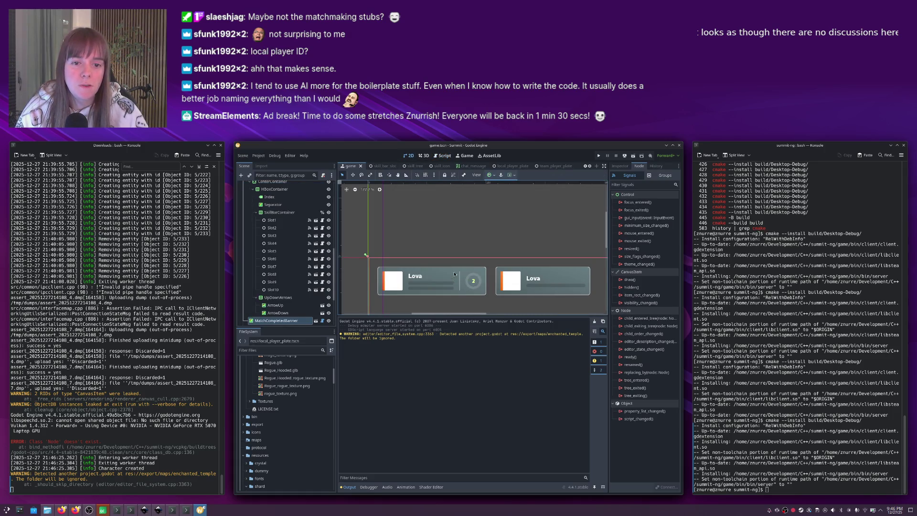
scroll(281, 280, "down", 3)
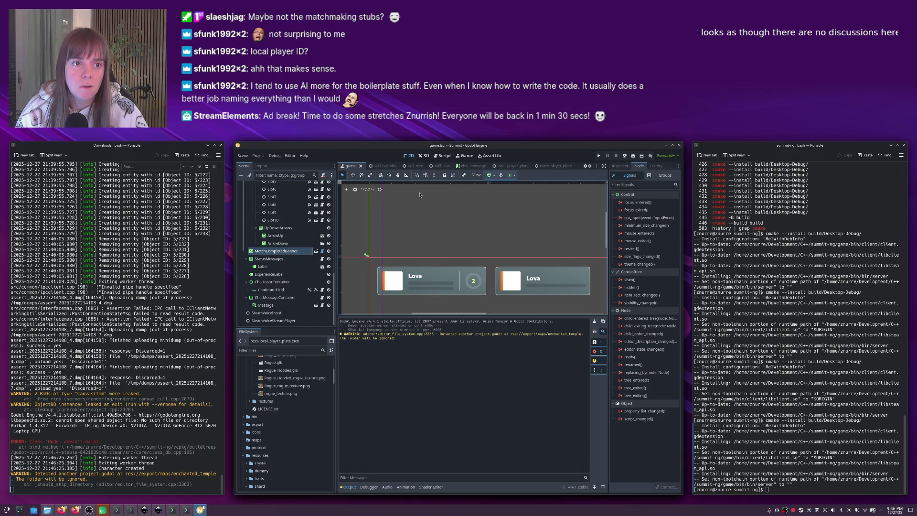
left_click(509, 166)
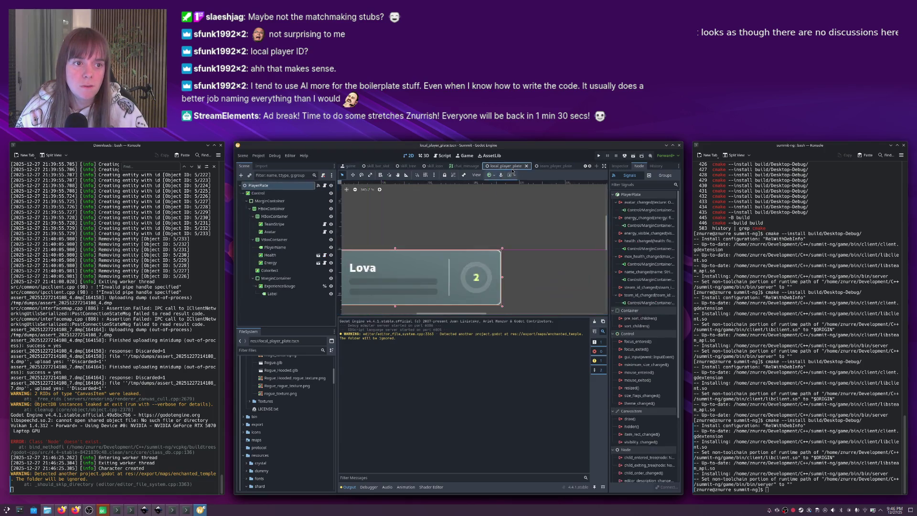
Set the plate's level Label text to 0 and save the scene.
left_click(479, 278)
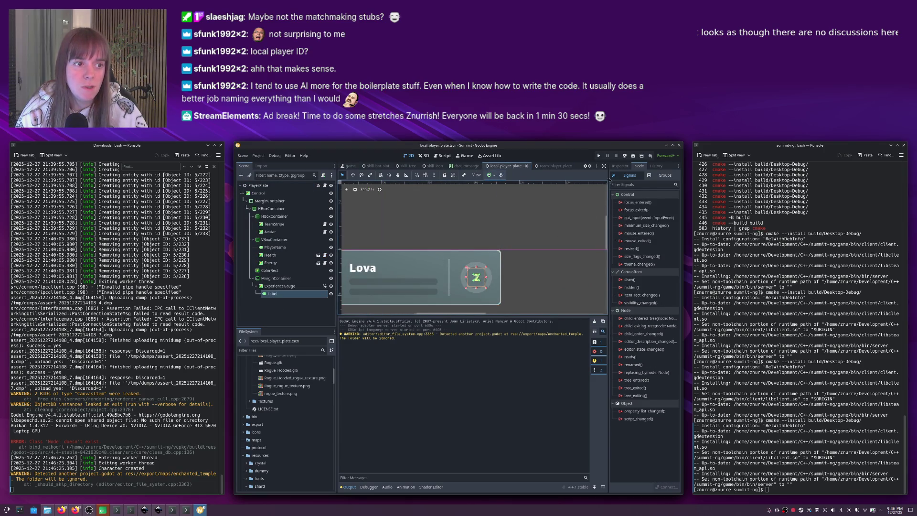
left_click(619, 167)
left_click(633, 225)
key("BackSpace")
type("0")
key("ctrl+s")
left_click(542, 245)
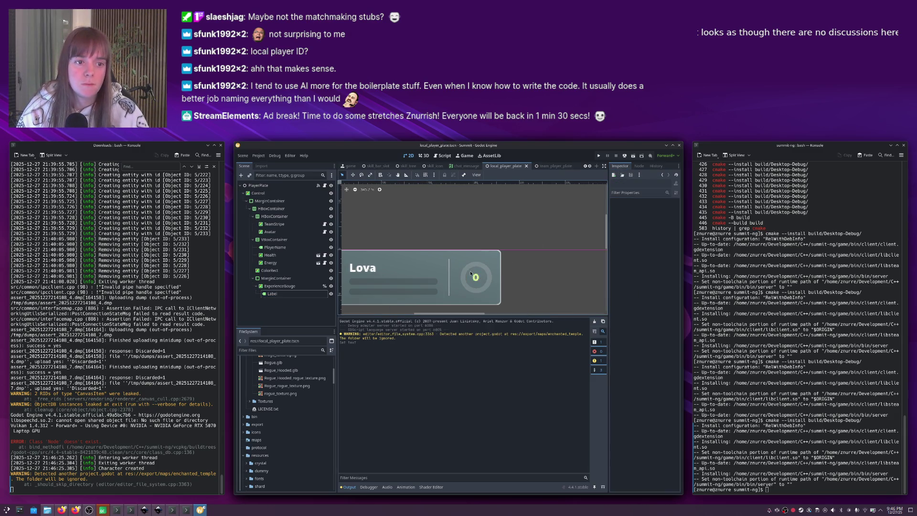
Open player_plate.gd and paste a copy of set_experience below it.
left_click(323, 187)
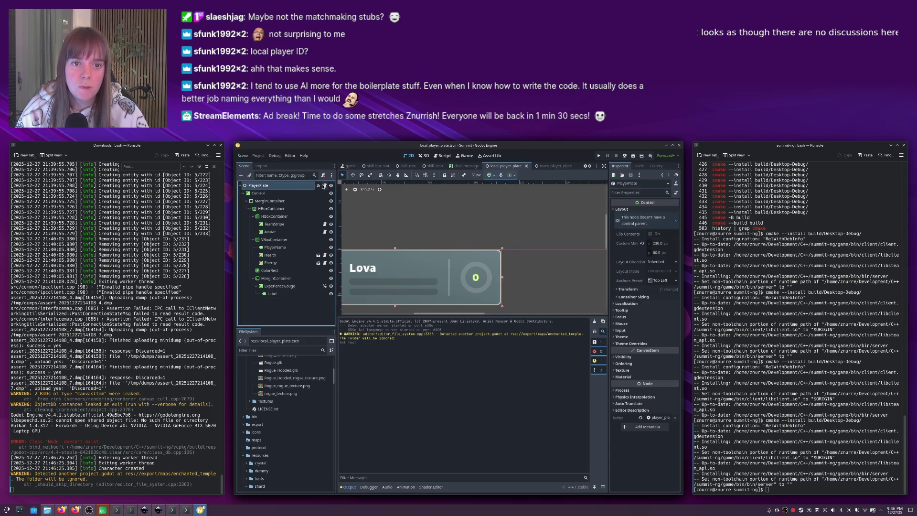
left_click(324, 185)
left_click_drag(473, 225, 457, 212)
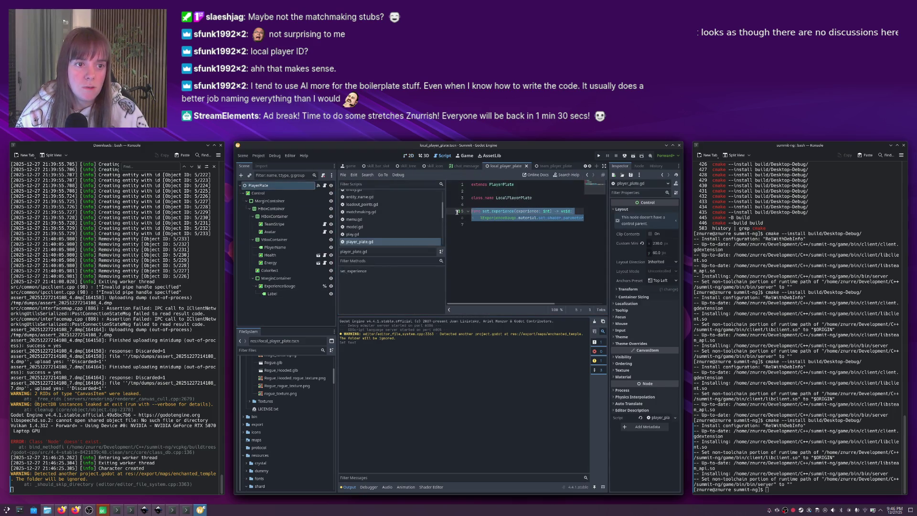
key("ctrl+c")
left_click(506, 237)
key("Return")
key("Return")
key("ctrl+v")
Rename the copied function to set_level(level: int).
left_click(502, 238)
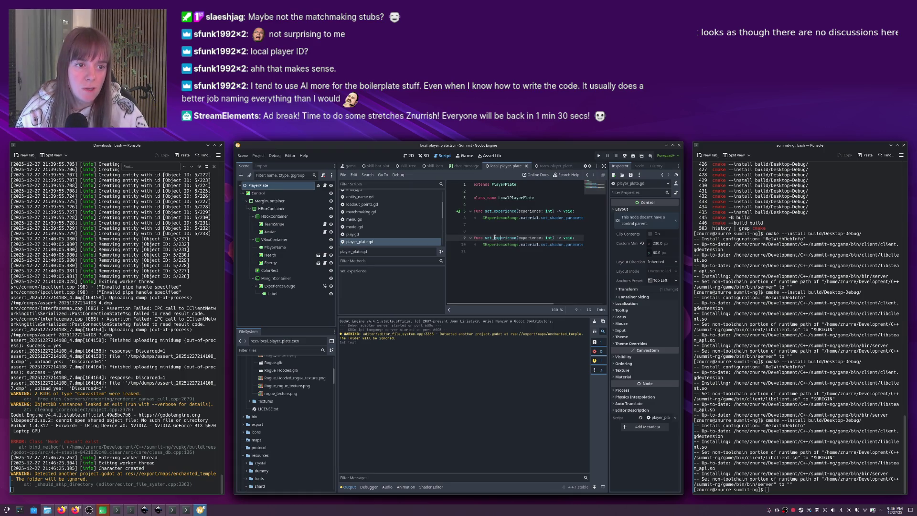
key("Delete")
key("Delete")
key("Delete")
type("el")
key("Right")
key("ctrl+Delete")
type("level")
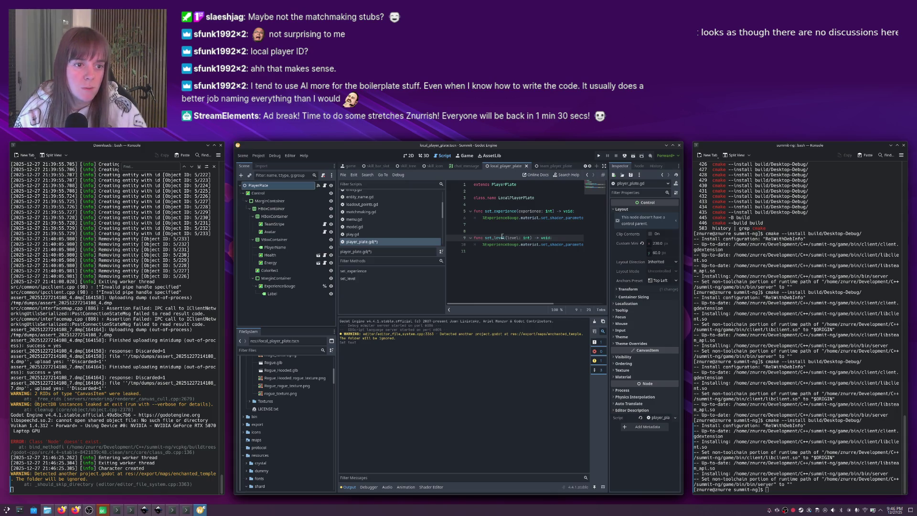
left_click(561, 244)
Rename the Label node to LevelLabel and give it a scene-unique name.
double_click(270, 295)
type("LevelLabel")
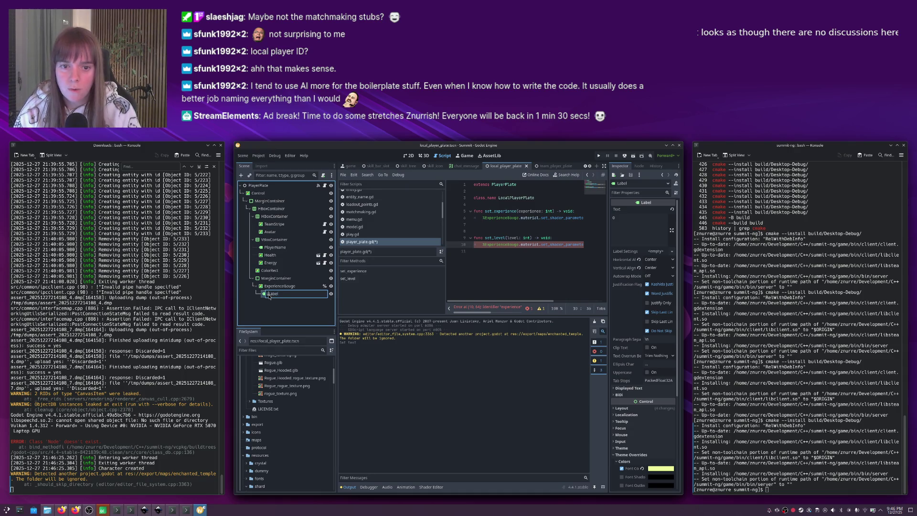
key("Return")
right_click(270, 296)
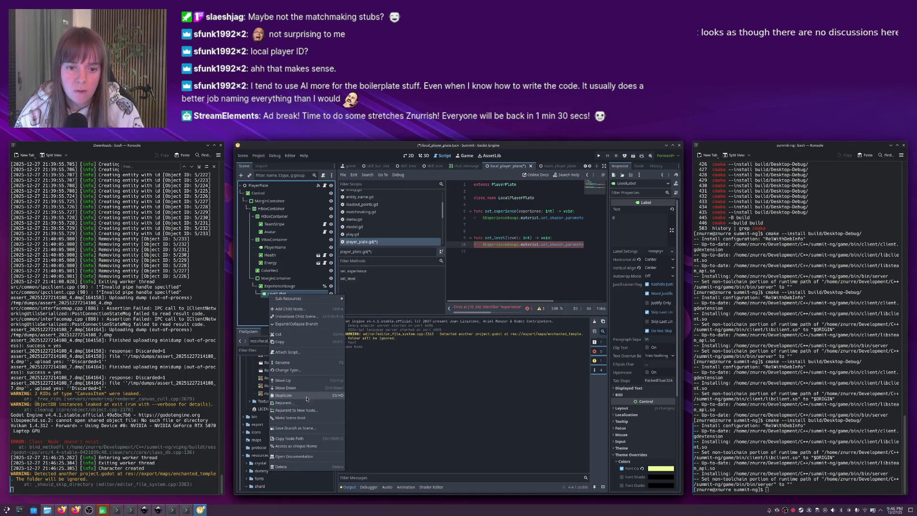
left_click(296, 446)
Make set_level assign level to %LevelLabel.text and save the script.
left_click(516, 246)
type("LevelLabel")
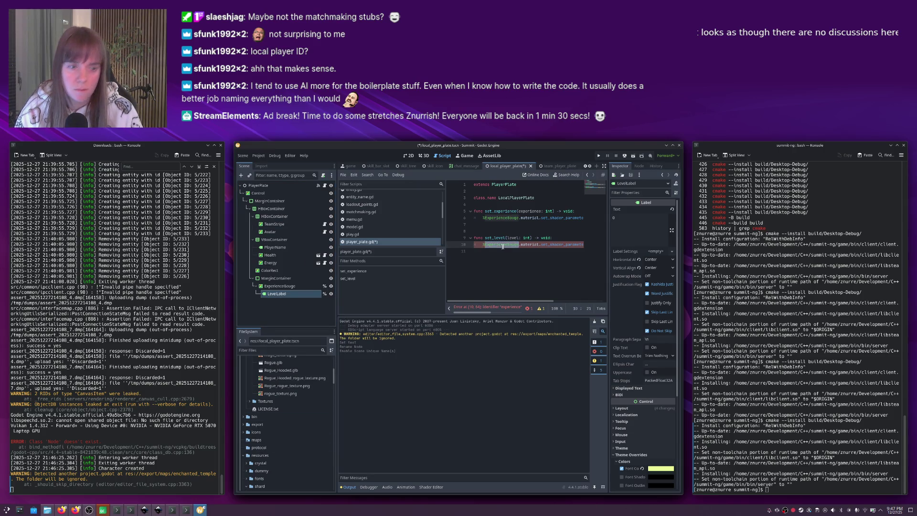
key("shift+End")
key("BackSpace")
type("text =")
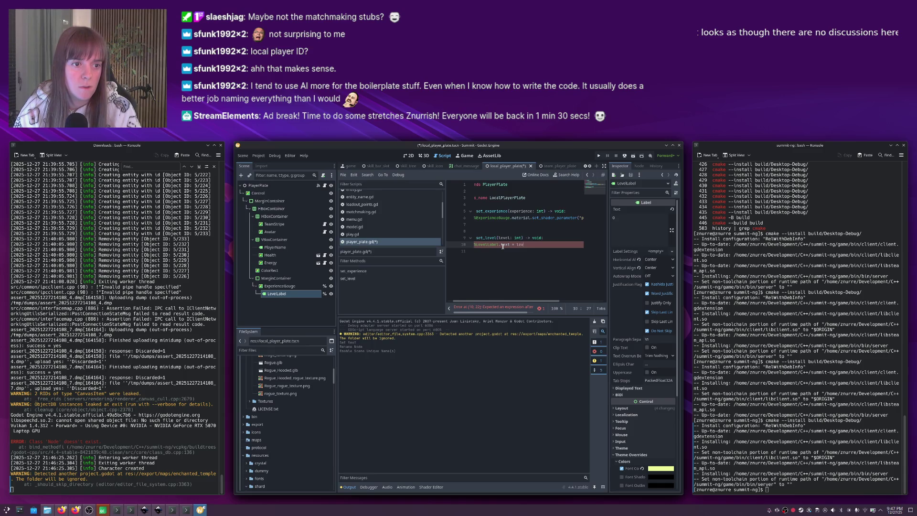
key("Home")
key("ctrl+s")
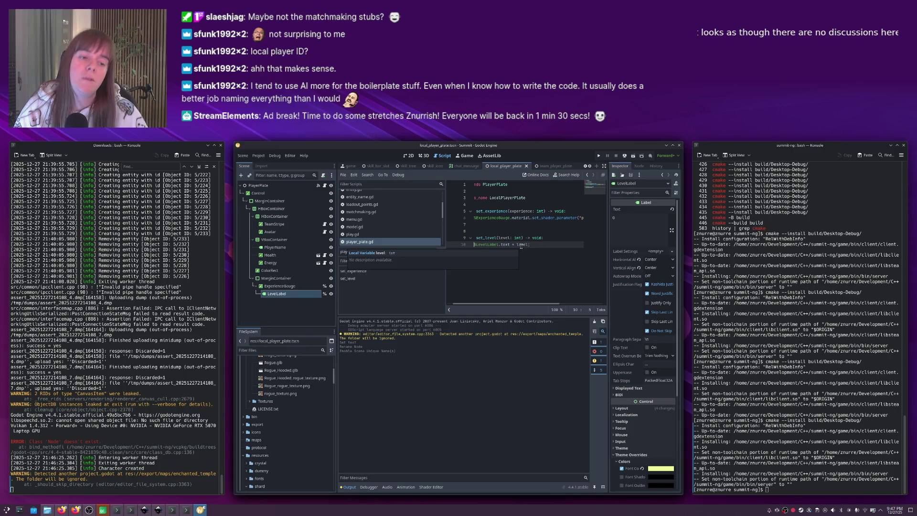
scroll(519, 245, "left", 1)
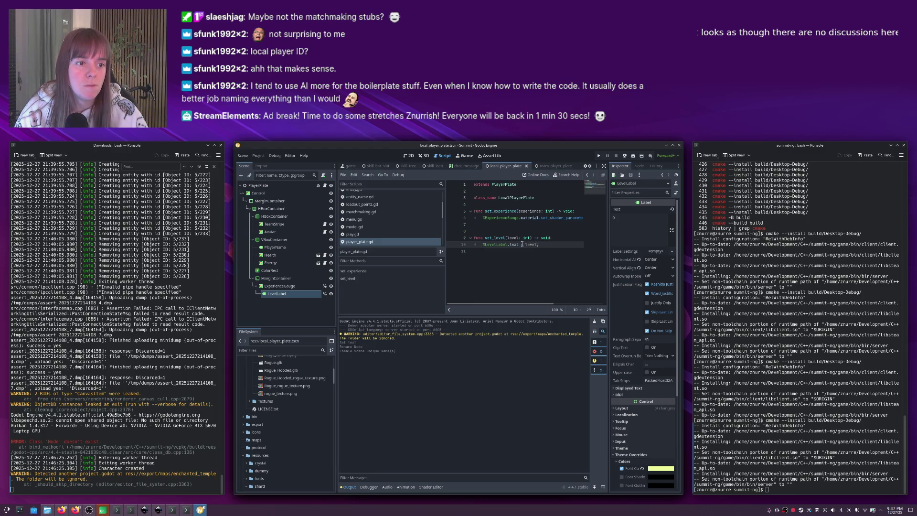
type(".")
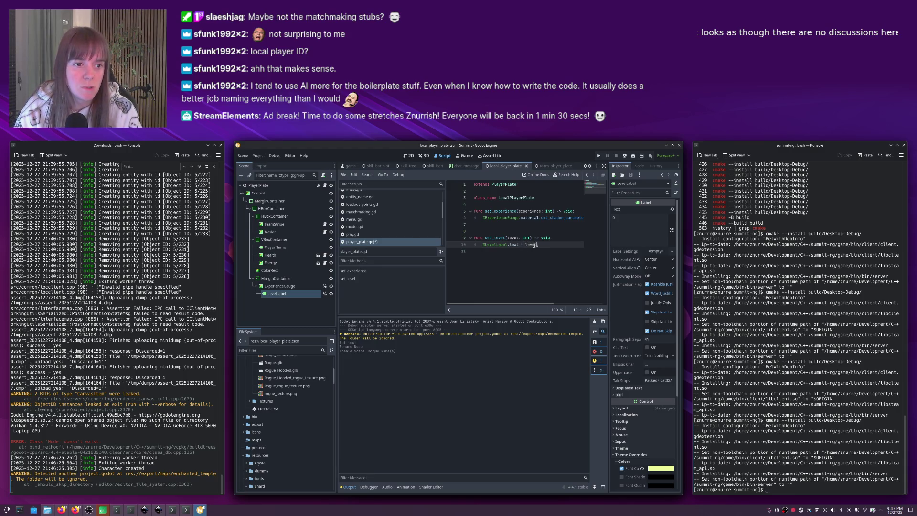
type("o")
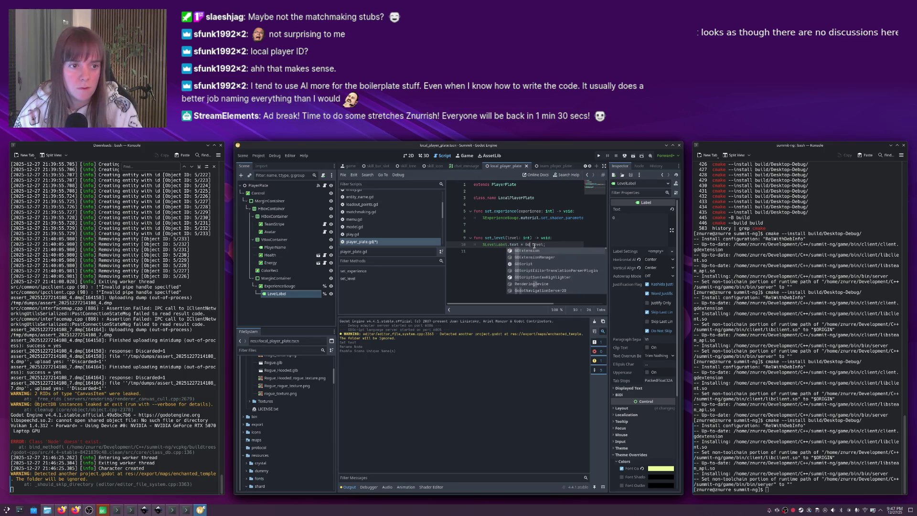
key("BackSpace")
key("BackSpace")
type("go")
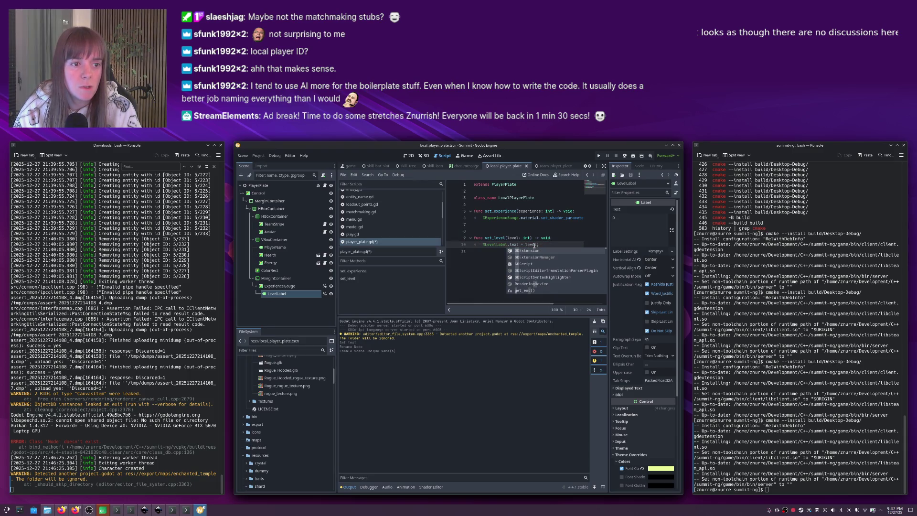
key("Escape")
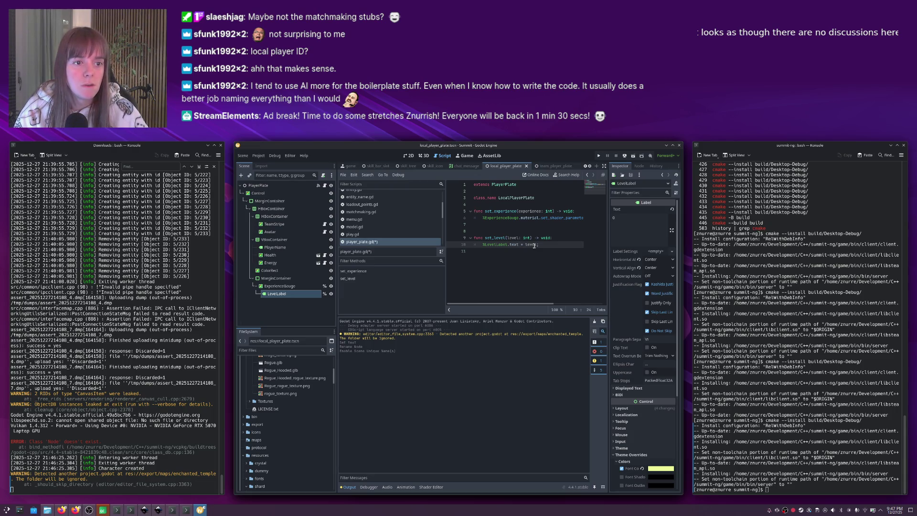
key("ctrl+s")
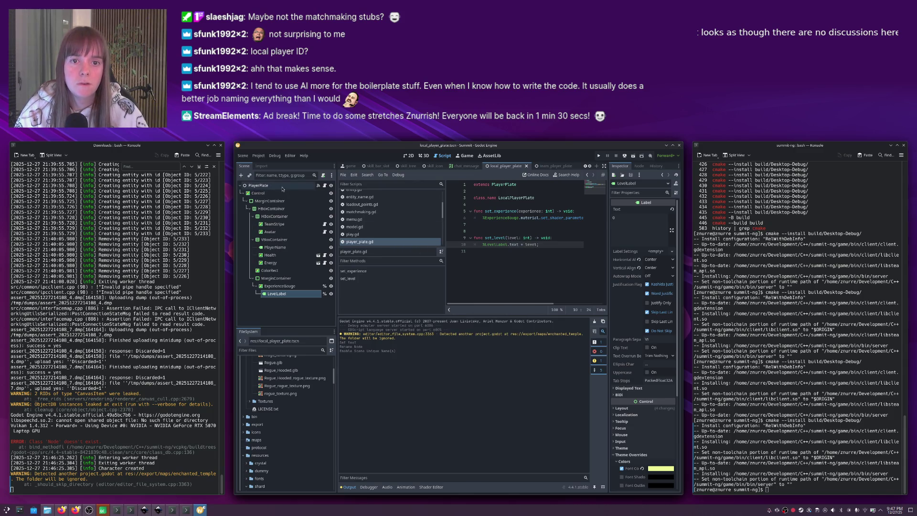
left_click(282, 189)
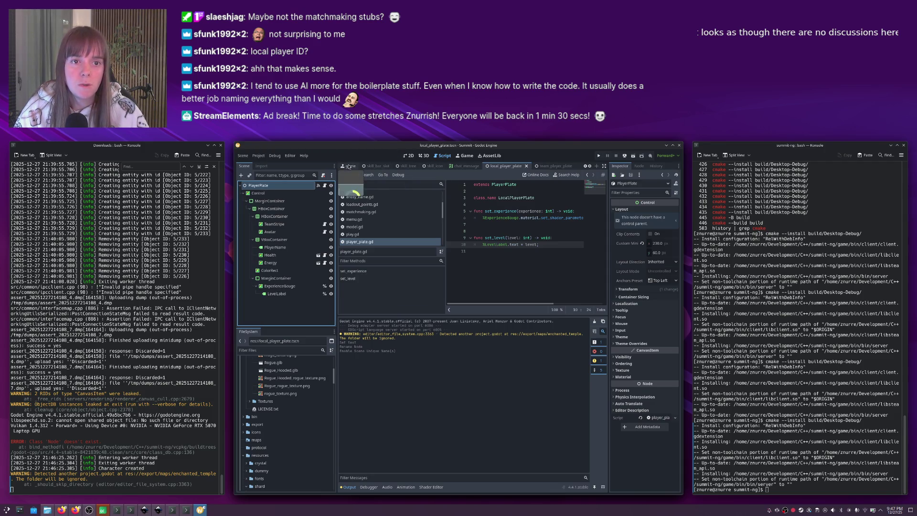
Delete the Ui's experience_changed connection to ExperienceLabel's set_text and save the game scene.
left_click(350, 166)
scroll(289, 278, "up", 10)
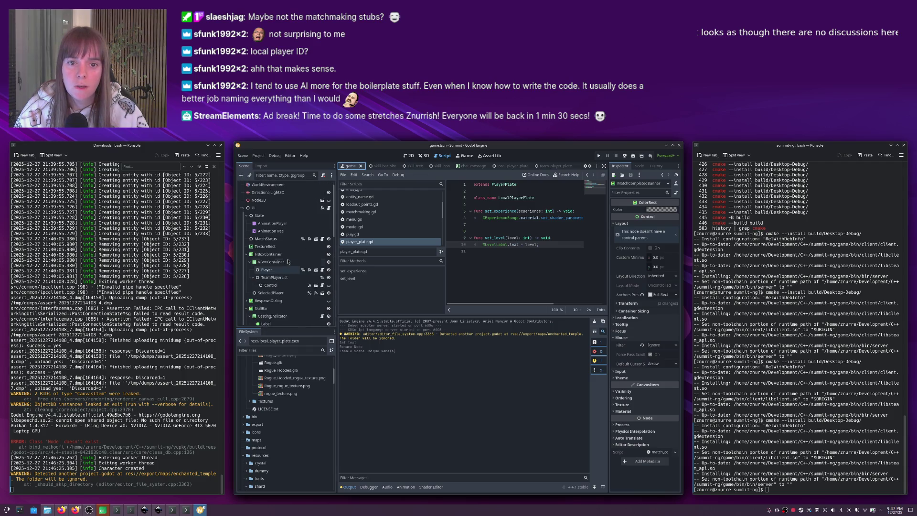
left_click(272, 209)
left_click(639, 166)
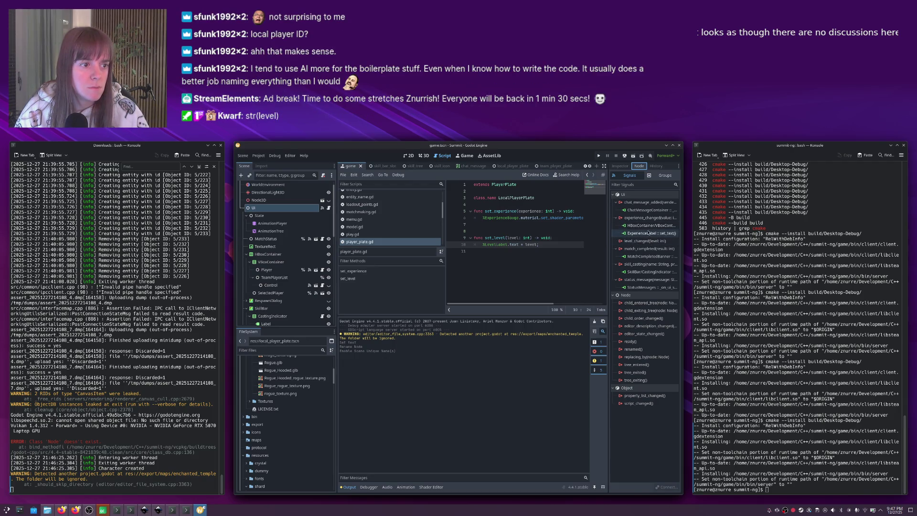
left_click(645, 234)
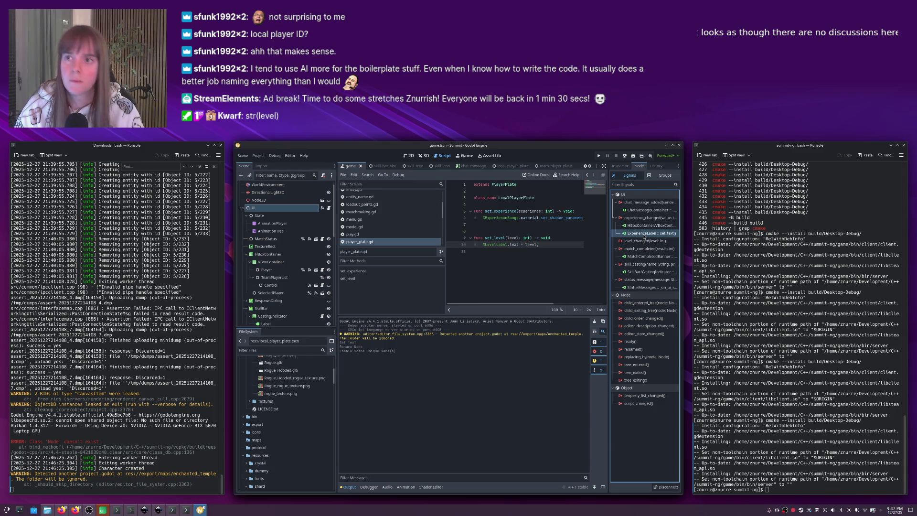
key("Delete")
key("ctrl+s")
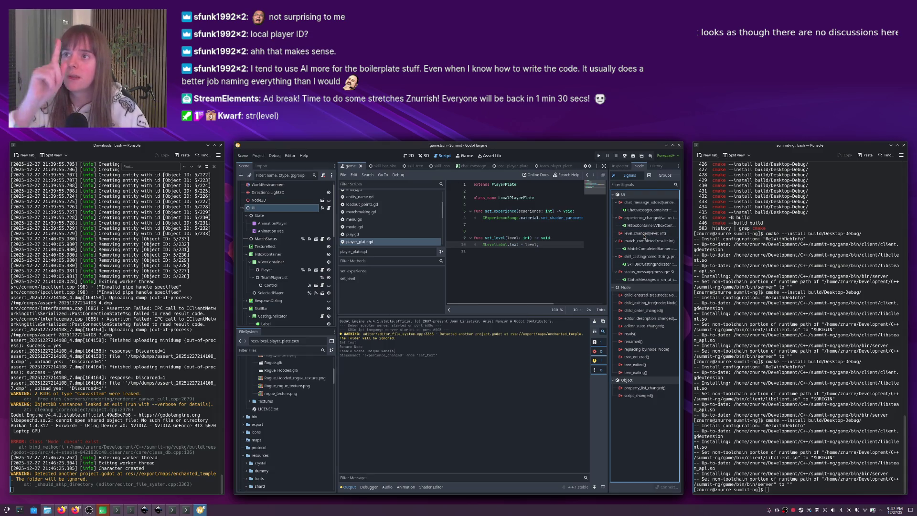
Make set_level assign str(level) to the level label's text in the player plate script.
left_click(412, 158)
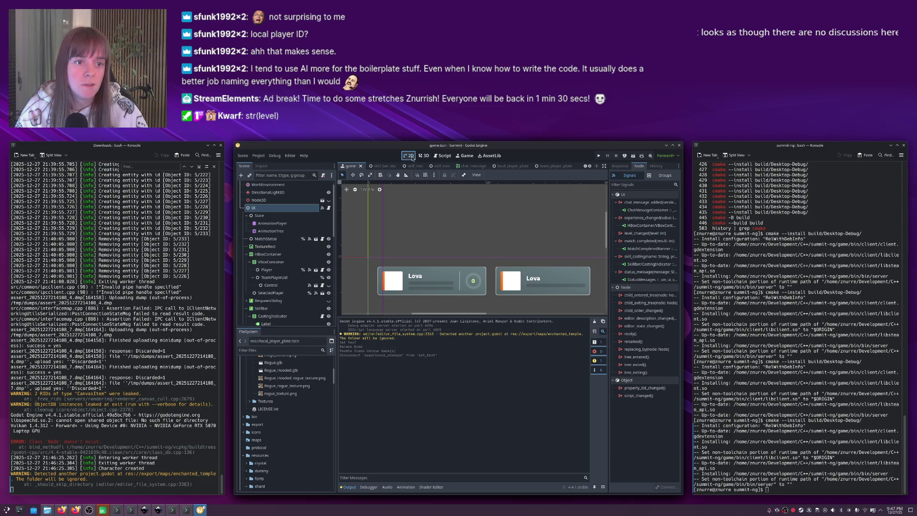
left_click(443, 155)
type("tr(level);")
key("ctrl+Right")
type(")")
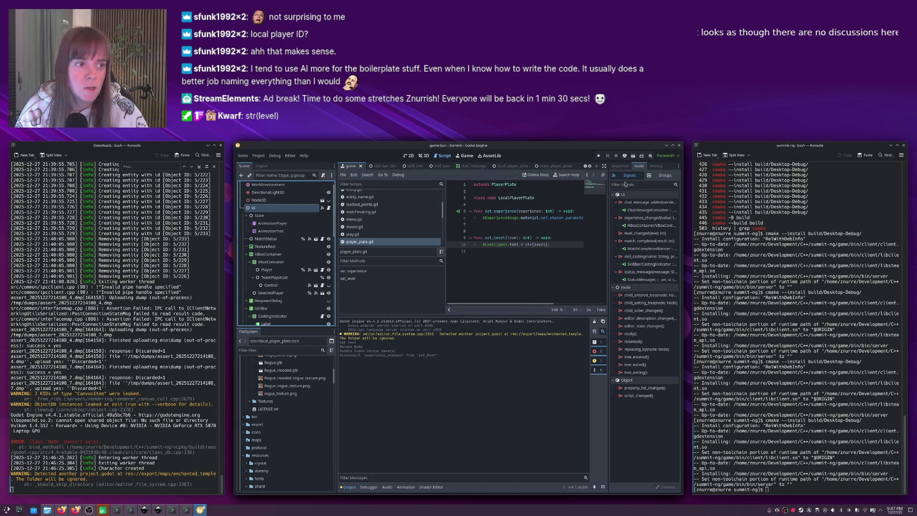
double_click(644, 233)
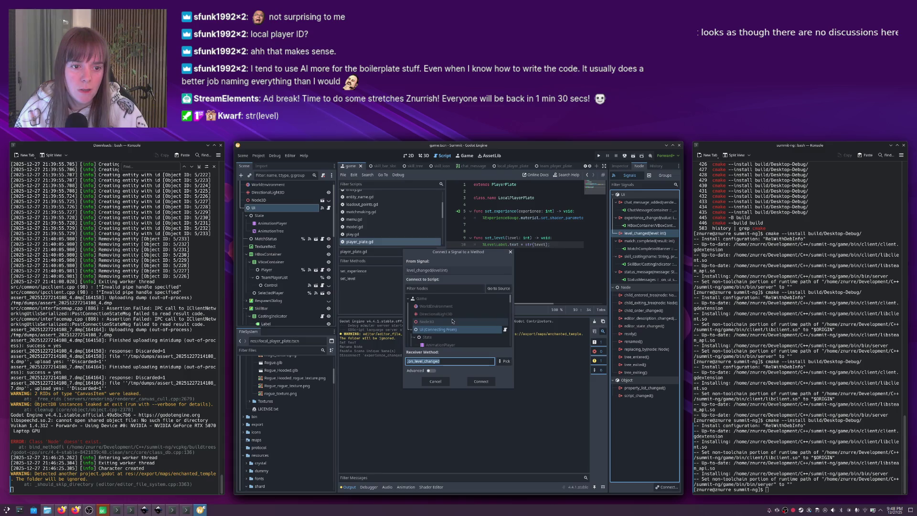
Set Player as the receiver and set_level as its method, then confirm the level_changed connection.
scroll(452, 321, "down", 6)
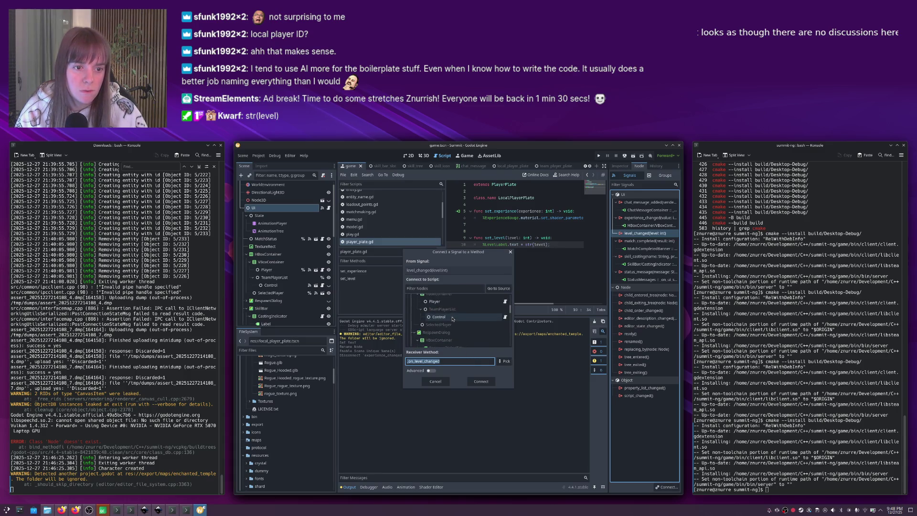
left_click(450, 303)
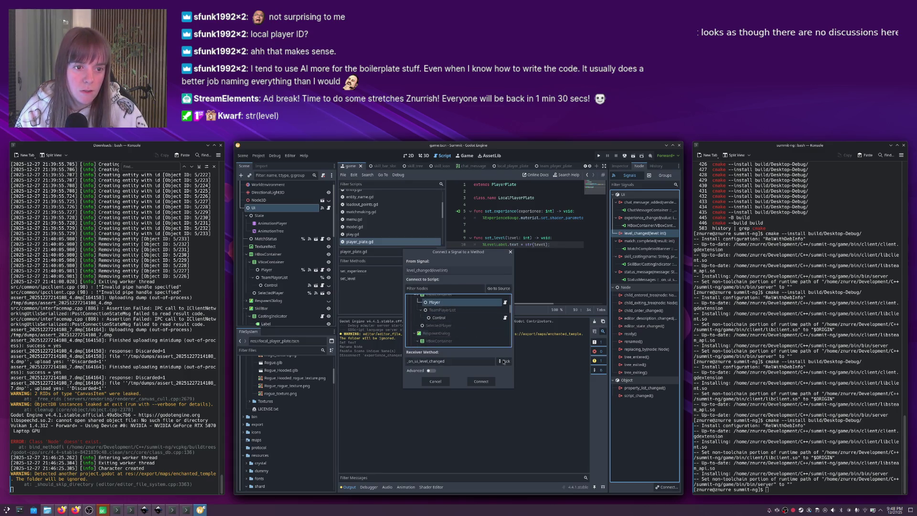
left_click(502, 362)
double_click(441, 272)
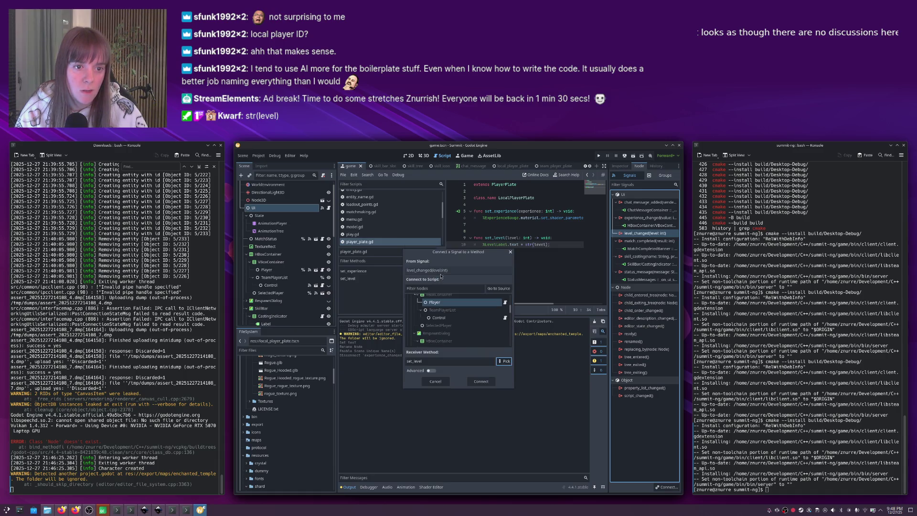
left_click(481, 381)
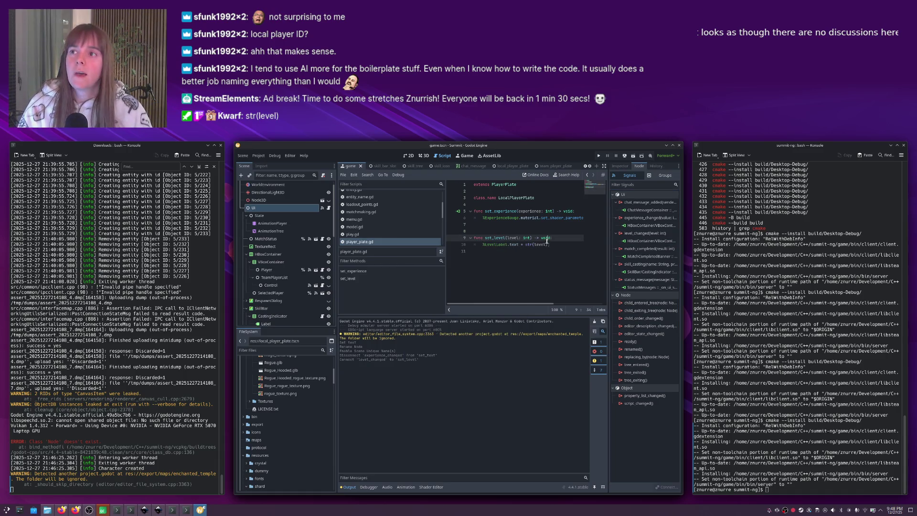
key("alt+Tab")
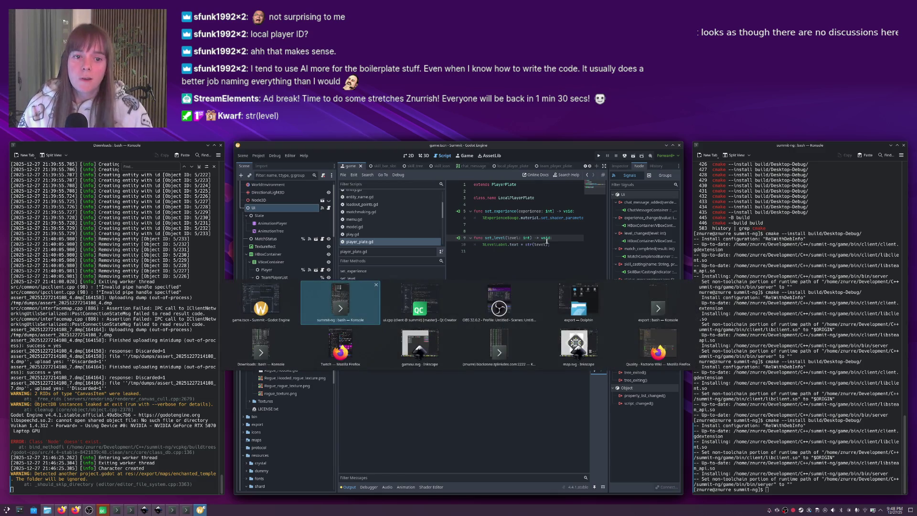
Run the server with Ctrl+R, then start the match in the Summit client.
key("ctrl+r")
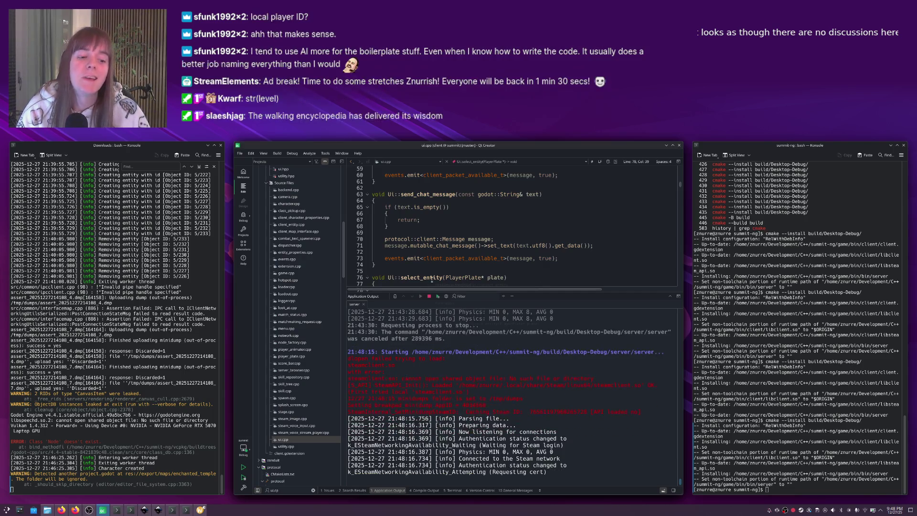
key("alt+Tab")
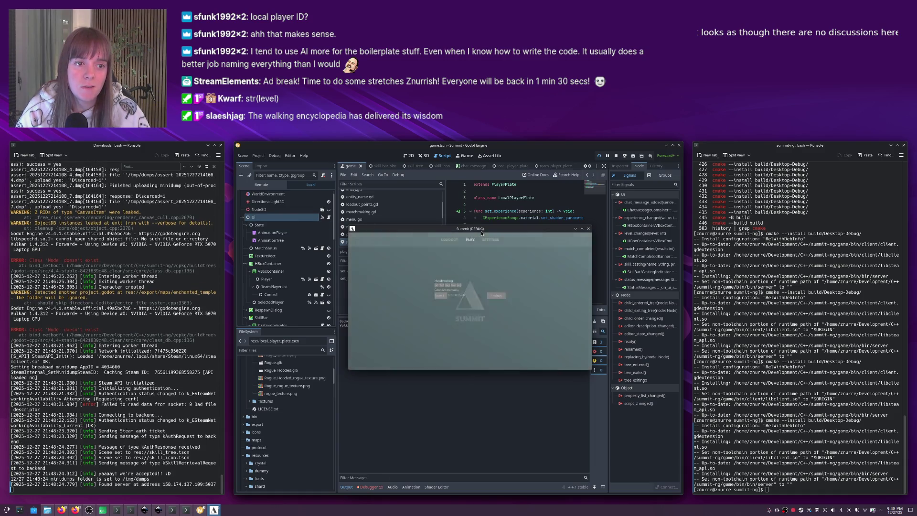
left_click(492, 296)
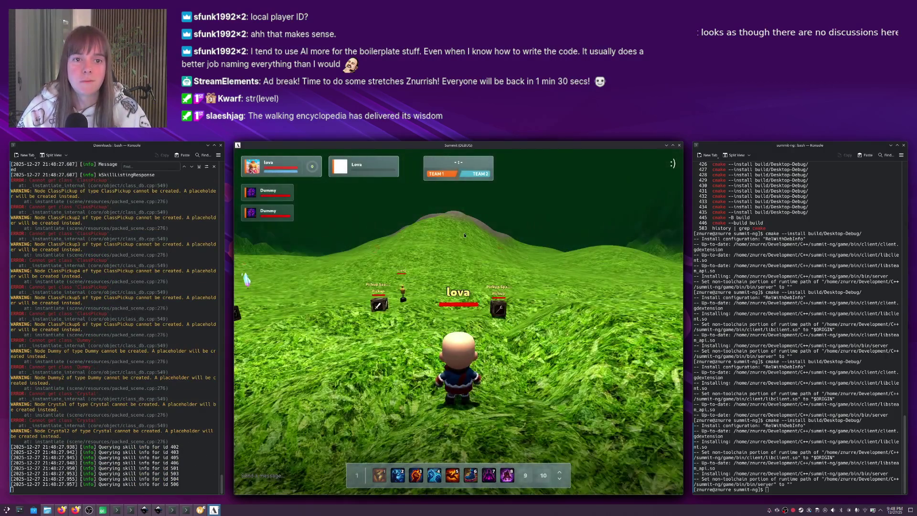
Walk onto the pickup to transform the character, then target and destroy the Crystal.
key("d")
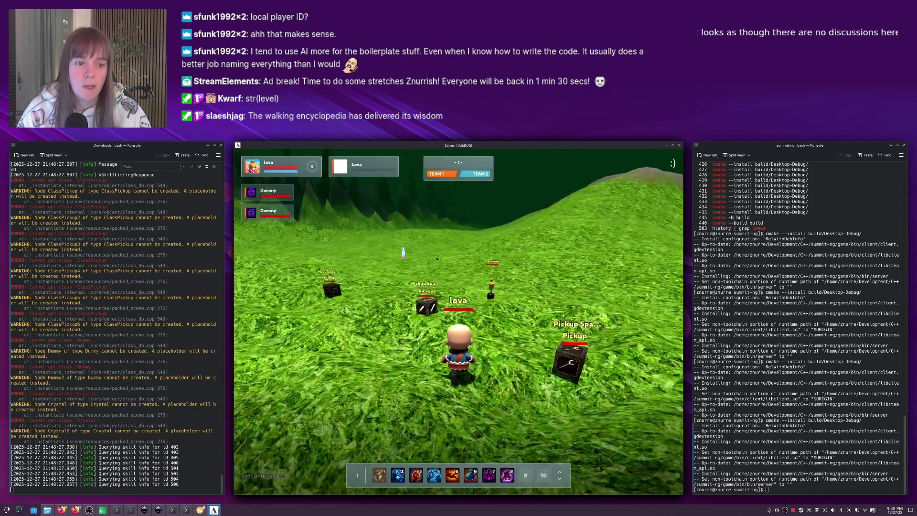
key("w")
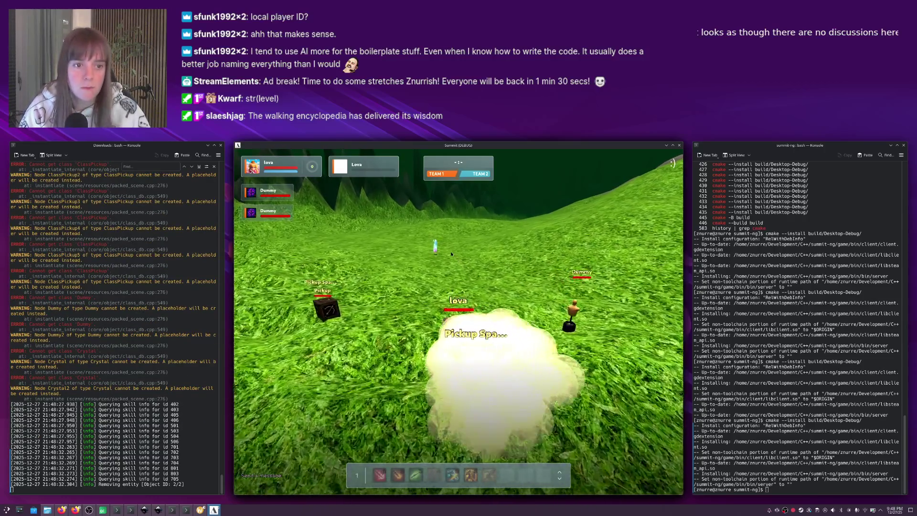
left_click(468, 251)
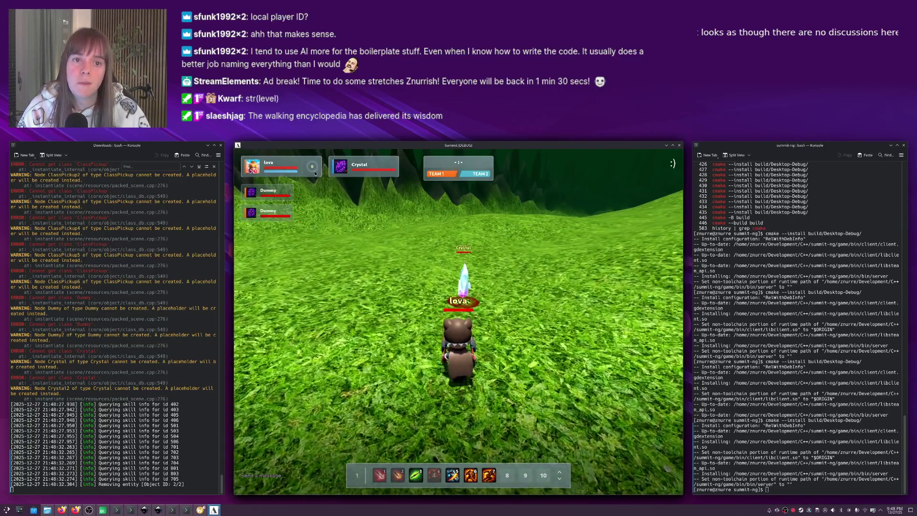
key("3")
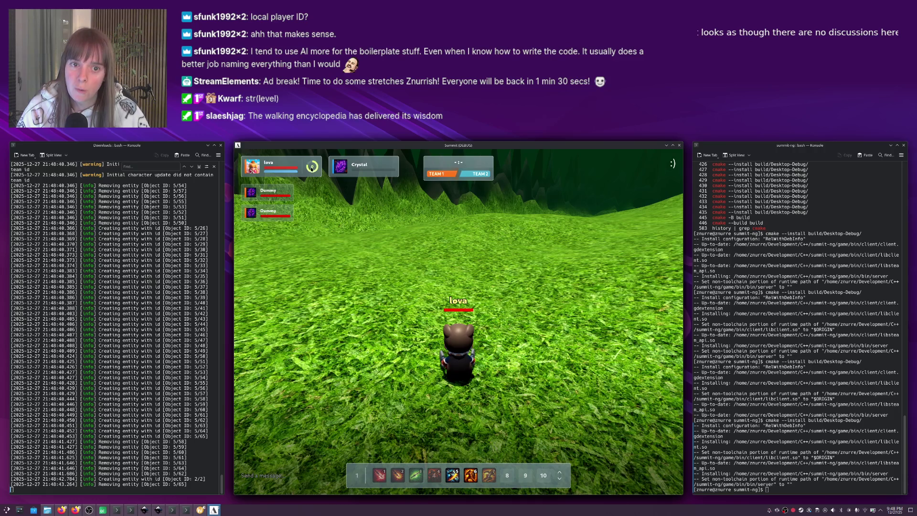
Walk forward to collect the red shards, then switch back to Qt Creator.
left_click(476, 275)
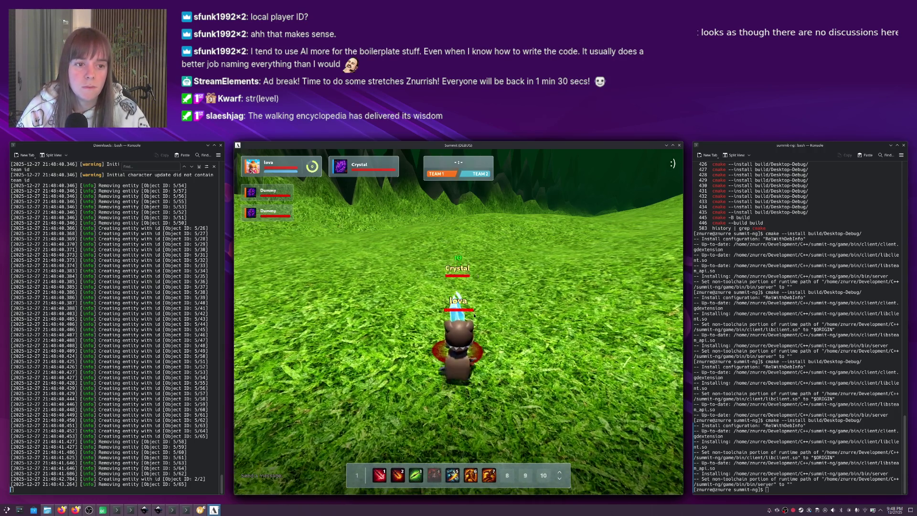
key("w")
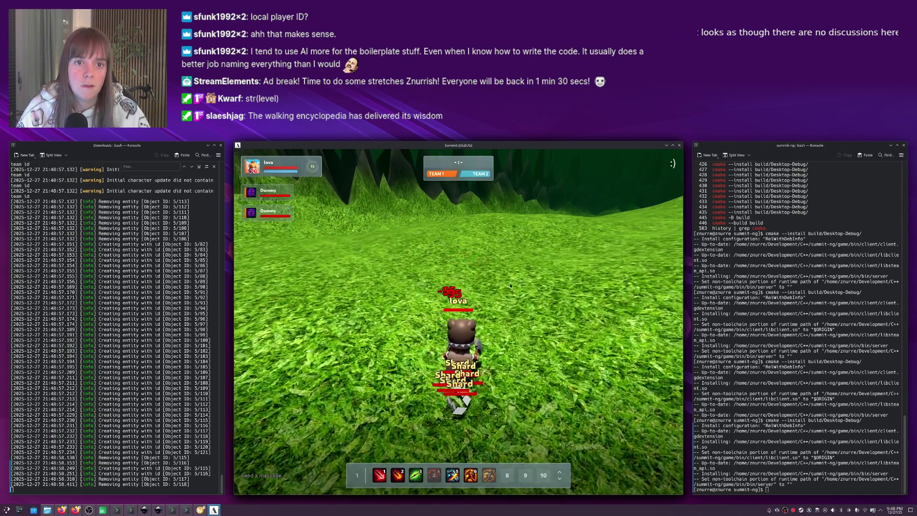
key("w")
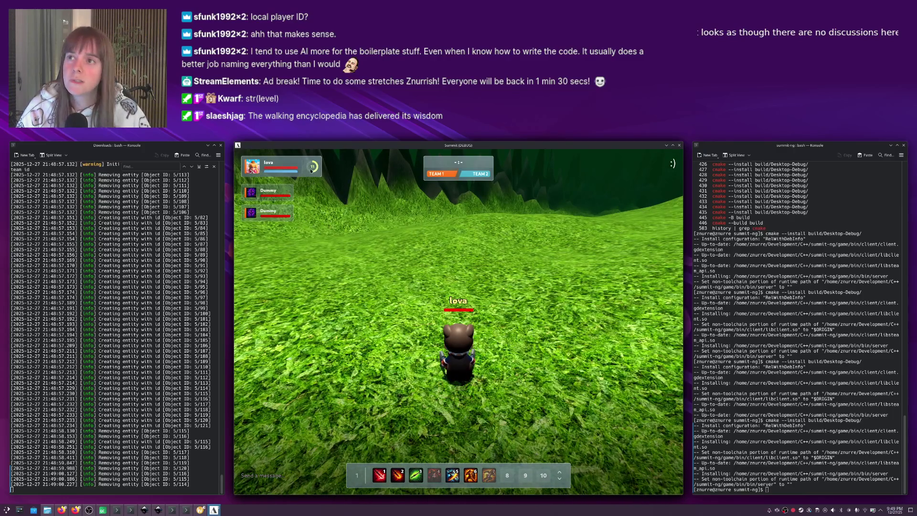
key("w")
key("w")
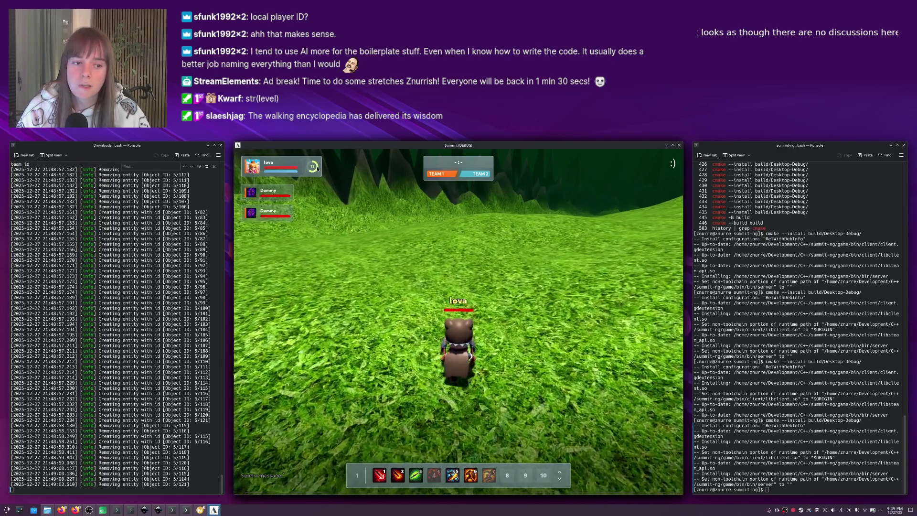
key("alt+Tab")
key("Tab")
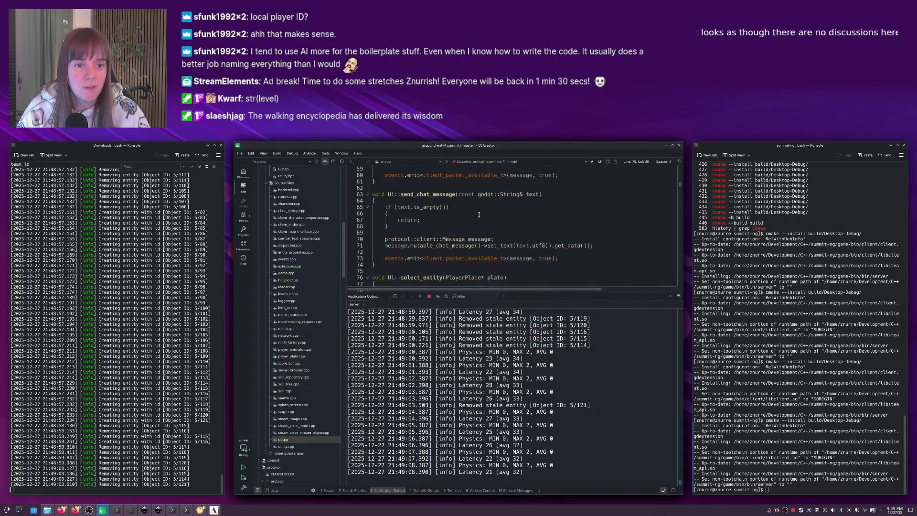
Add recorder.Write(_level) and recorder.Read(_level) to character.cpp and save it.
key("Escape")
key("ctrl+Tab")
key("ctrl+Tab")
key("ctrl+Tab")
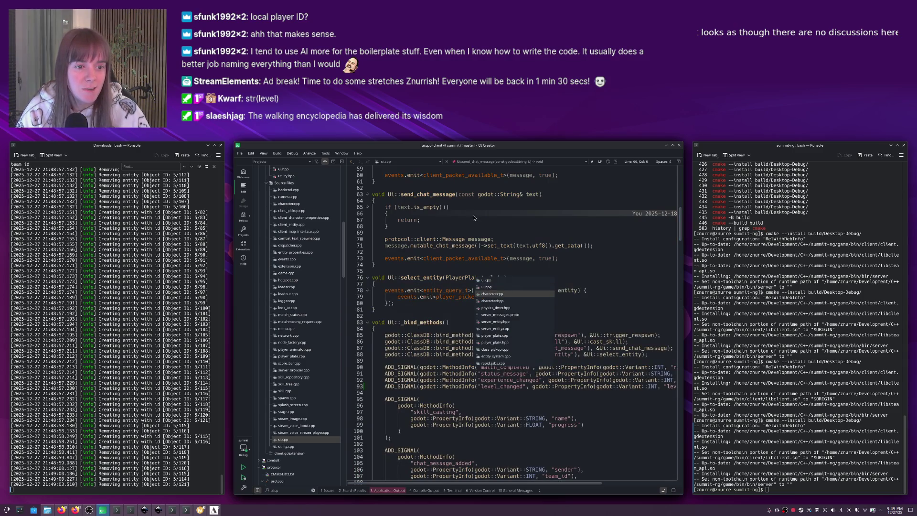
key("ctrl+shift+Tab")
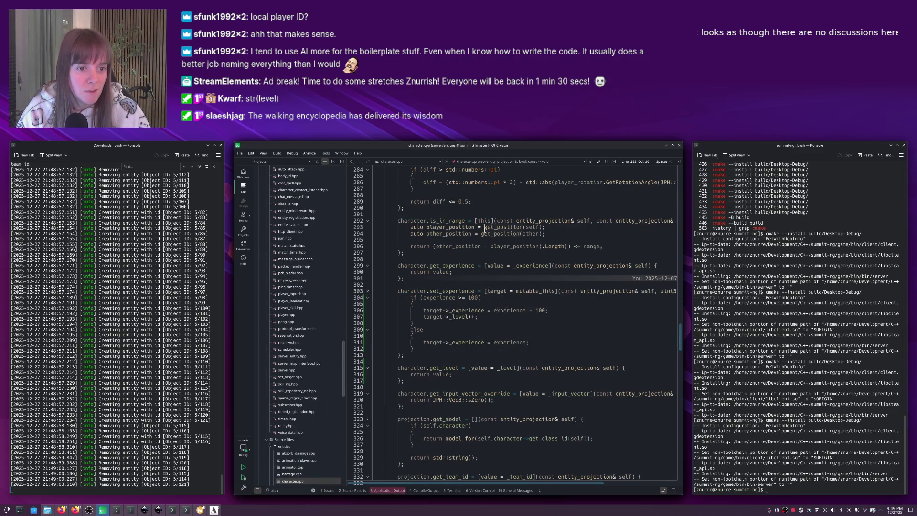
scroll(460, 277, "down", 20)
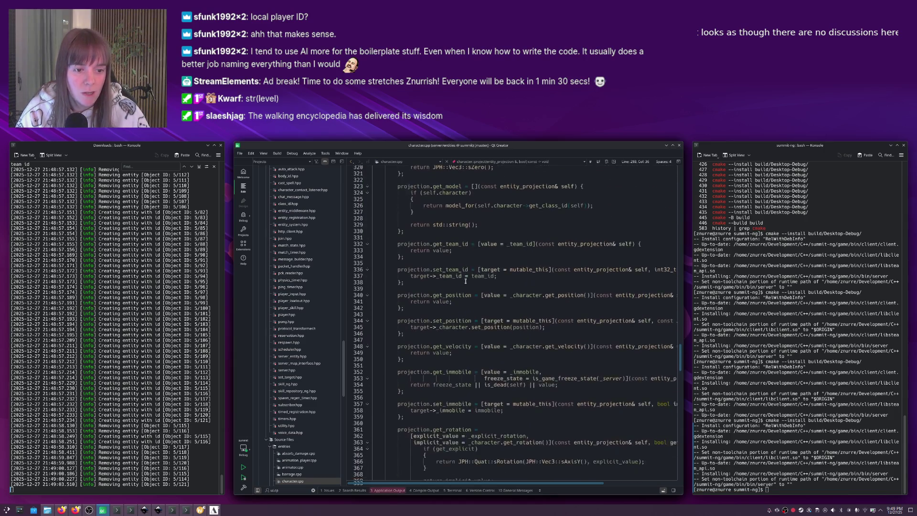
scroll(466, 281, "down", 4)
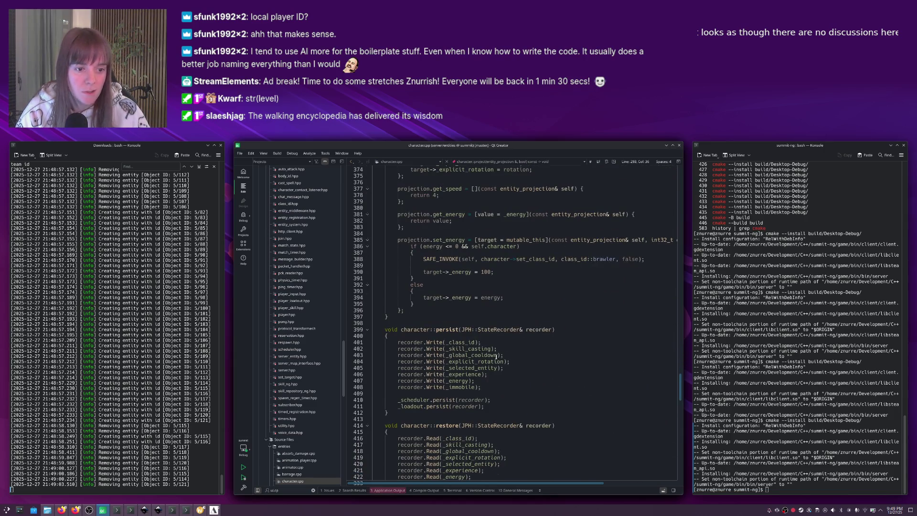
key("Return")
type("recorder.Write(_level);")
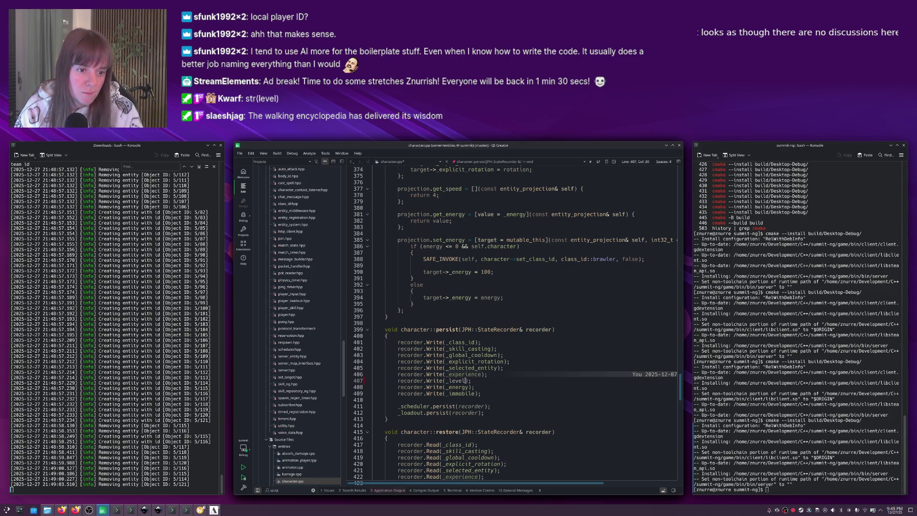
scroll(495, 410, "down", 4)
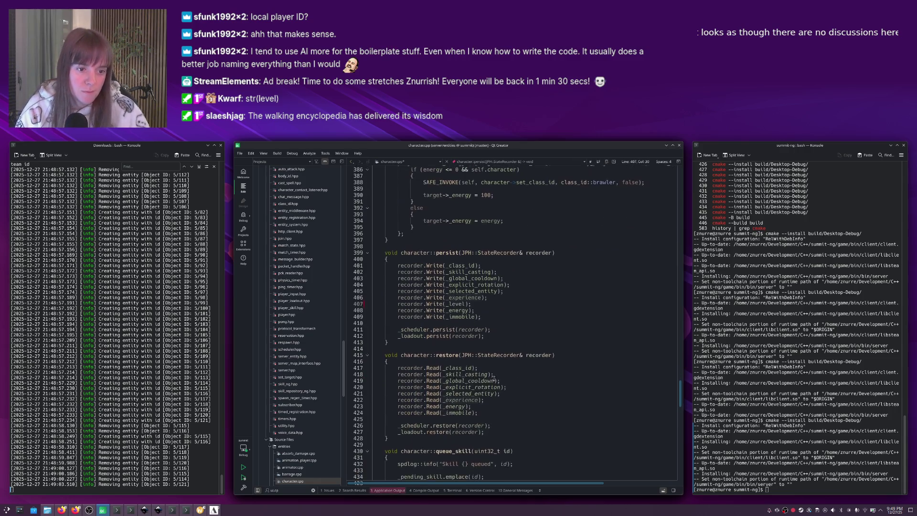
key("Return")
type("recorder.Read(_level);")
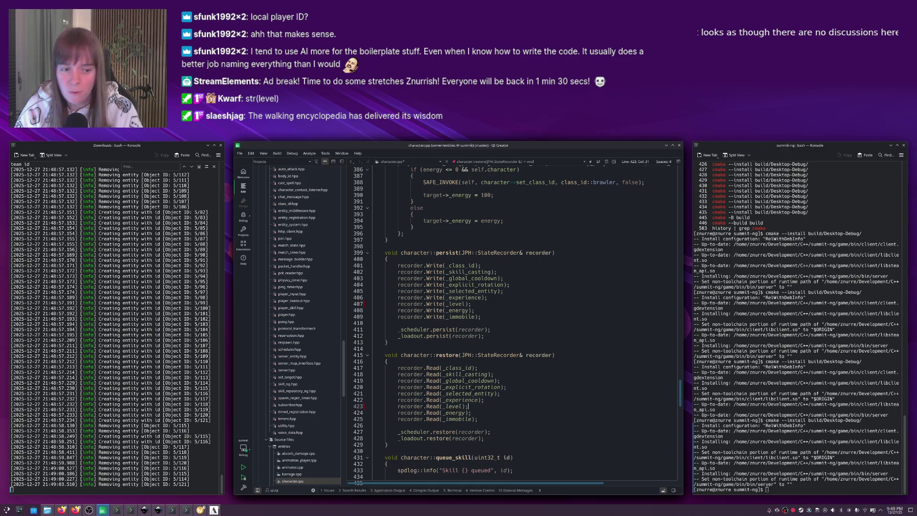
key("ctrl+s")
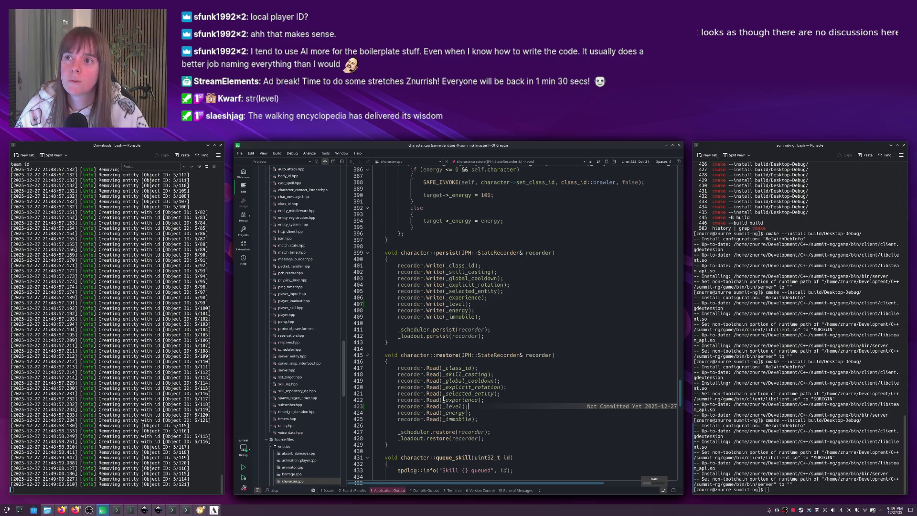
Close the game client and restart the server with the new code.
double_click(447, 355)
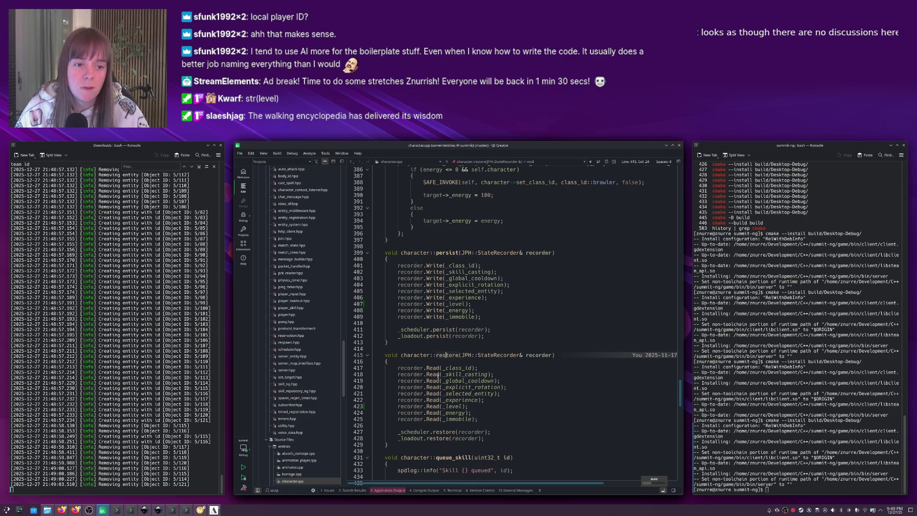
mouse_move(459, 372)
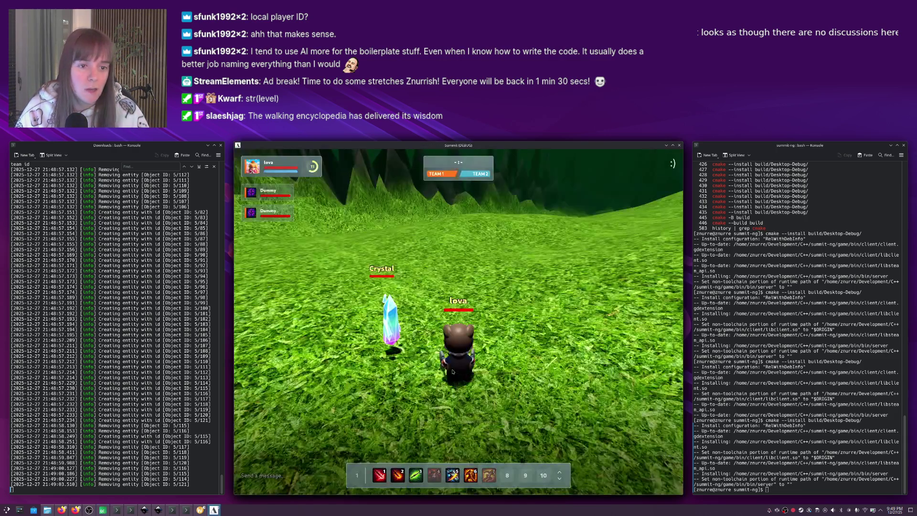
left_click(680, 145)
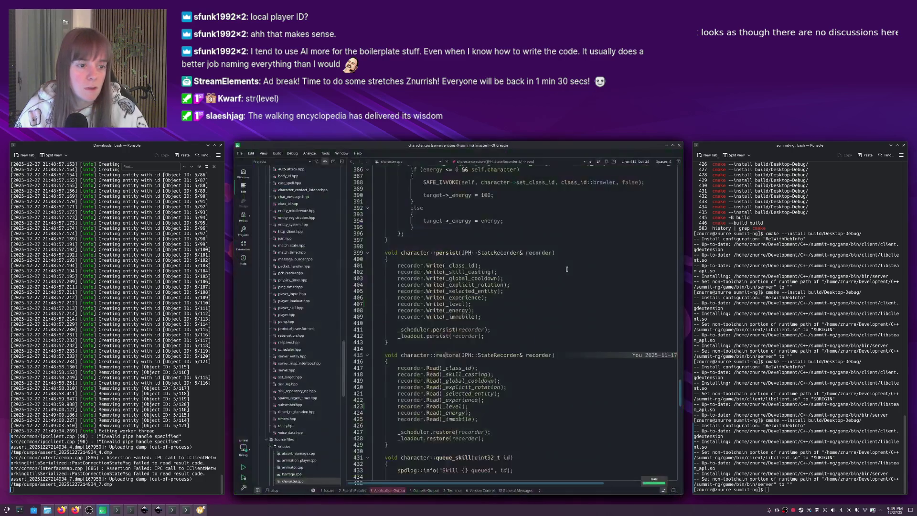
left_click(421, 296)
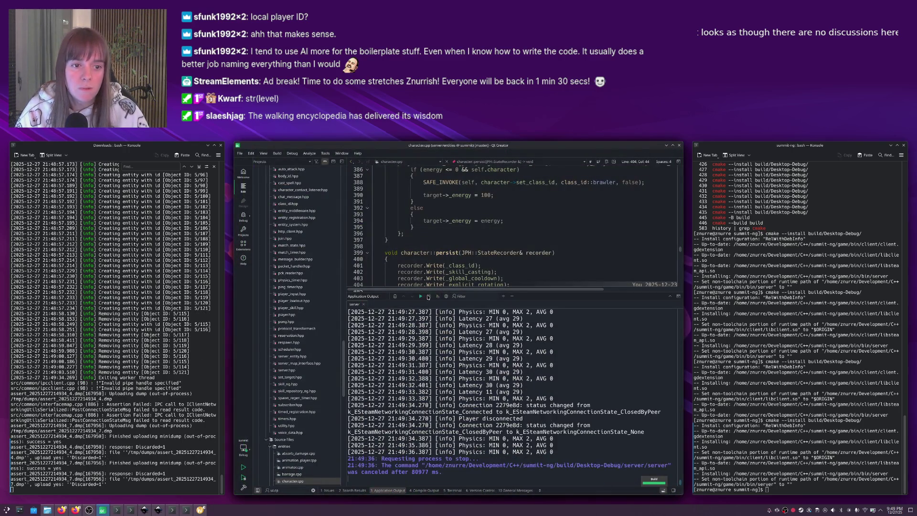
key("alt+Tab")
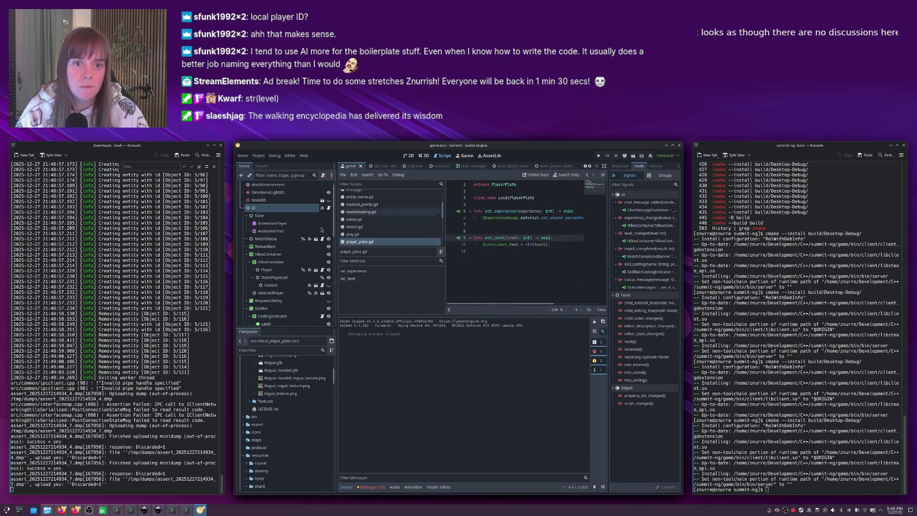
Delete the ExperienceLabel node from the game scene and run the project with F5.
left_click(408, 156)
scroll(264, 266, "down", 5)
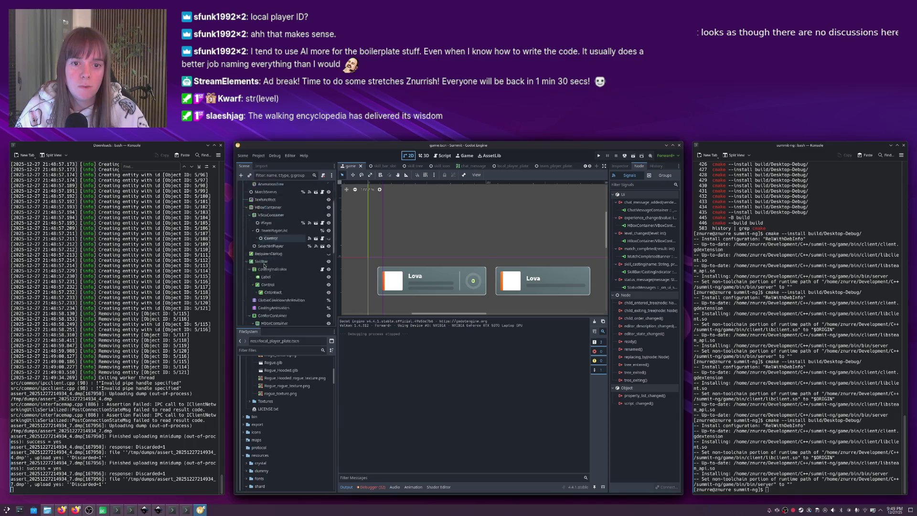
scroll(264, 266, "down", 3)
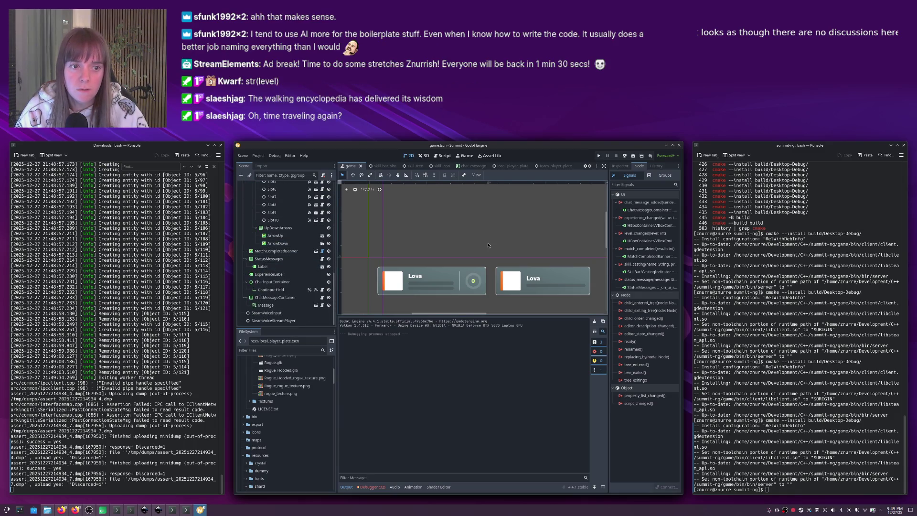
left_click(266, 275)
key("Delete")
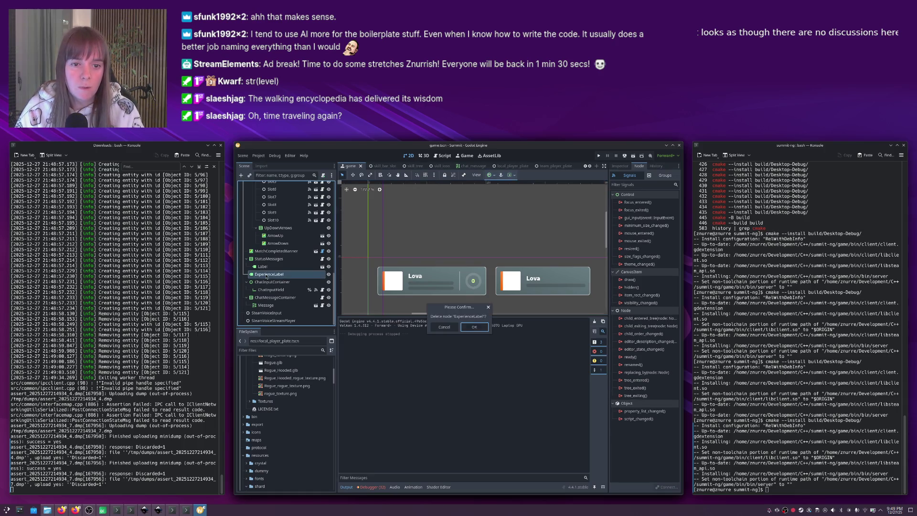
key("Return")
key("F5")
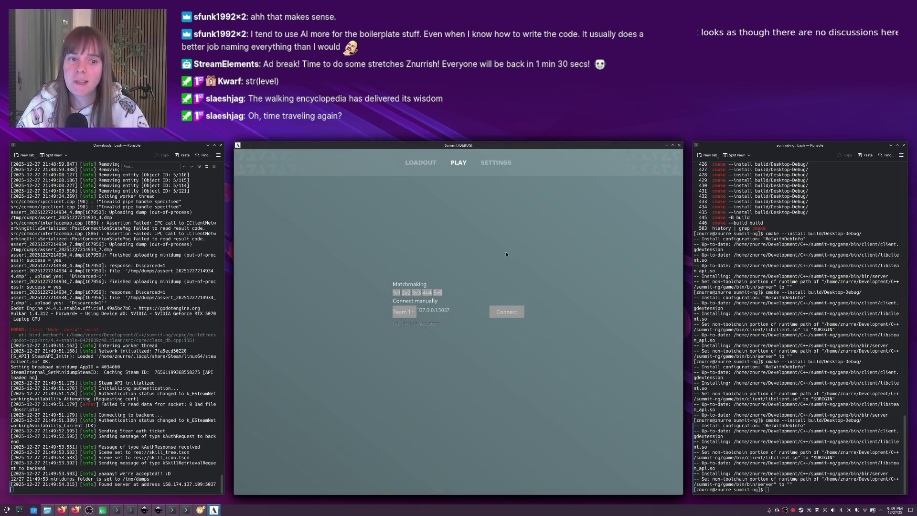
Connect to the server, destroy the first crystal with skills 7 and 3, and grab its shard.
left_click(507, 311)
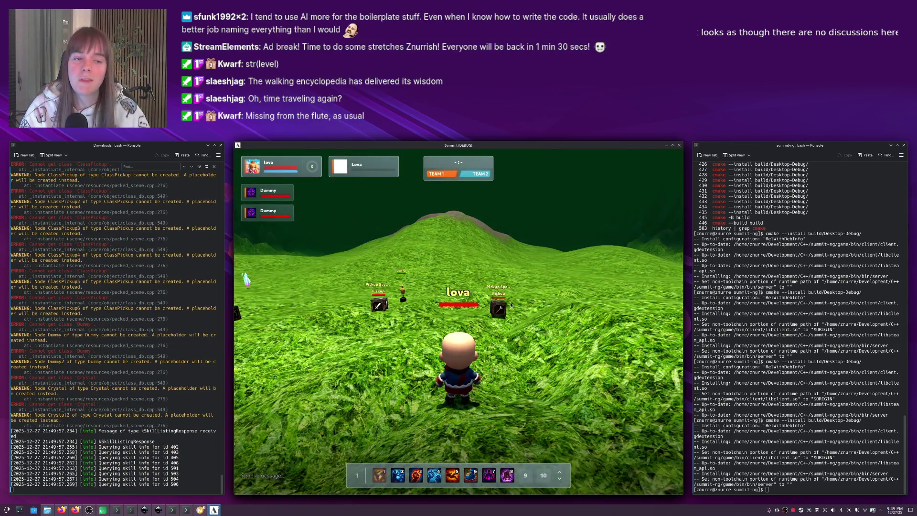
right_click(512, 304)
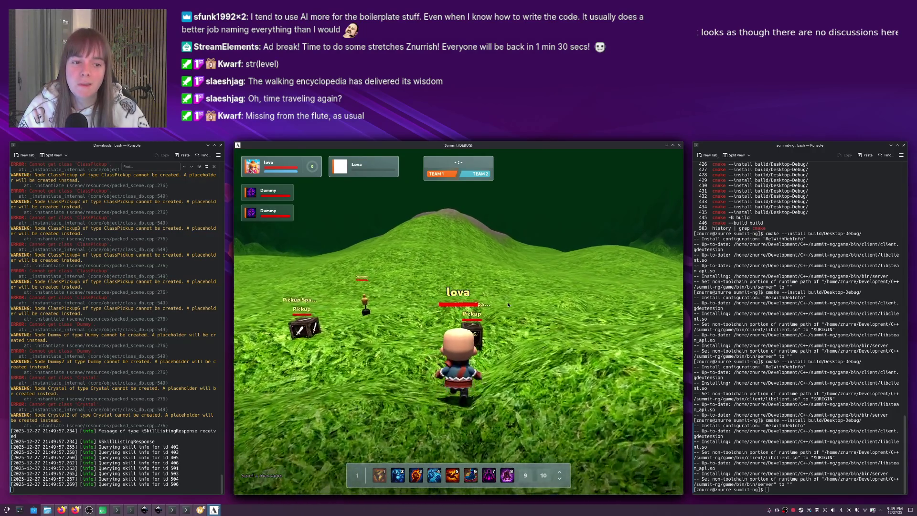
key("a")
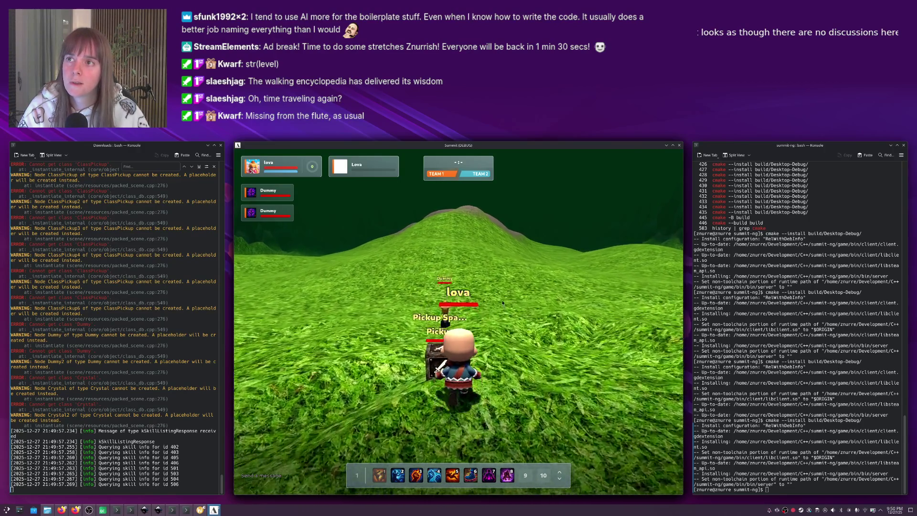
key("a")
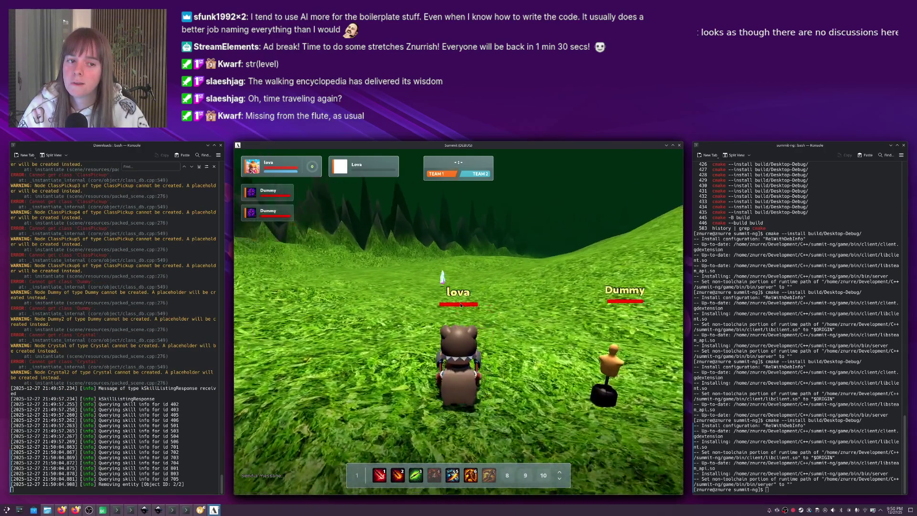
key("w")
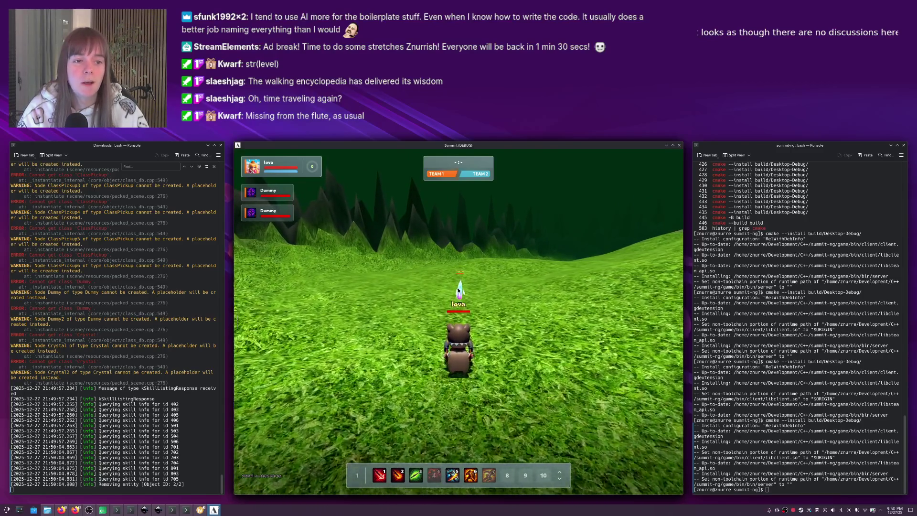
left_click(459, 289)
key("7")
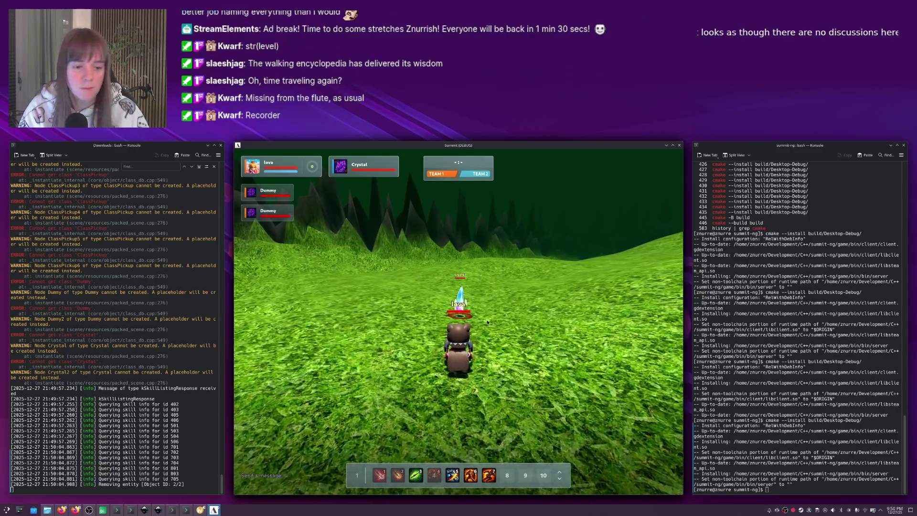
key("3")
scroll(495, 299, "down", 3)
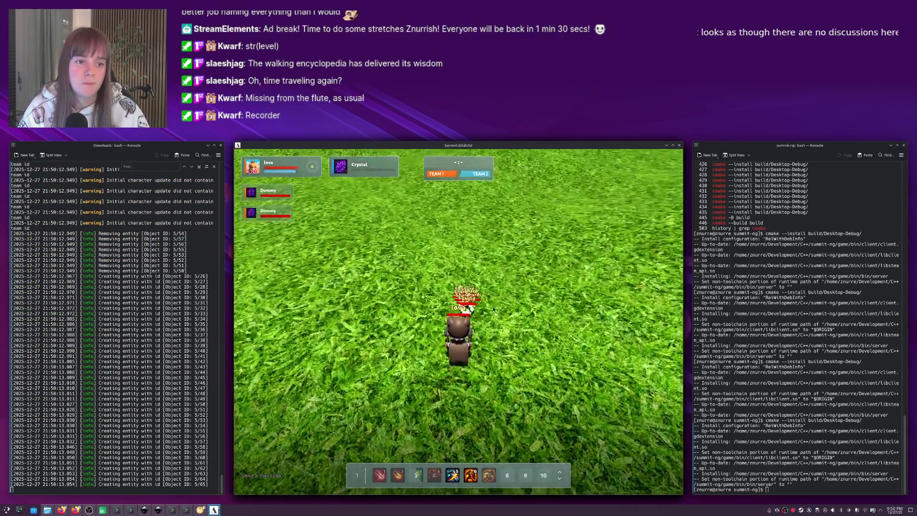
key("s")
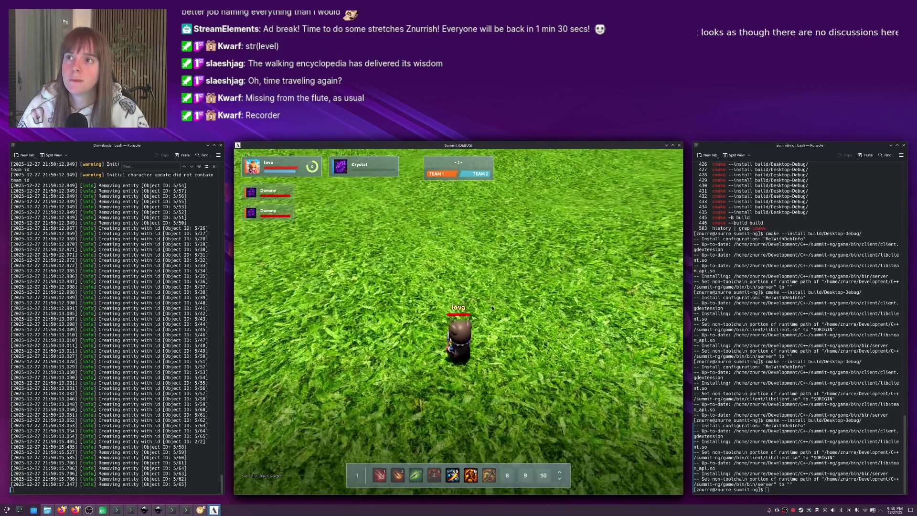
Destroy a nearby crystal, walk over its dropped shards, then switch to Qt Creator.
scroll(479, 306, "up", 3)
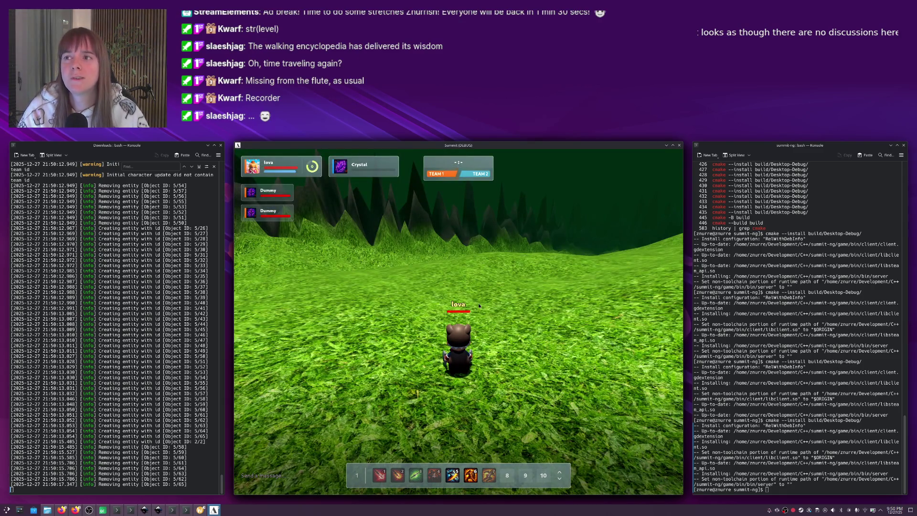
scroll(479, 306, "down", 3)
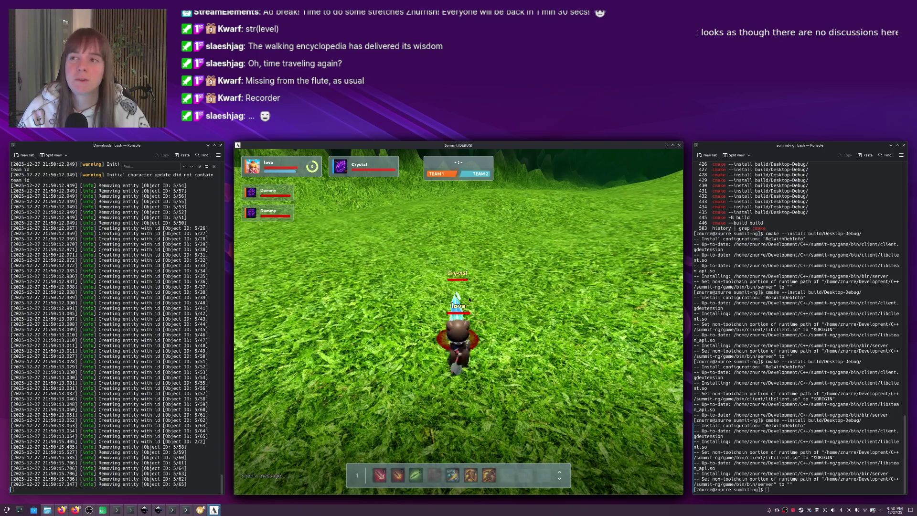
key("7")
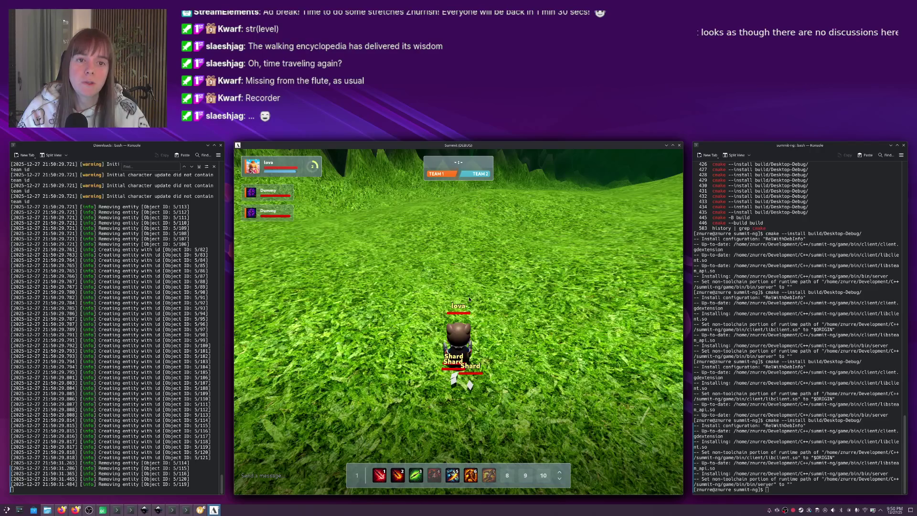
right_click(405, 289)
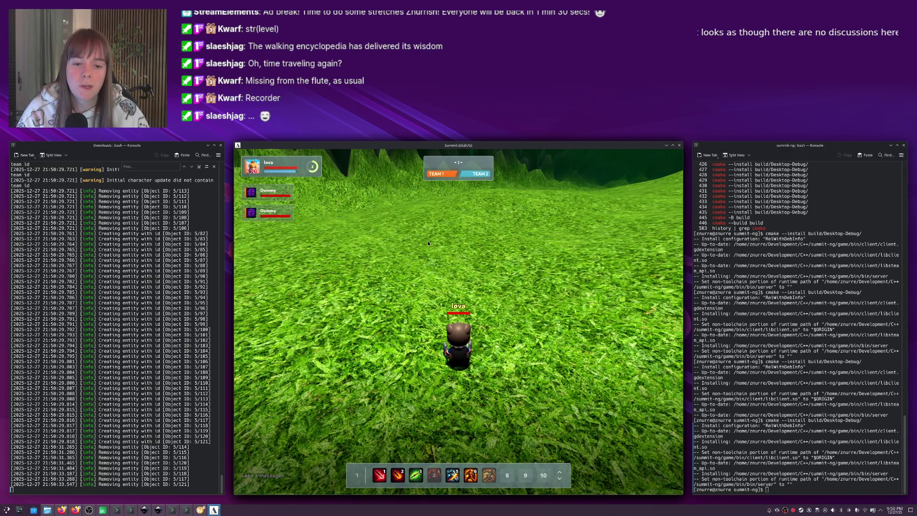
right_click(444, 298)
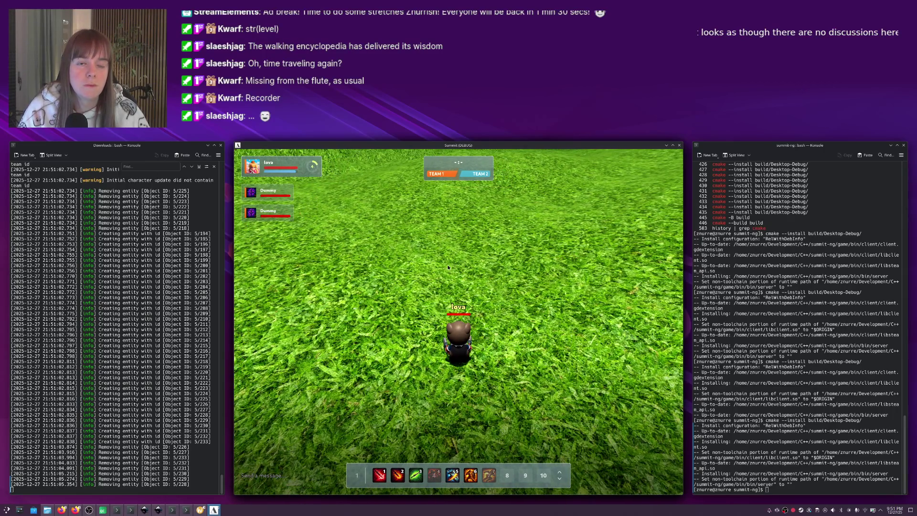
key("1")
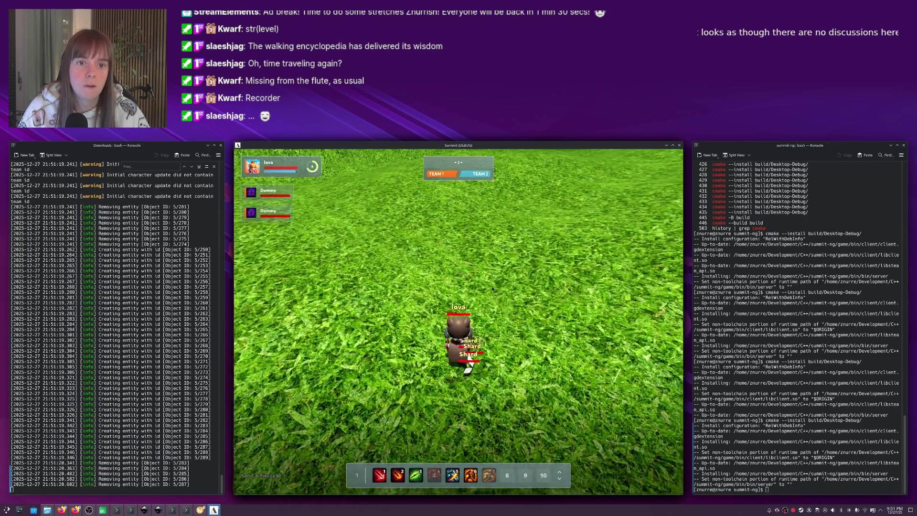
key("w")
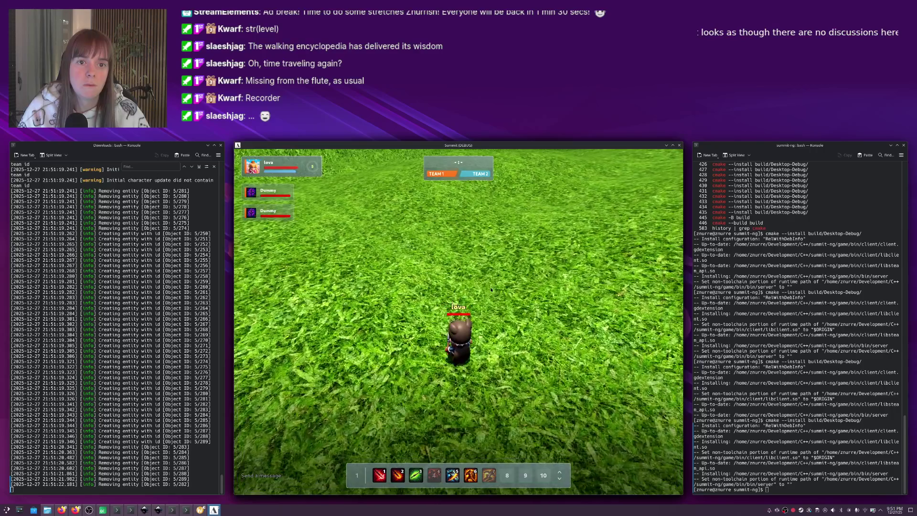
key("w")
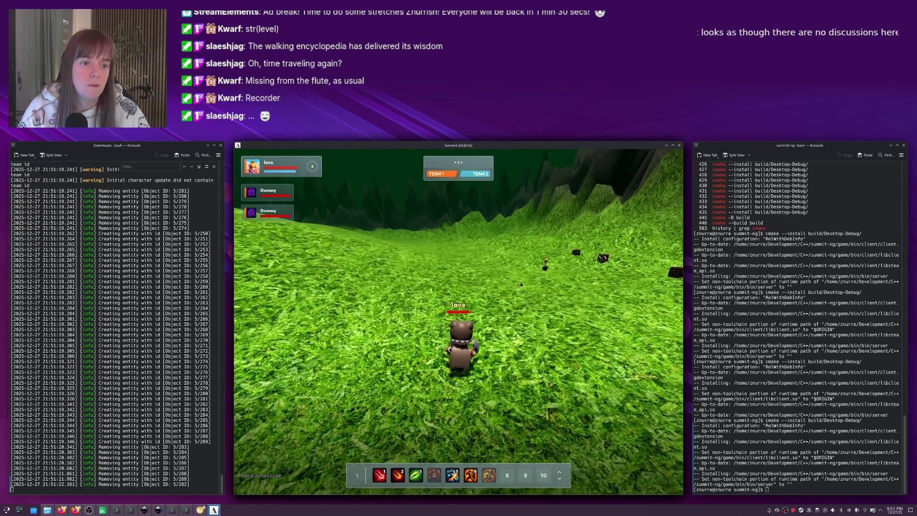
key("alt+Tab")
key("alt+Tab")
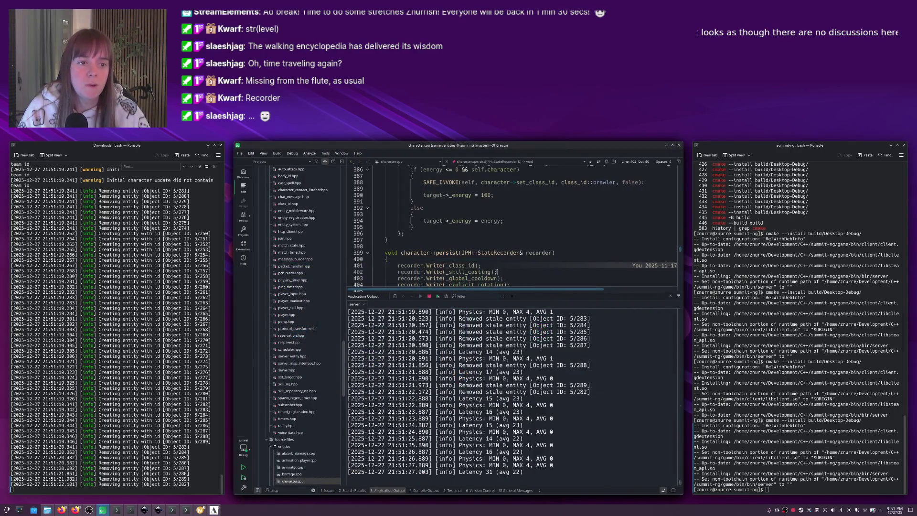
Search character.cpp for set_experience and inspect where _level is used.
key("Escape")
scroll(491, 275, "down", 3)
scroll(490, 275, "up", 2)
left_click(490, 275)
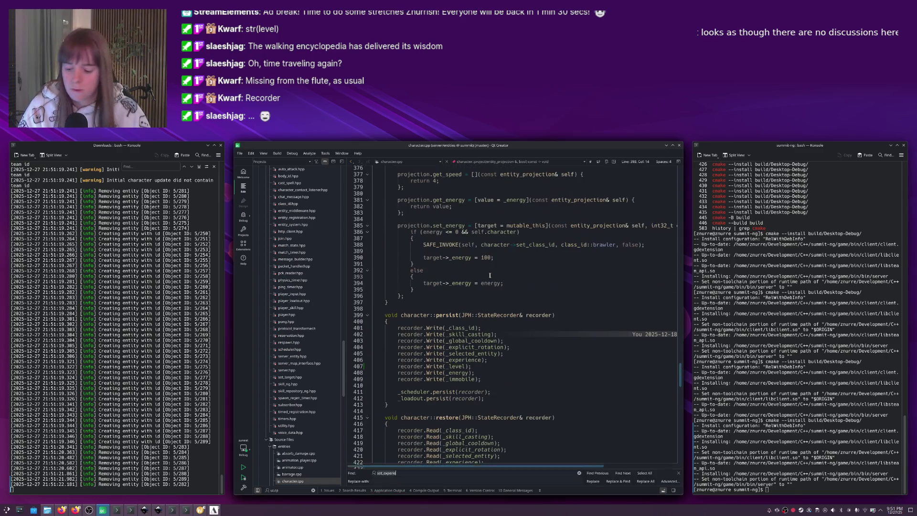
key("ctrl+f")
type("set_exper")
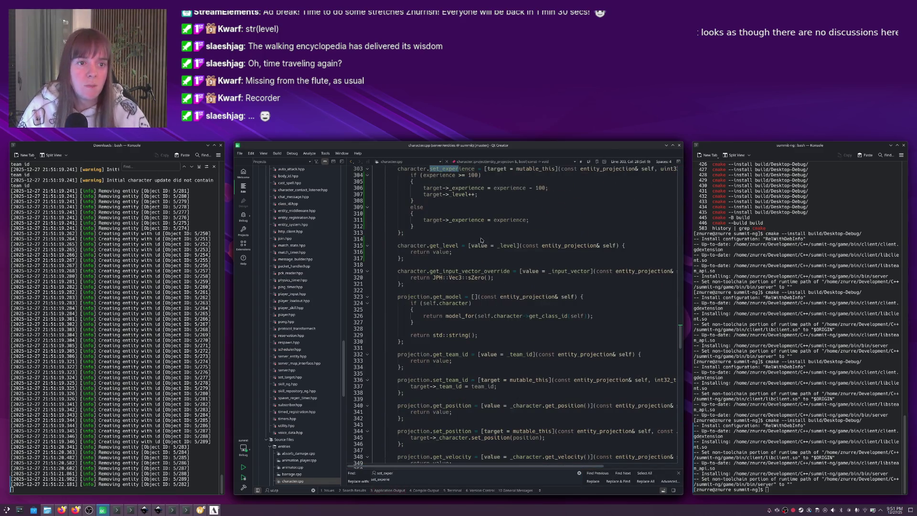
double_click(436, 174)
scroll(502, 229, "up", 3)
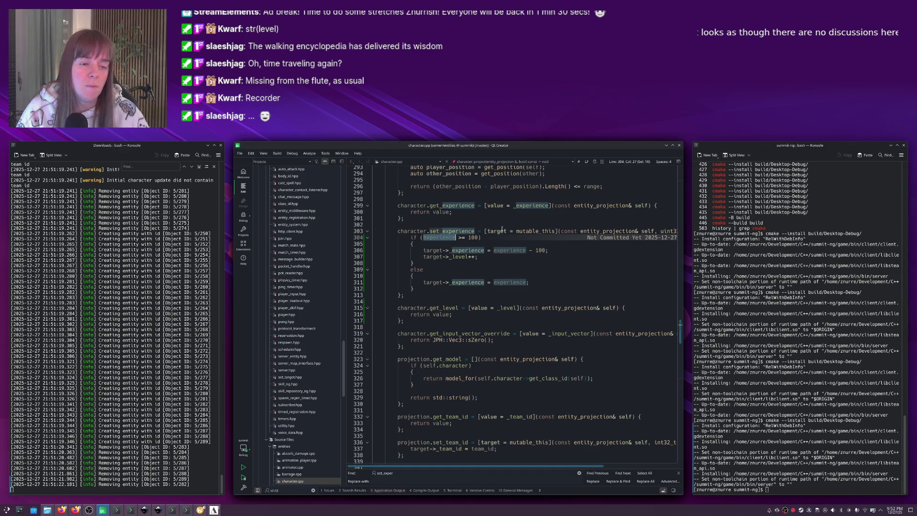
double_click(459, 256)
mouse_move(506, 256)
Change the constructor's _level(1) to _level(0), build with Ctrl+B, and close the game.
scroll(463, 285, "up", 12)
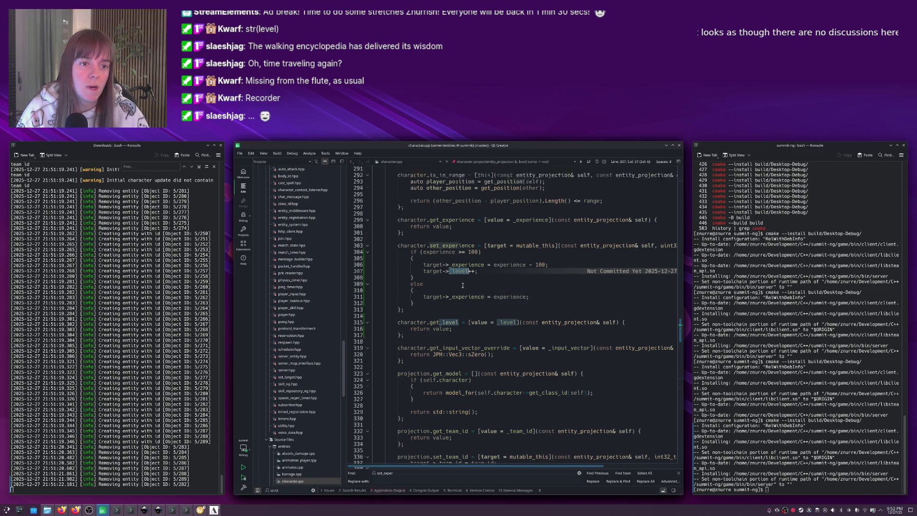
scroll(463, 286, "up", 8)
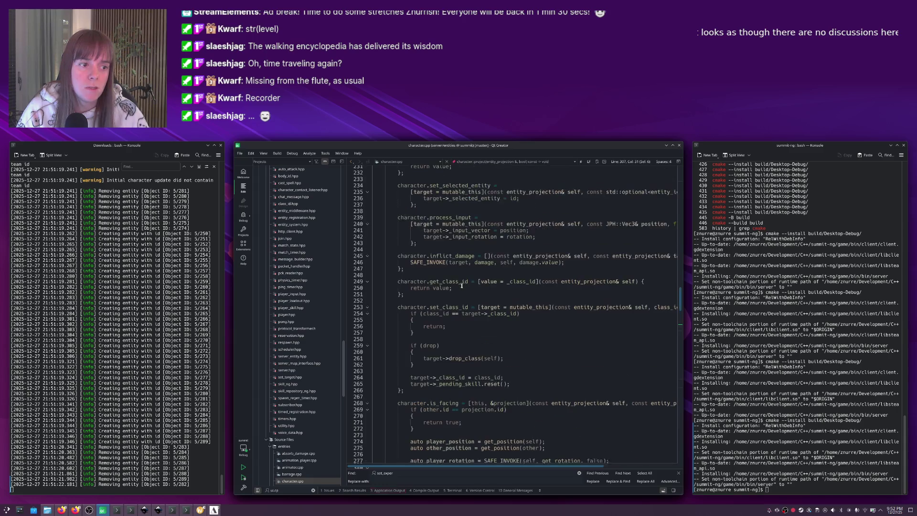
scroll(431, 299, "up", 20)
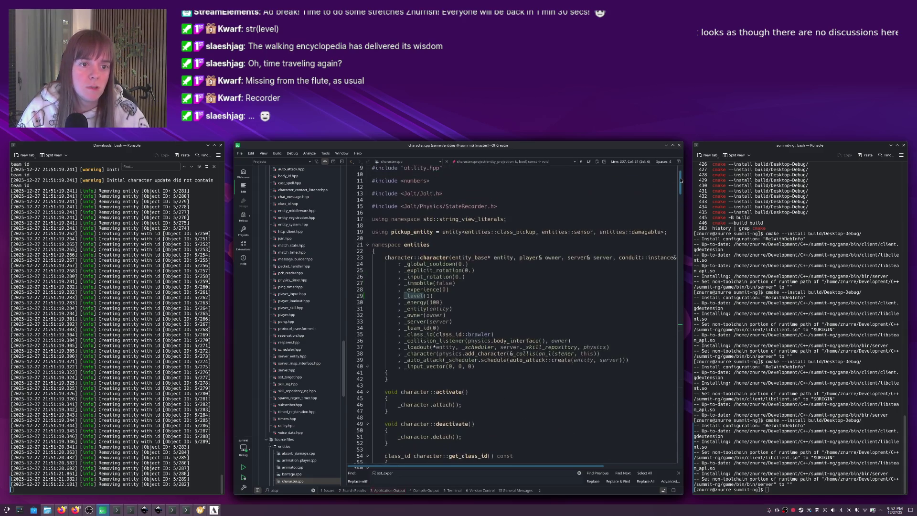
left_click(432, 293)
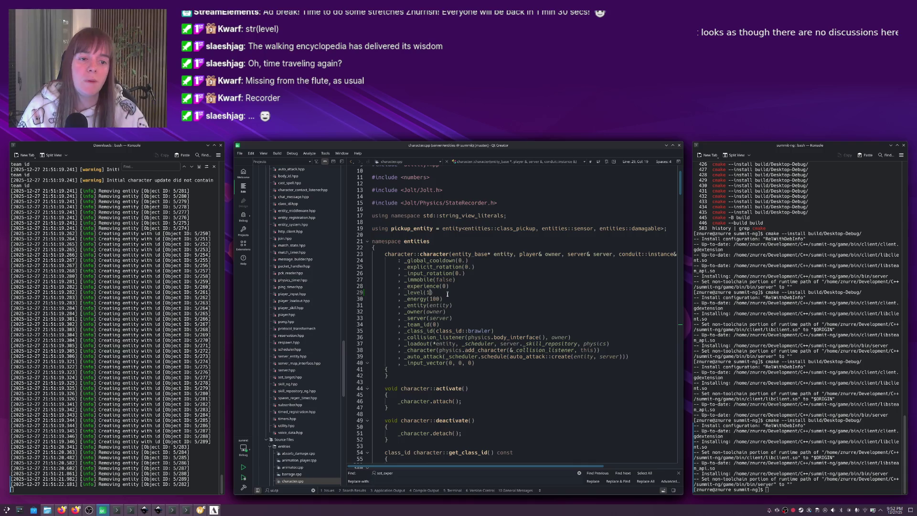
key("BackSpace")
type("0")
key("ctrl+b")
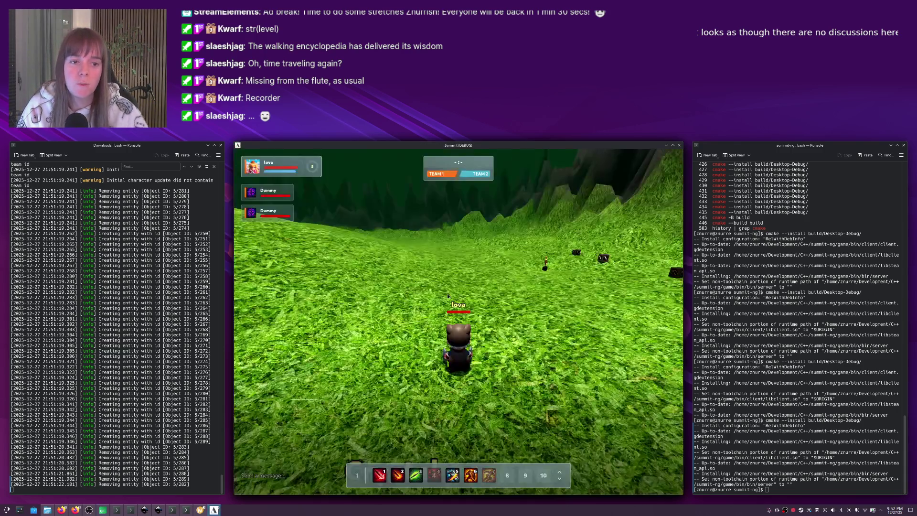
left_click(678, 147)
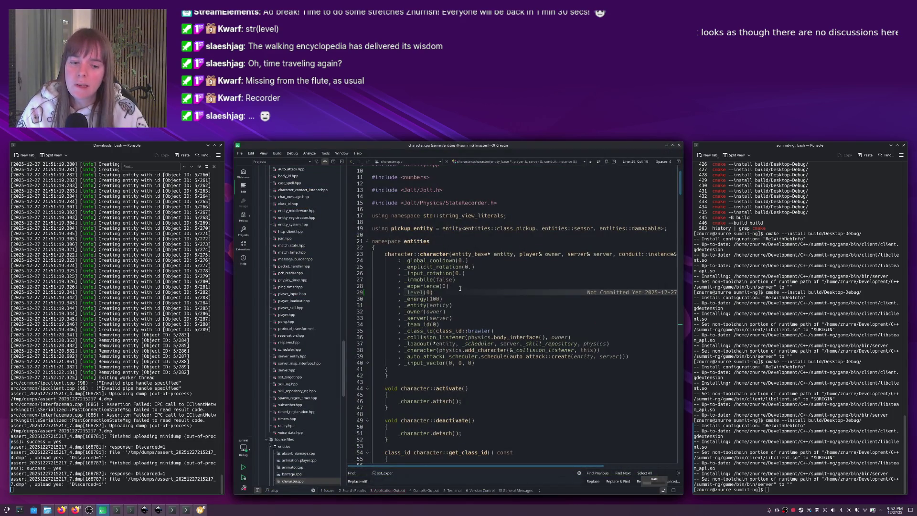
Stop and rerun the server from Application Output, then run the game client from Godot with F5.
key("alt+3")
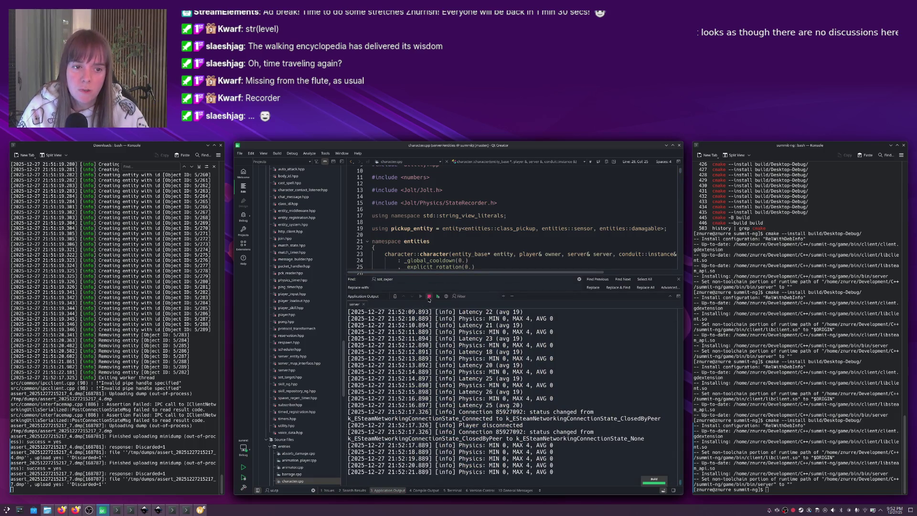
left_click(428, 296)
key("Escape")
key("Escape")
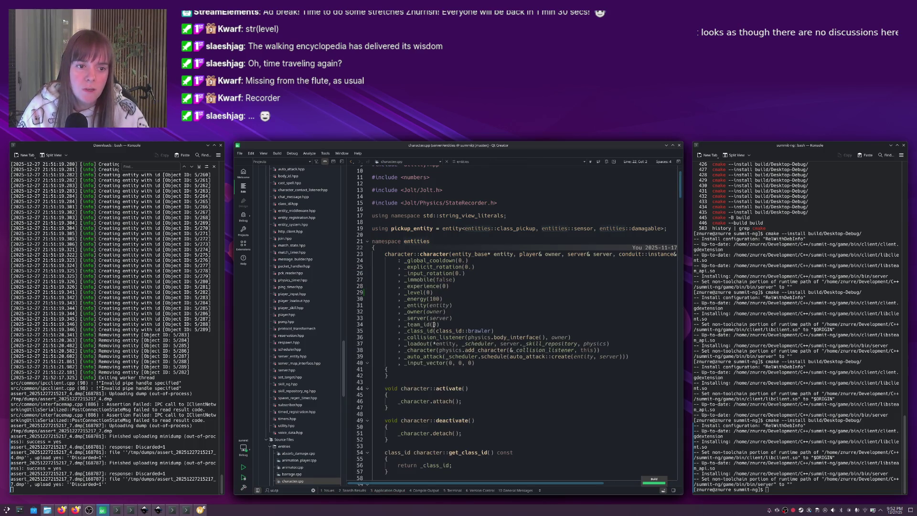
left_click(432, 294)
key("alt+3")
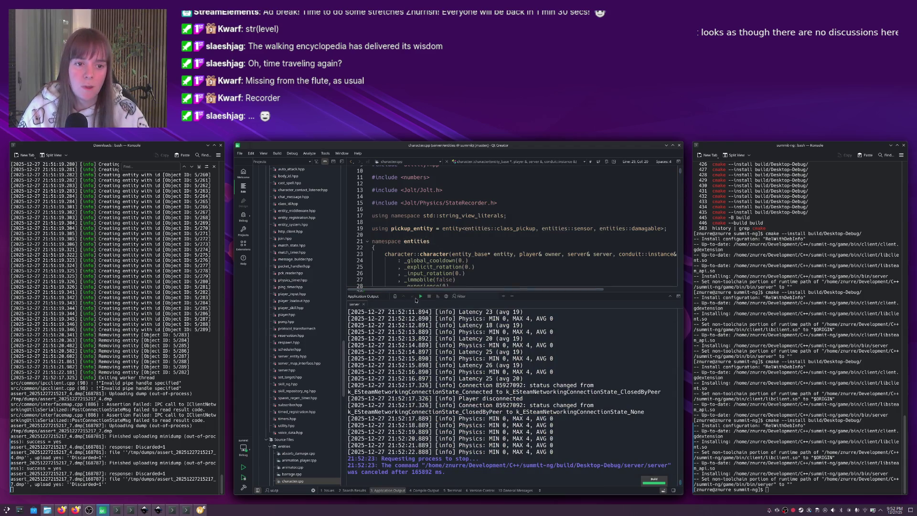
left_click(420, 297)
left_click_drag(442, 229, 439, 238)
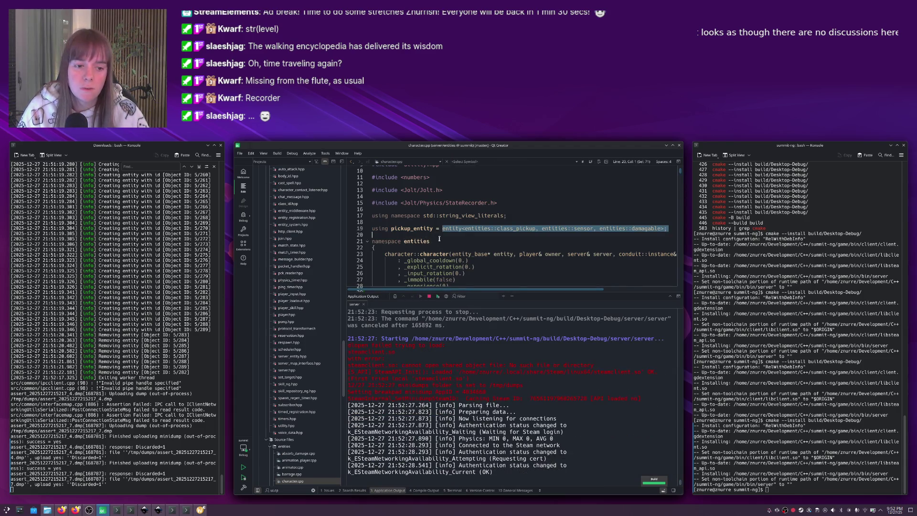
key("alt+Tab")
key("F5")
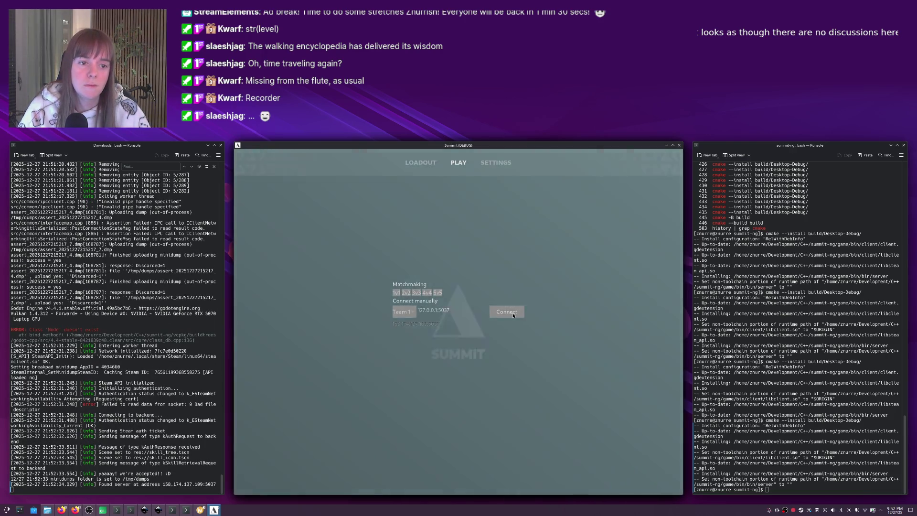
Connect to the local server, take a class pickup, and collect the crystal's dropped Shards.
left_click(513, 314)
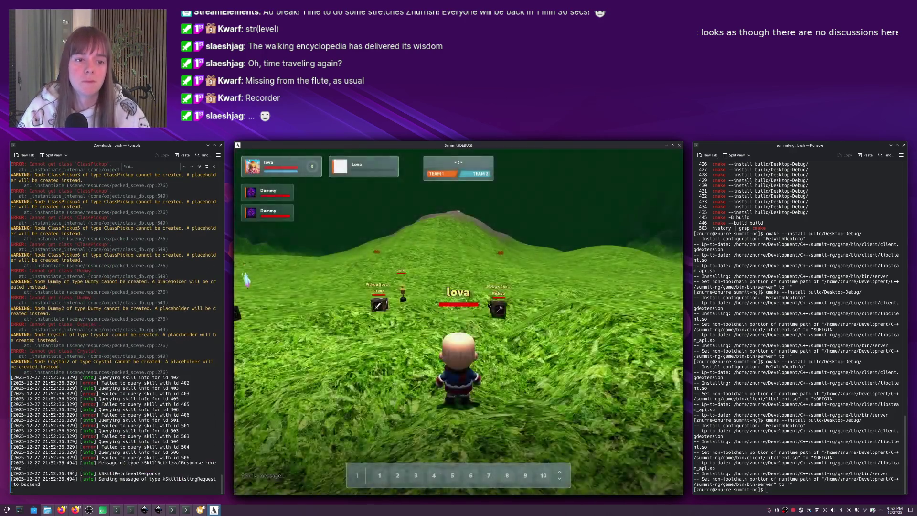
key("w")
key("a")
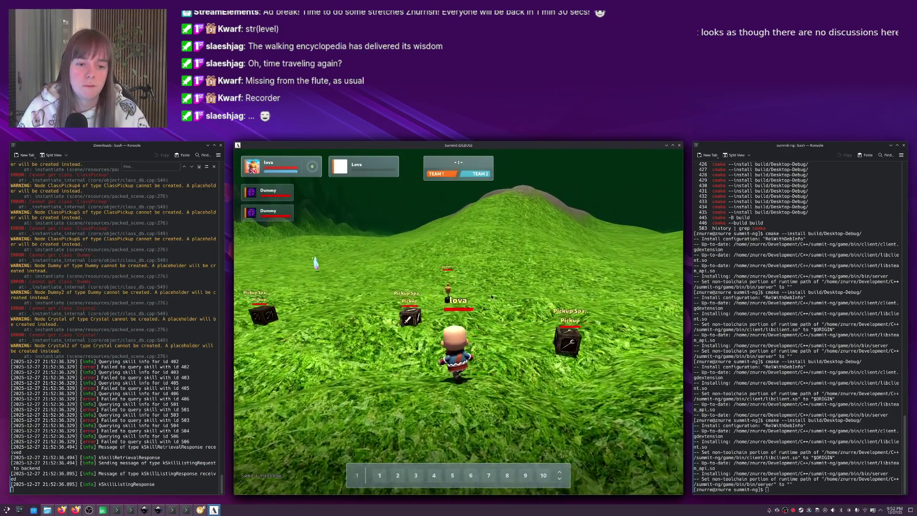
key("w")
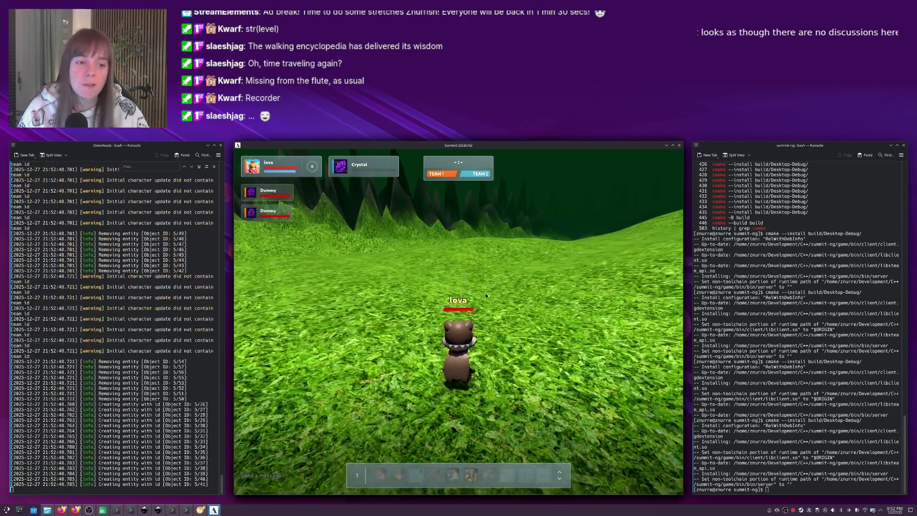
key("3")
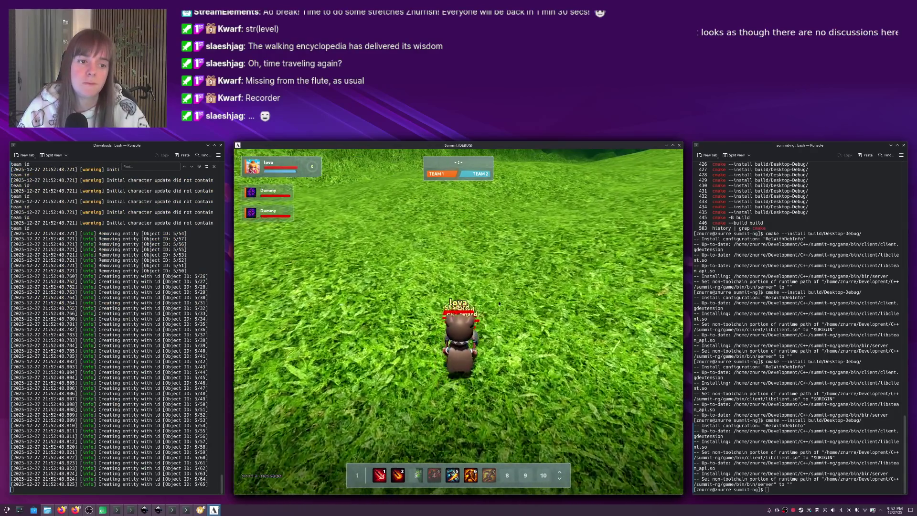
key("w")
key("s")
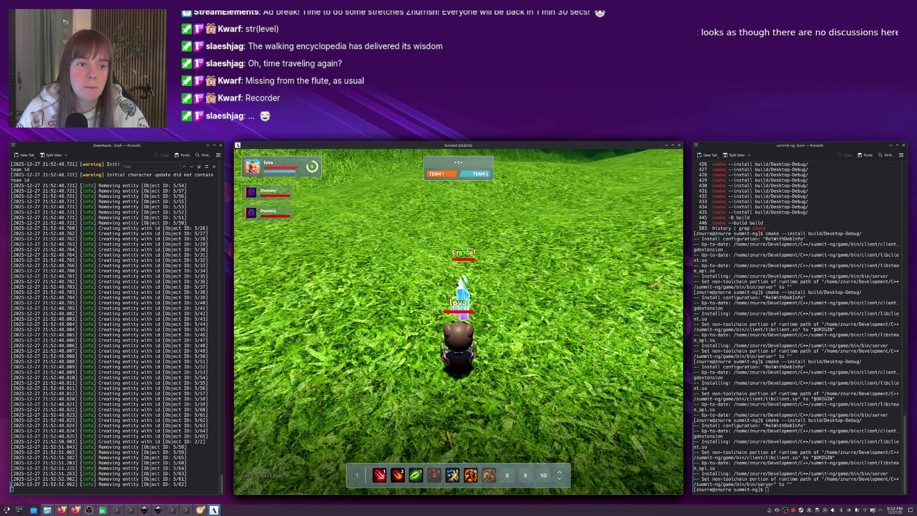
Destroy the crystal ahead with skills 1, 2 and 3, then close the game window.
left_click(458, 282)
key("1")
key("2")
key("3")
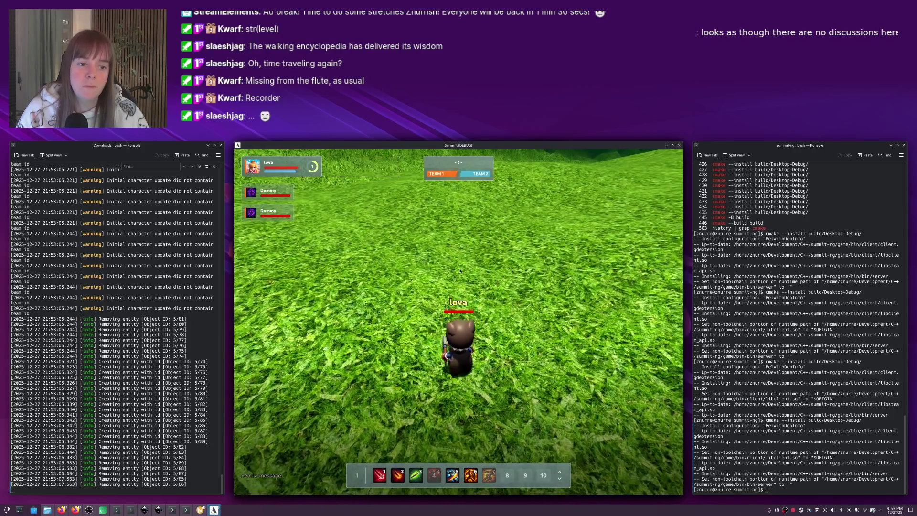
scroll(488, 287, "up", 3)
mouse_move(490, 297)
left_mouse_down()
mouse_move(430, 298)
mouse_move(530, 277)
left_mouse_up()
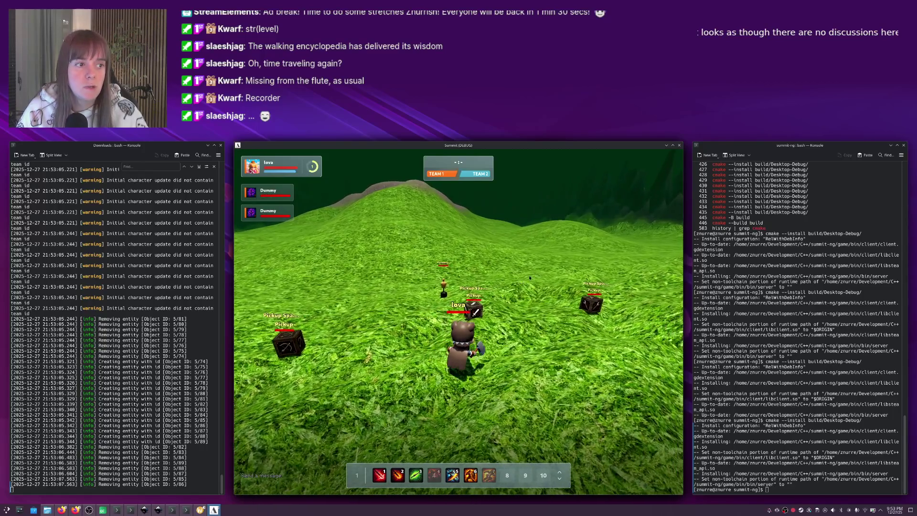
left_click(680, 146)
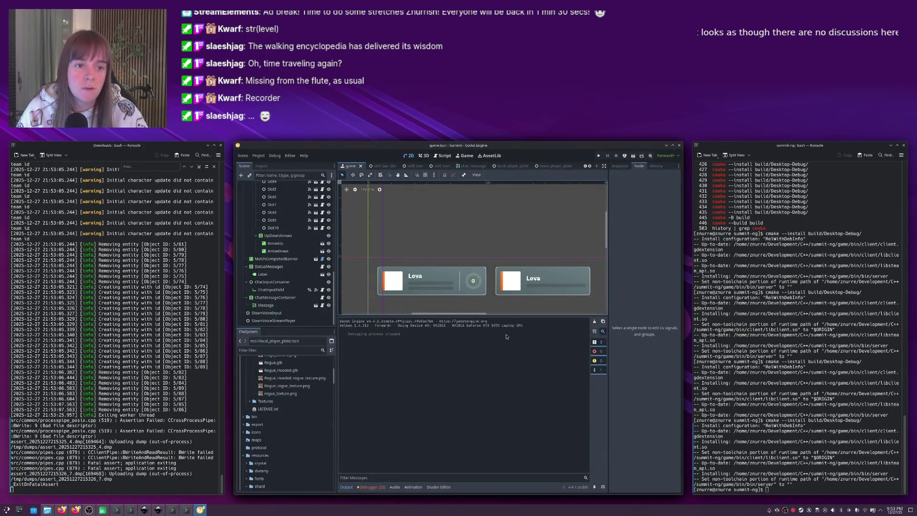
Check the remote server's terminal log, then start Summit Playtest from Steam's game library.
key("alt+Tab")
key("alt+Tab")
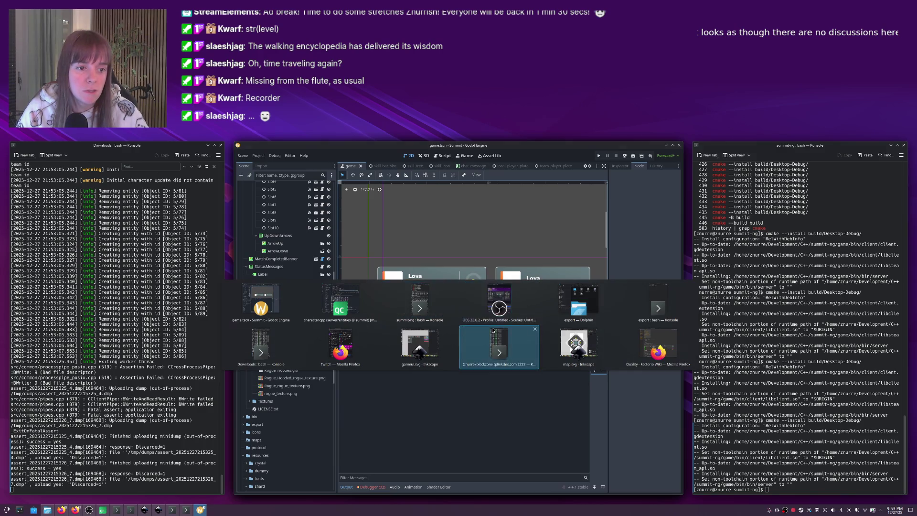
left_click(495, 337)
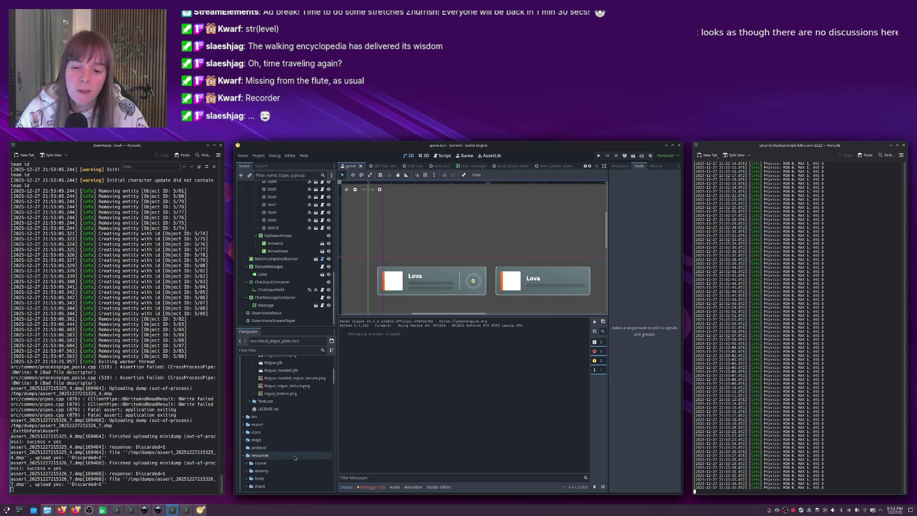
right_click(802, 510)
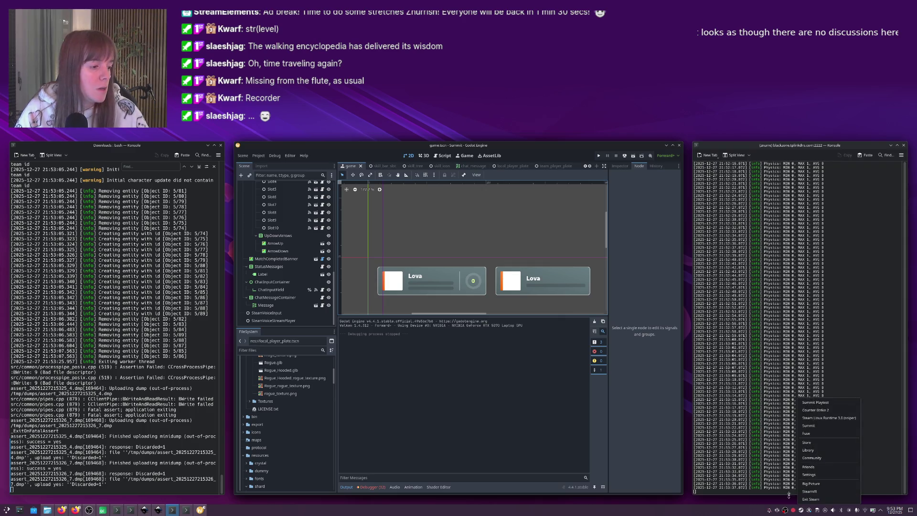
left_click(819, 454)
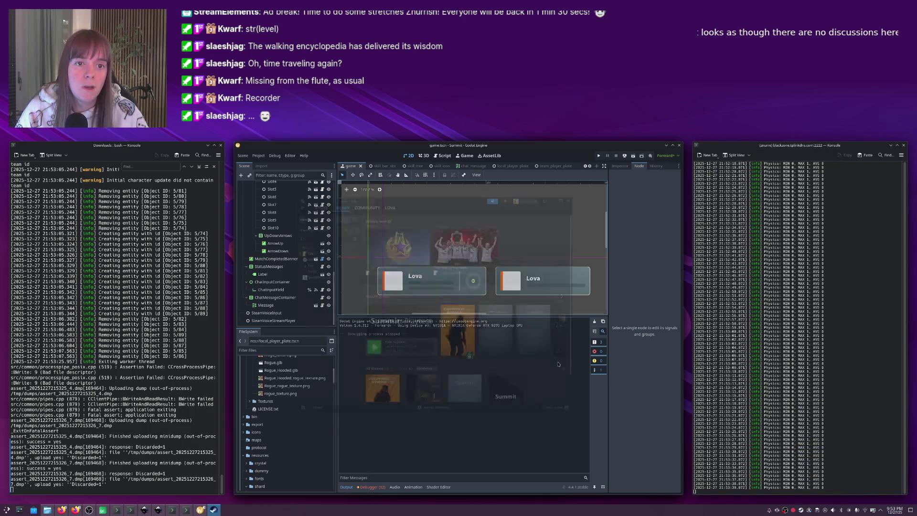
left_click(304, 273)
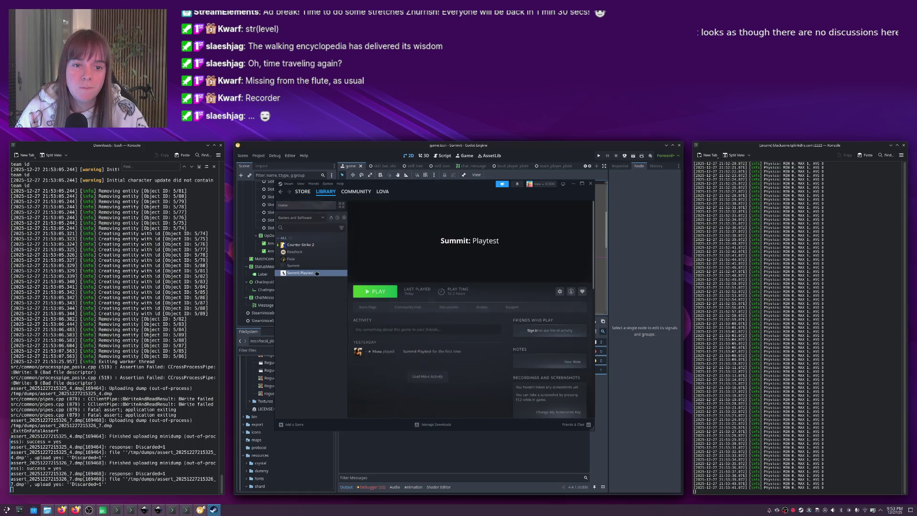
left_click(369, 291)
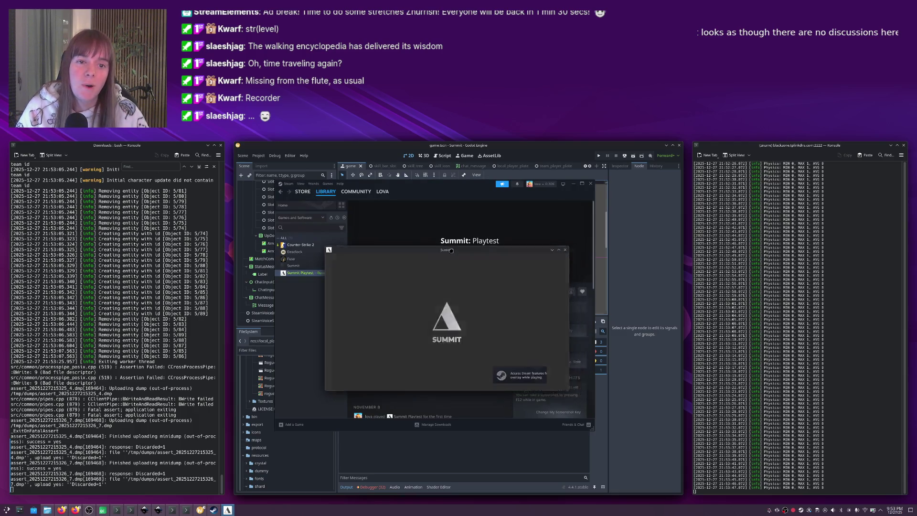
Widen the Summit window and enter the Play tab's matchmaking queue, which now shows 1 player.
left_click_drag(454, 251, 442, 255)
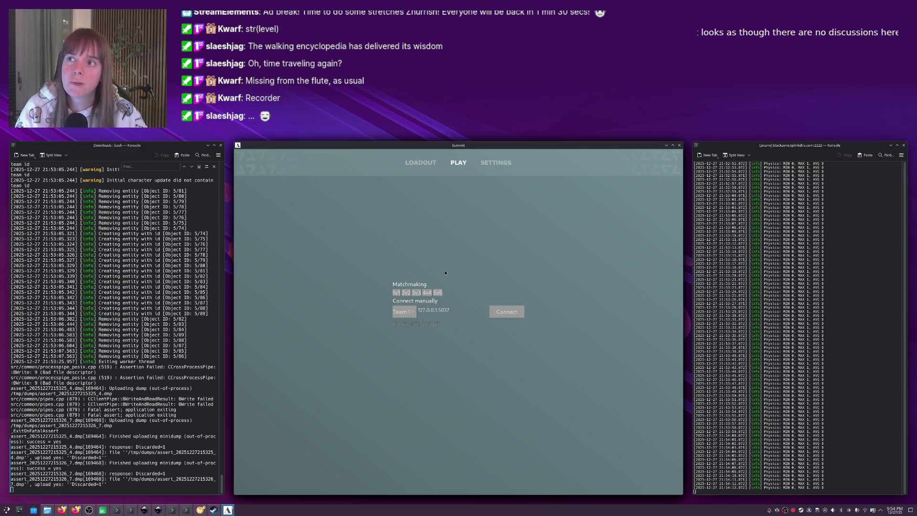
left_click(406, 293)
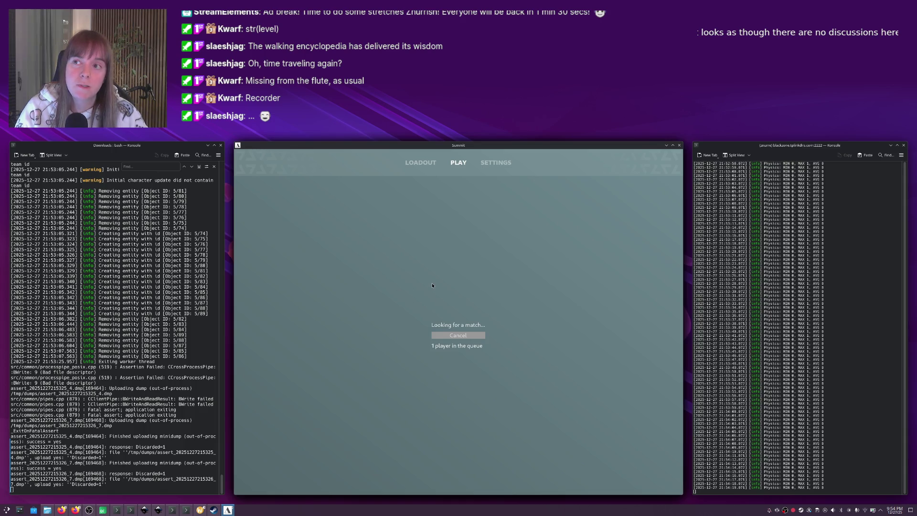
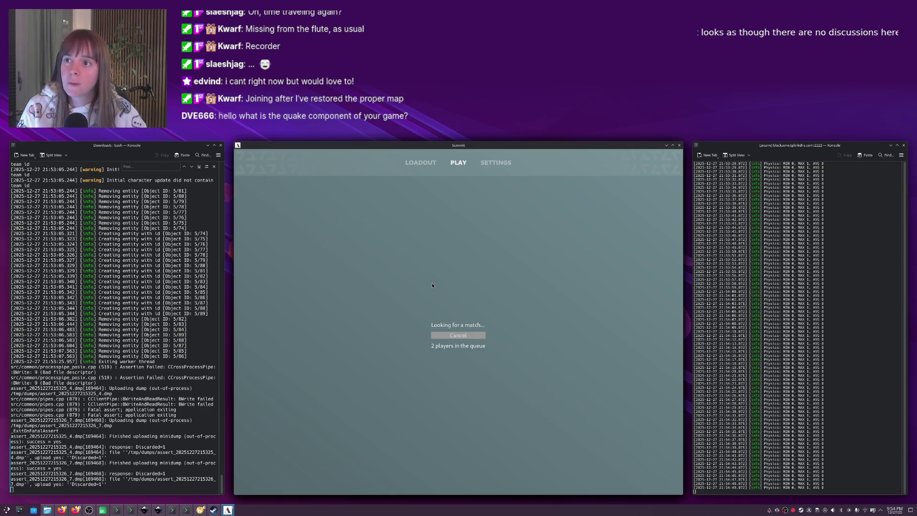
Leave the matchmaking queue, connect to the local server at 127.0.0.1, and face the pickups.
left_click(456, 335)
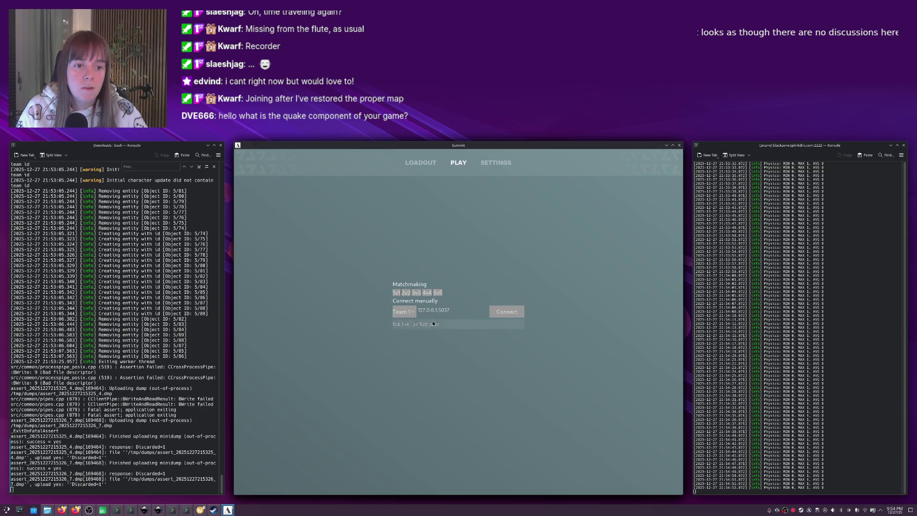
key("Return")
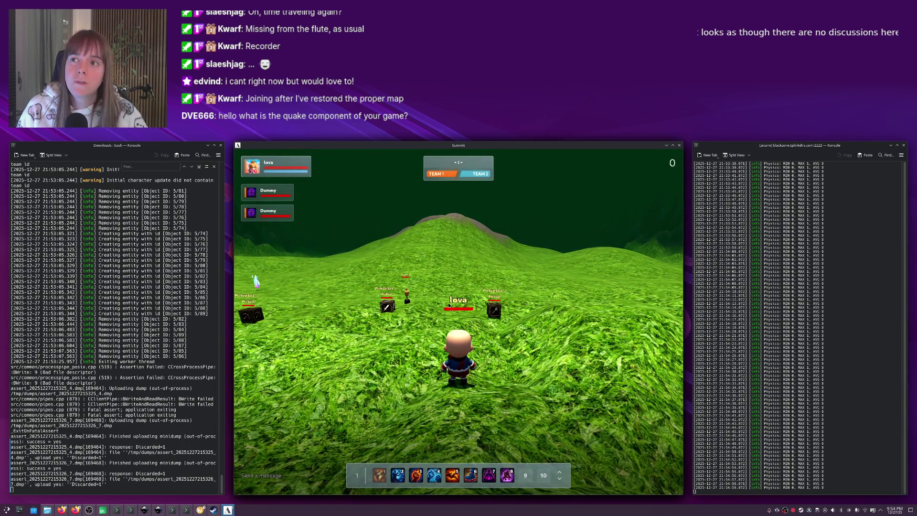
key("a")
key("a")
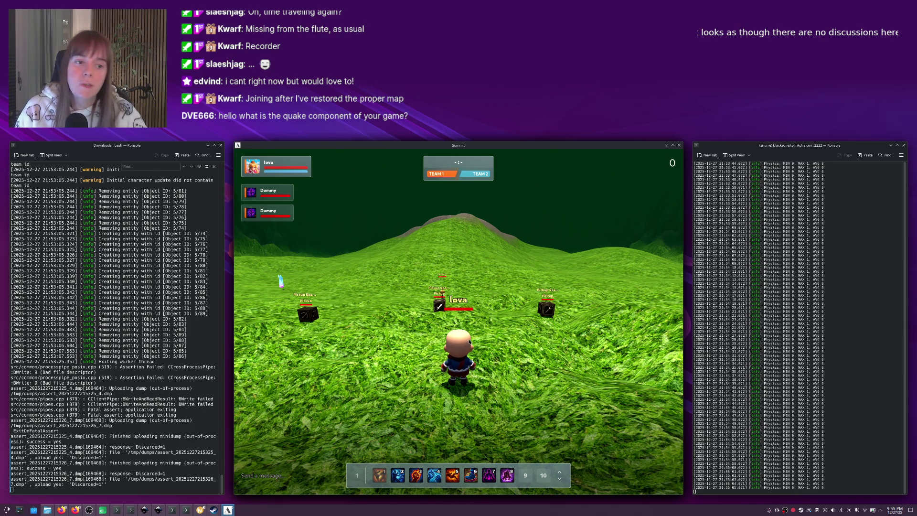
key("a")
key("a")
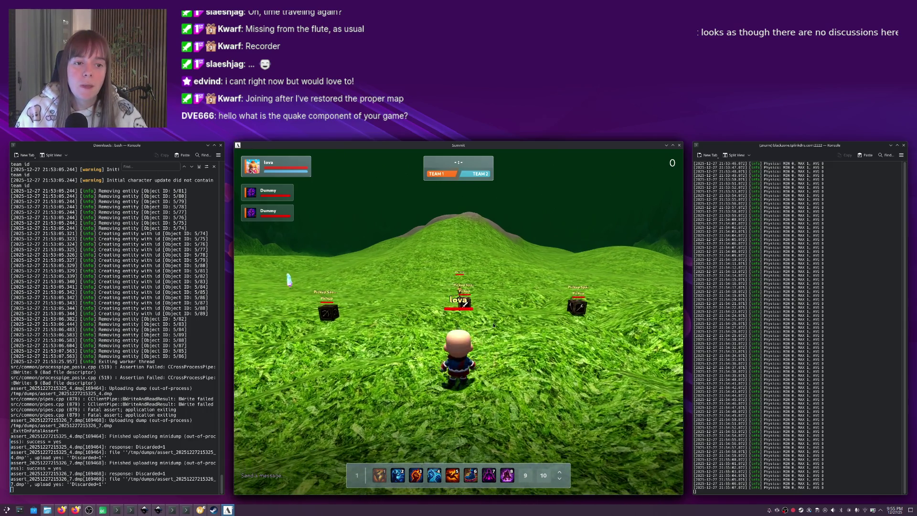
scroll(481, 324, "down", 3)
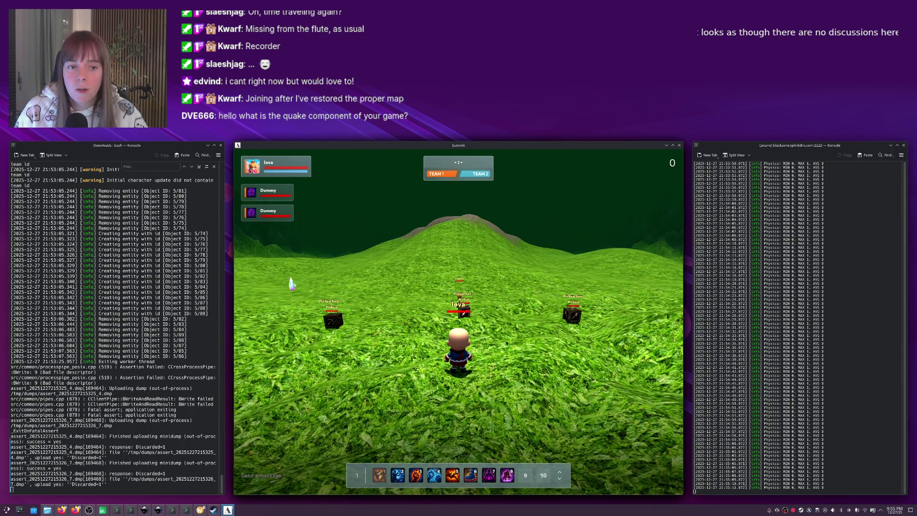
key("d")
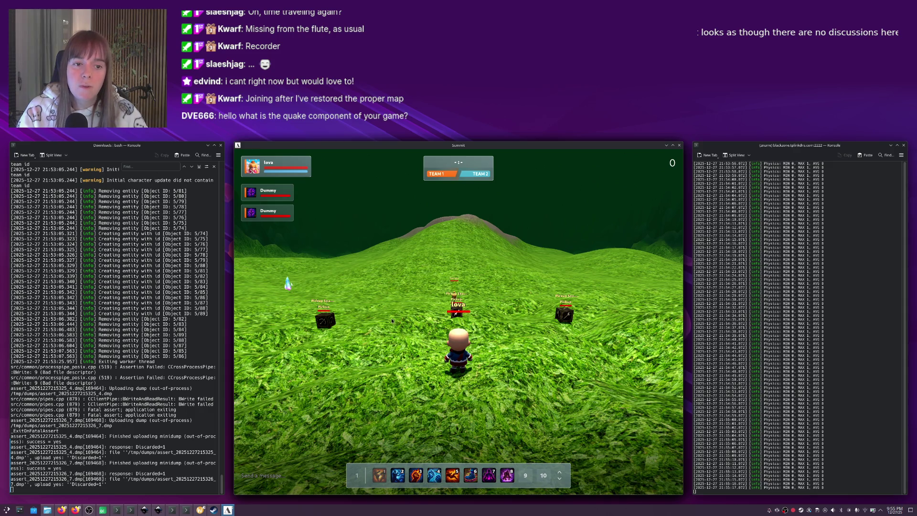
Walk the character past the pickup boxes toward the hill and transform it into creature form.
key("a")
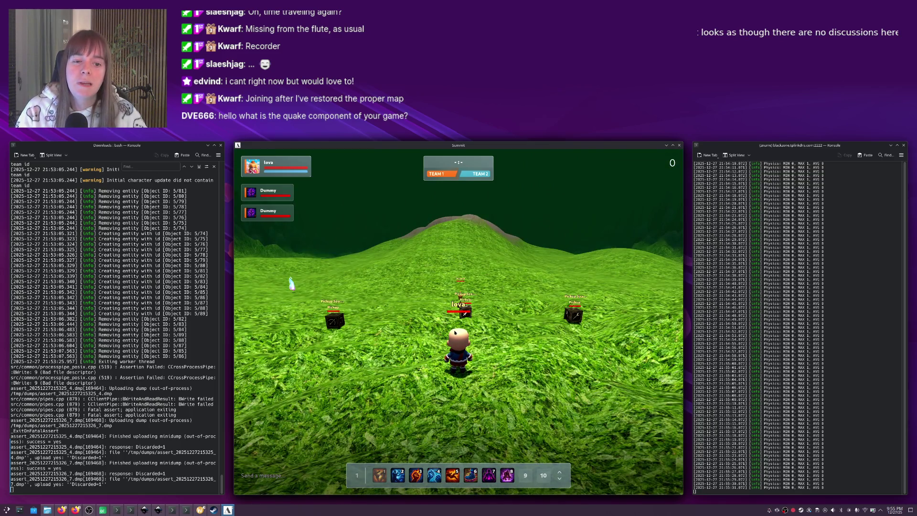
key("a")
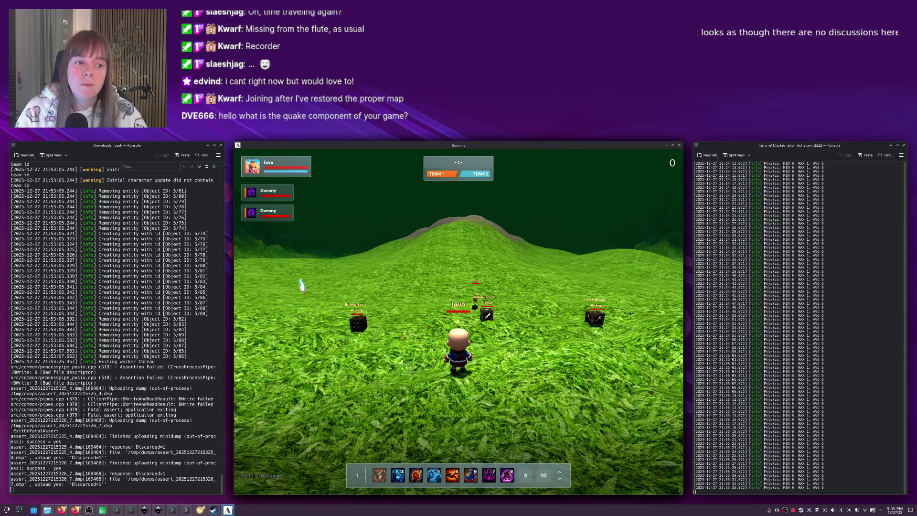
key("d")
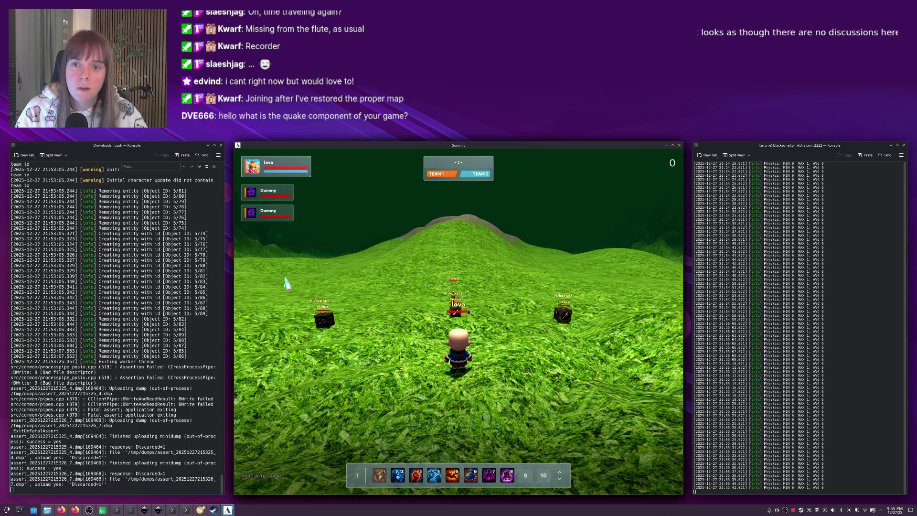
key("a")
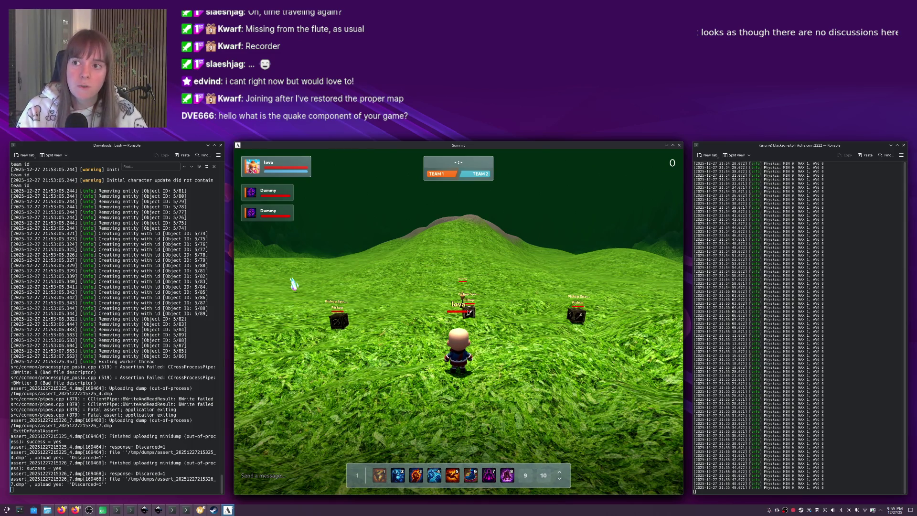
key("w")
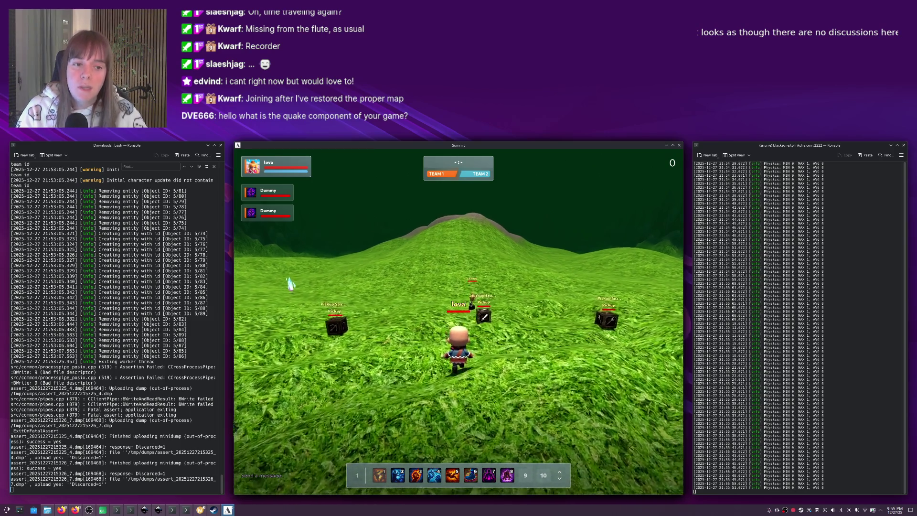
key("w")
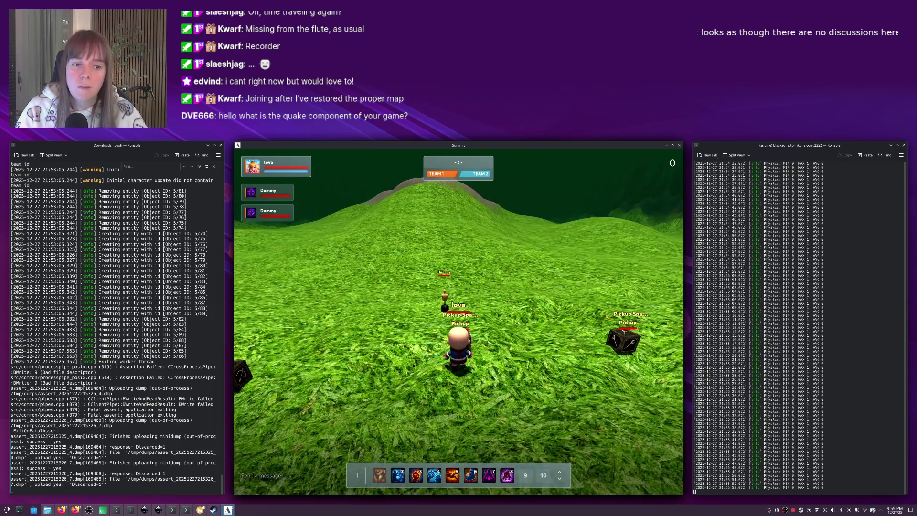
key("1")
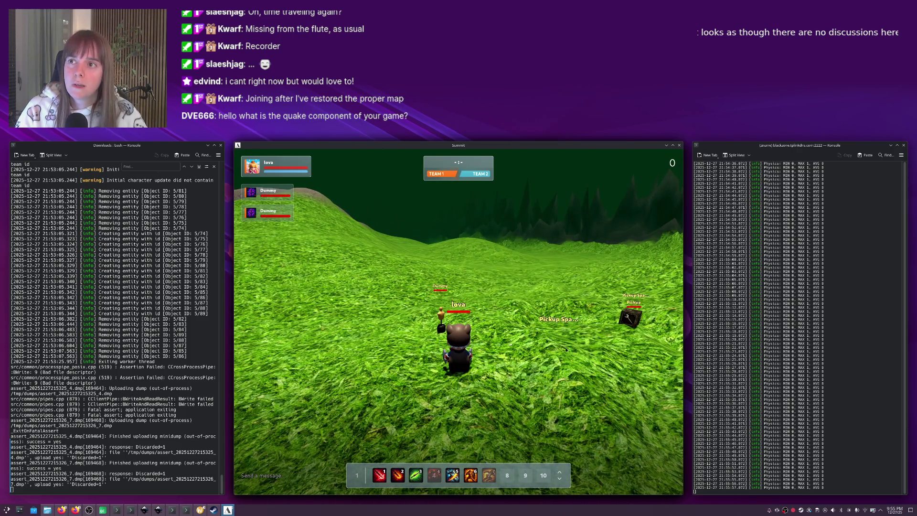
Move the character back, onto the left pickup spawn, then forward toward the Dummy.
key("s")
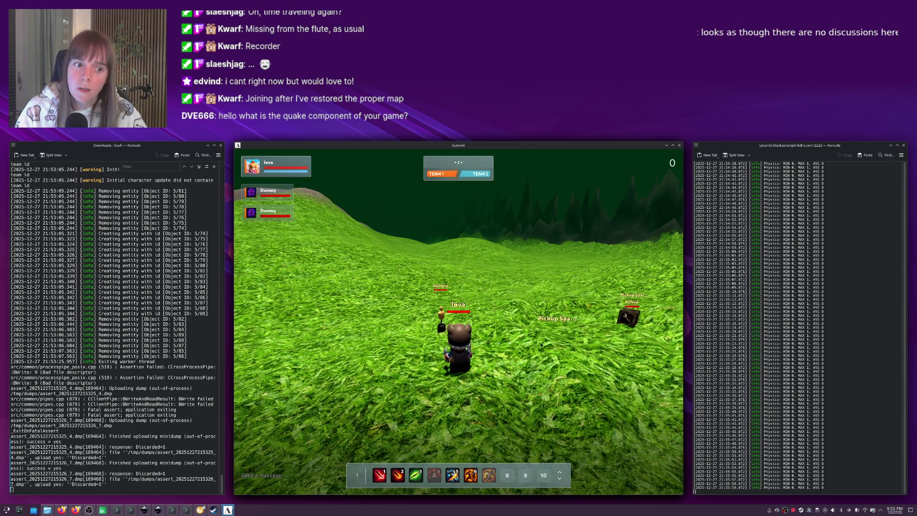
key("s")
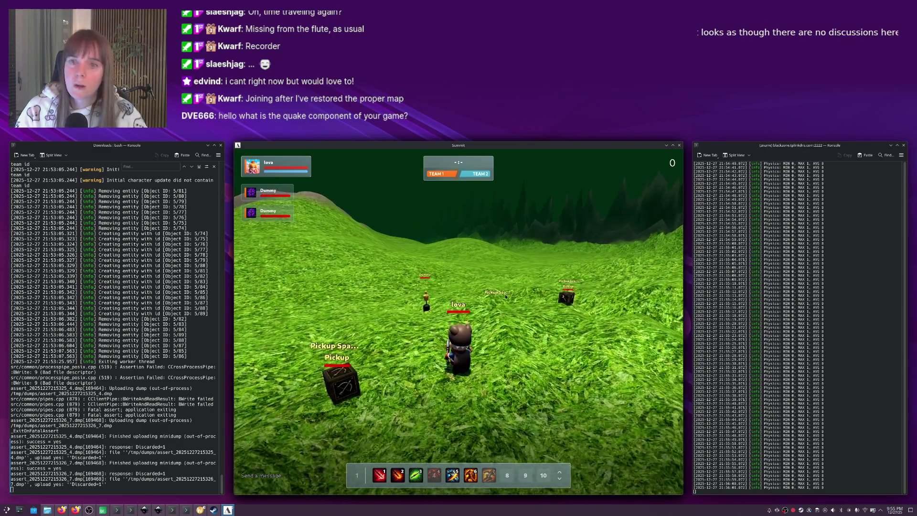
key("a")
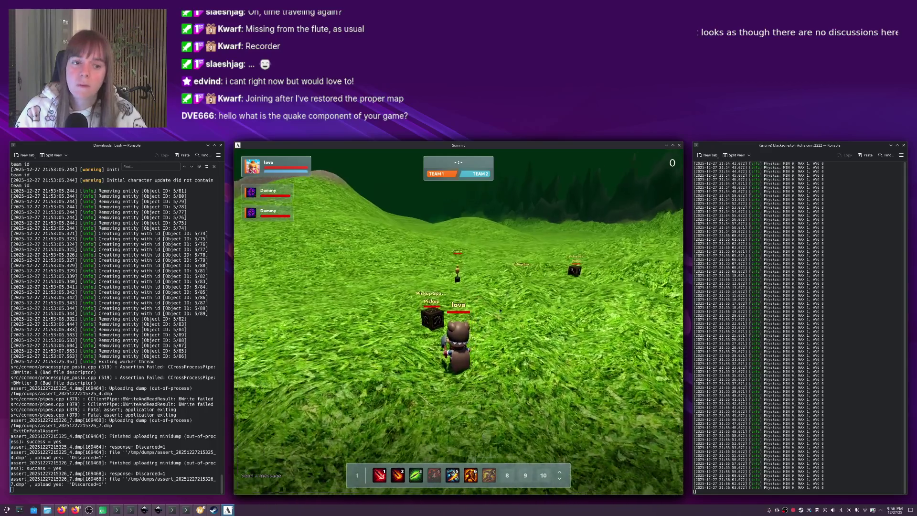
key("w")
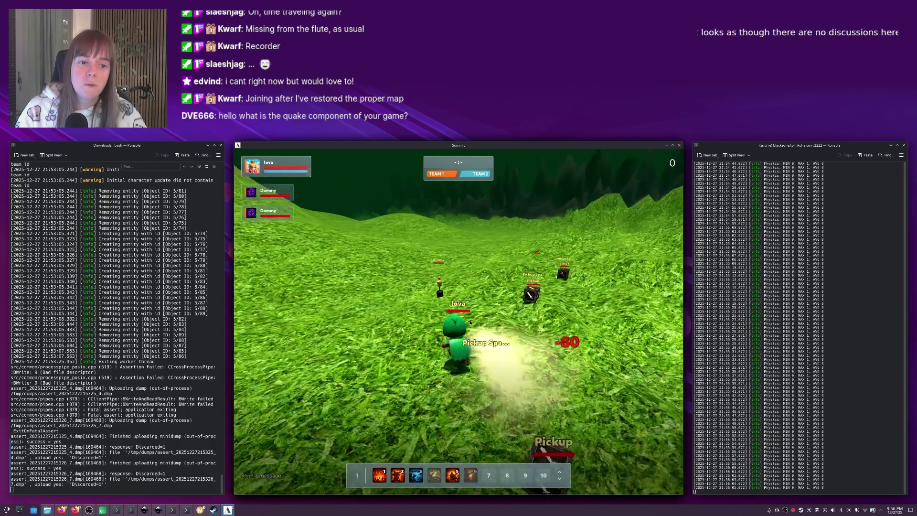
key("a")
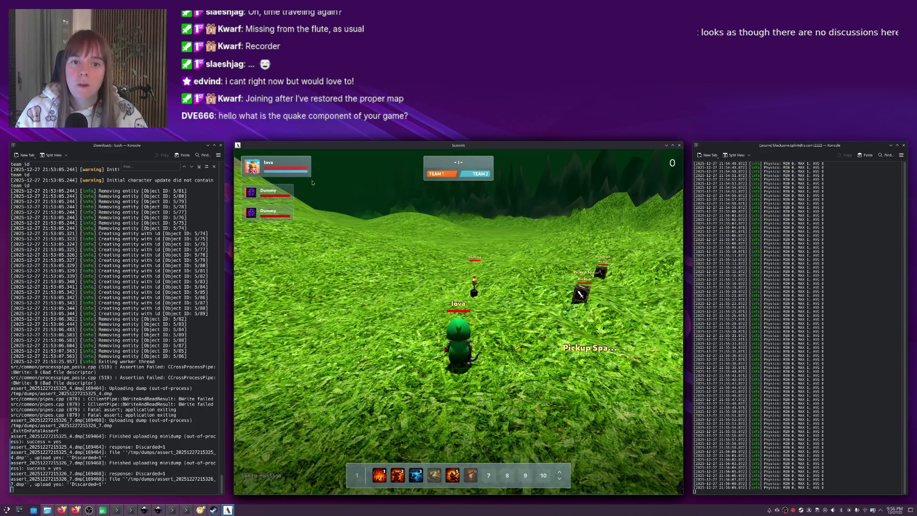
key("w")
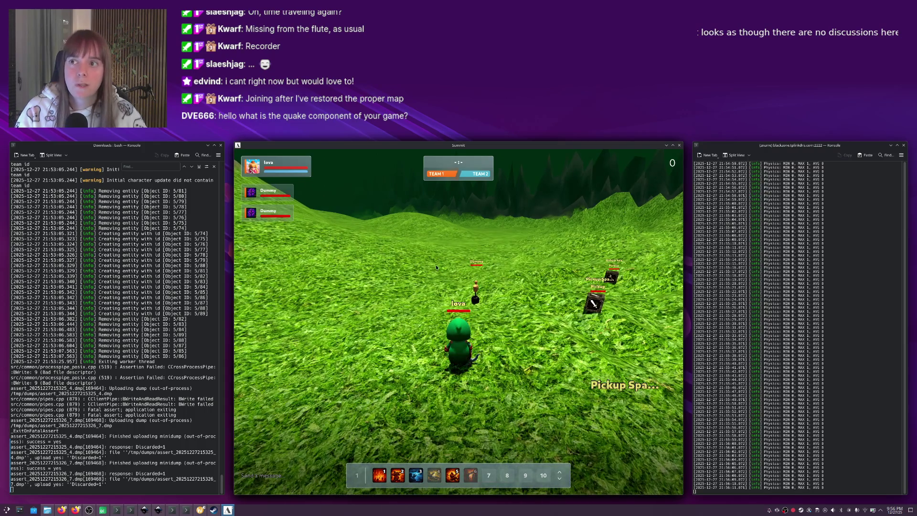
Target the Dummy and ready the second ability against it.
left_click(476, 290)
key("2")
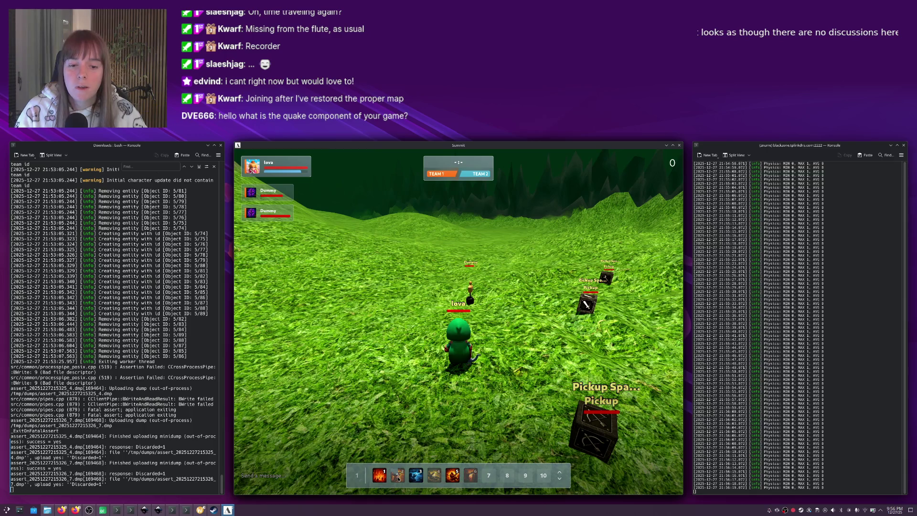
mouse_move(399, 479)
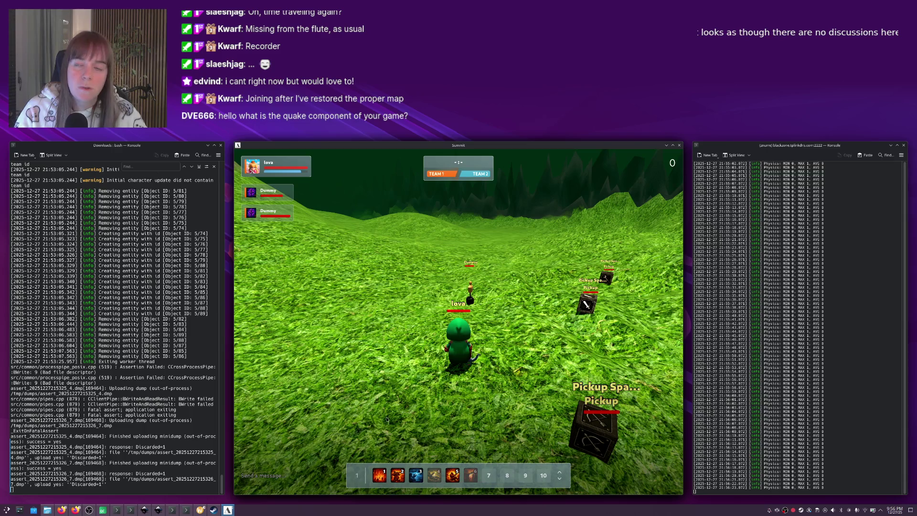
Circle the near pickup box and turn the camera up toward the hill.
key("d")
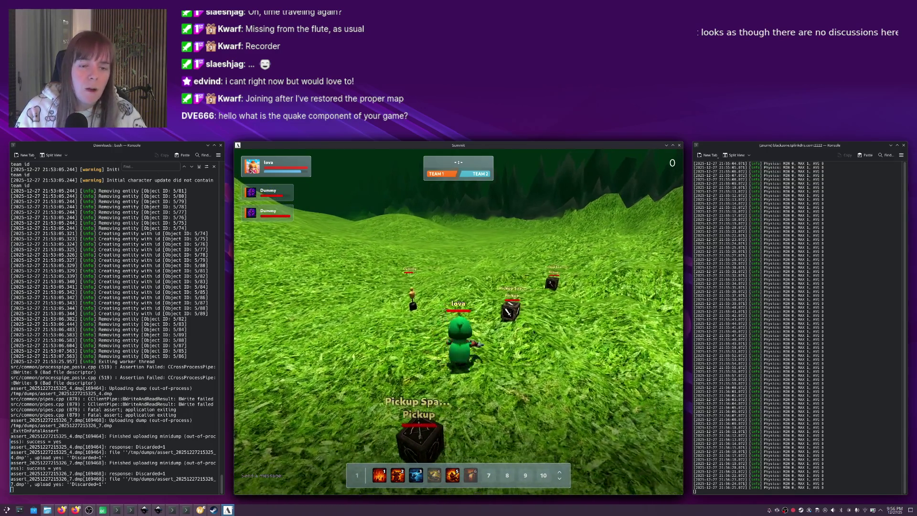
key("d")
key("s")
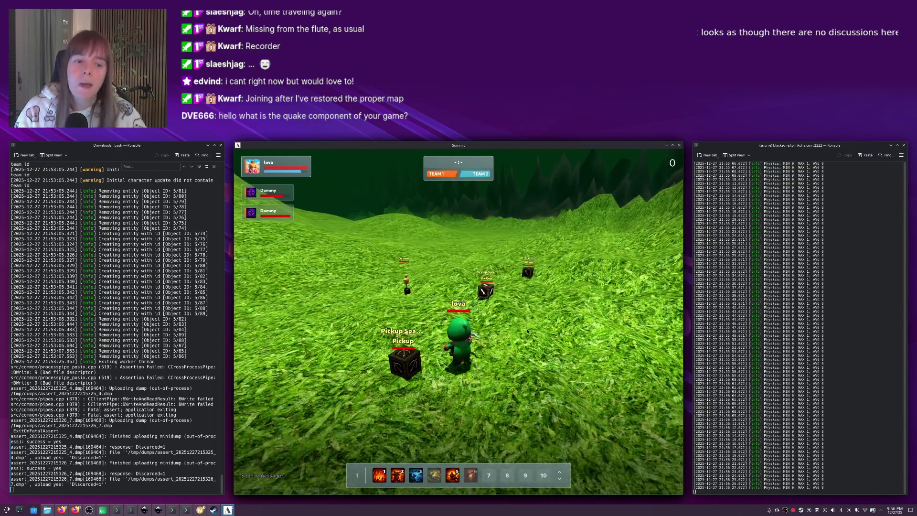
key("s")
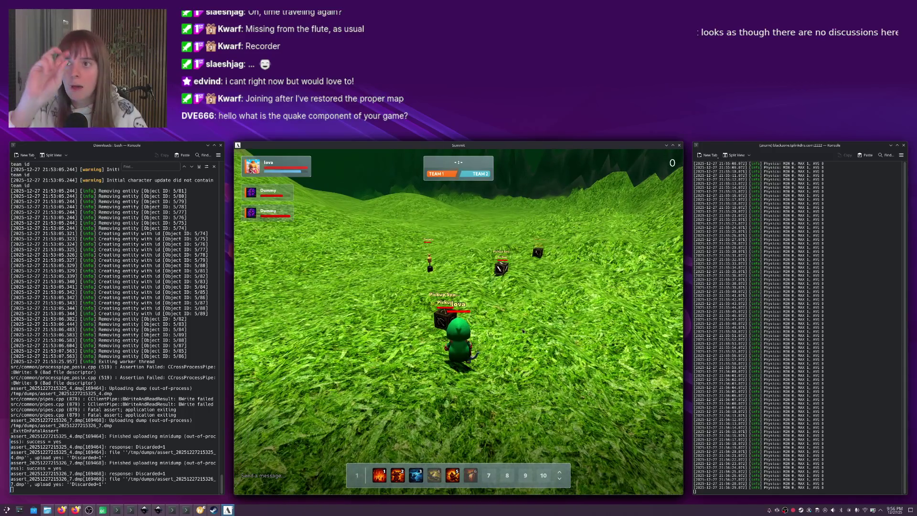
key("a")
key("a")
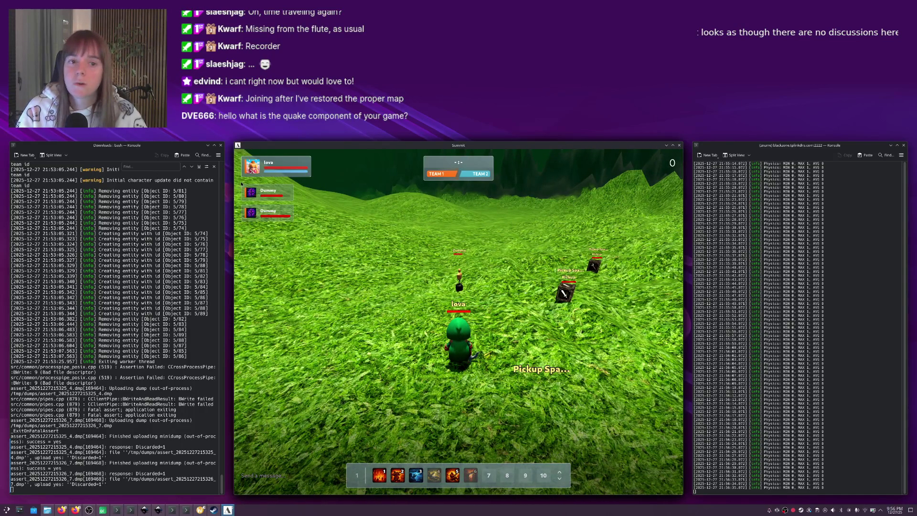
mouse_move(345, 274)
left_mouse_down()
mouse_move(471, 300)
mouse_move(411, 239)
left_mouse_up()
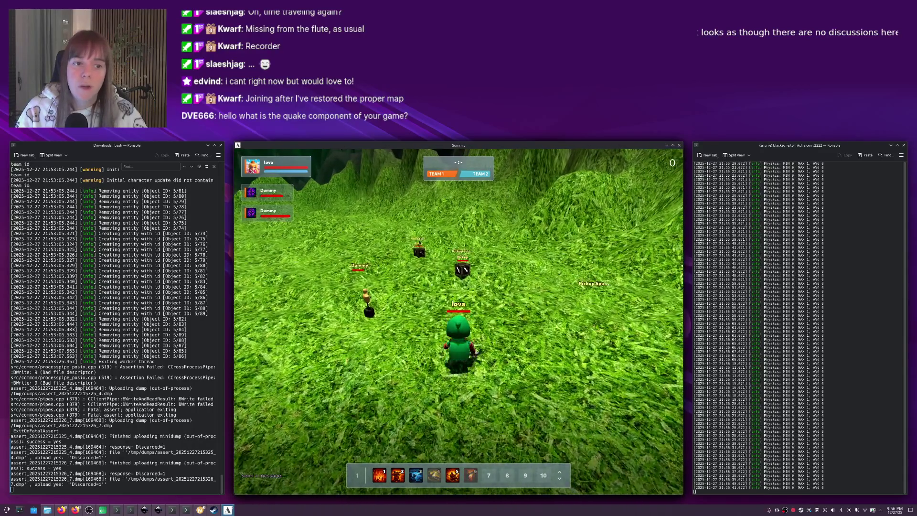
left_click_drag(484, 273, 456, 266)
key("alt+Tab")
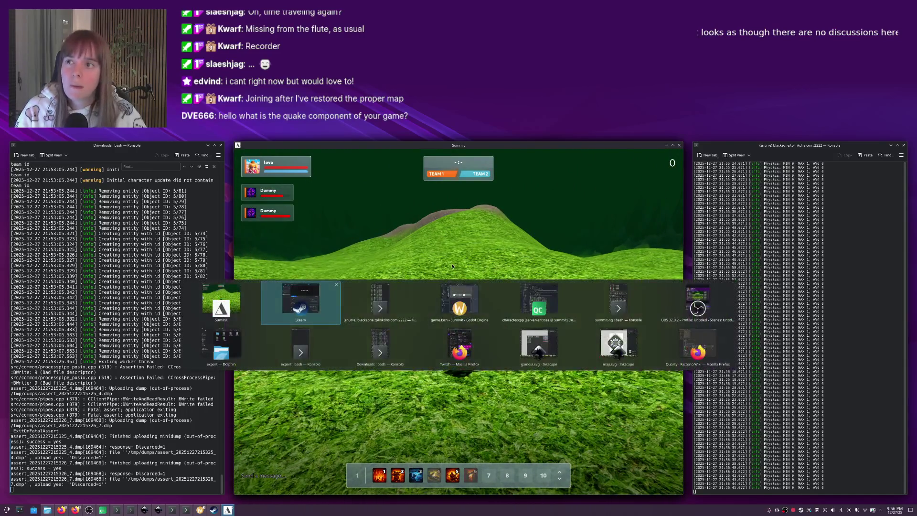
key("Right")
key("Down")
key("Right")
key("Right")
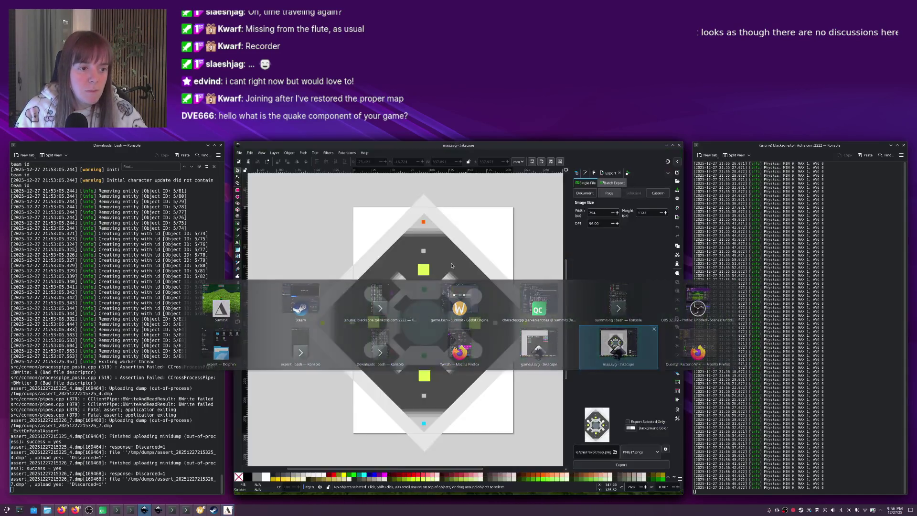
scroll(418, 263, "down", 1)
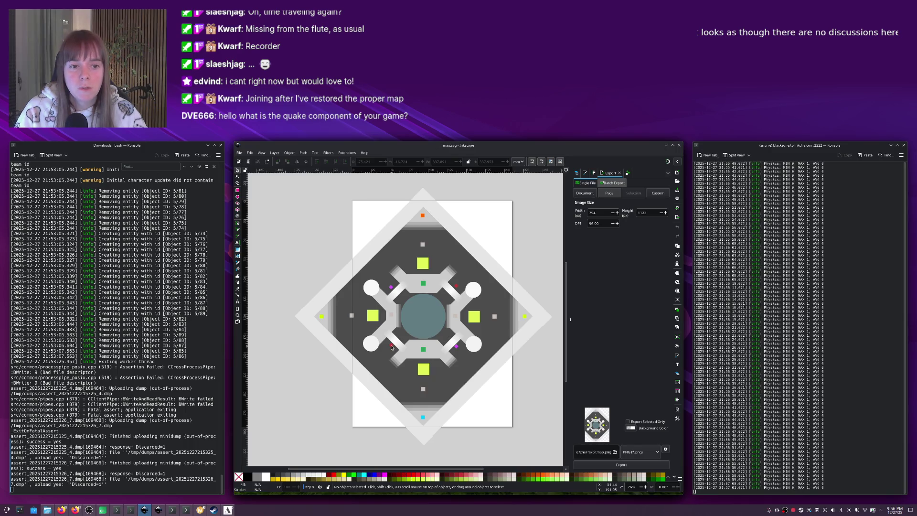
scroll(391, 348, "up", 1)
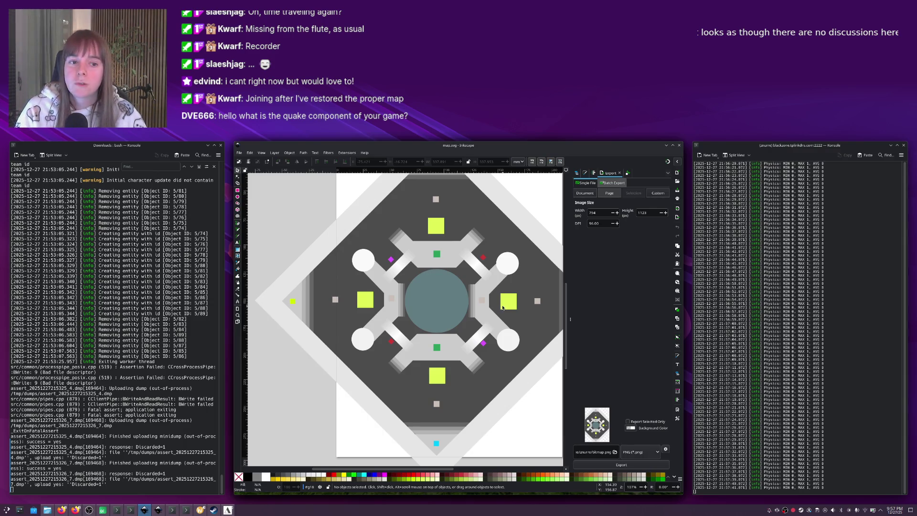
key("alt+Tab")
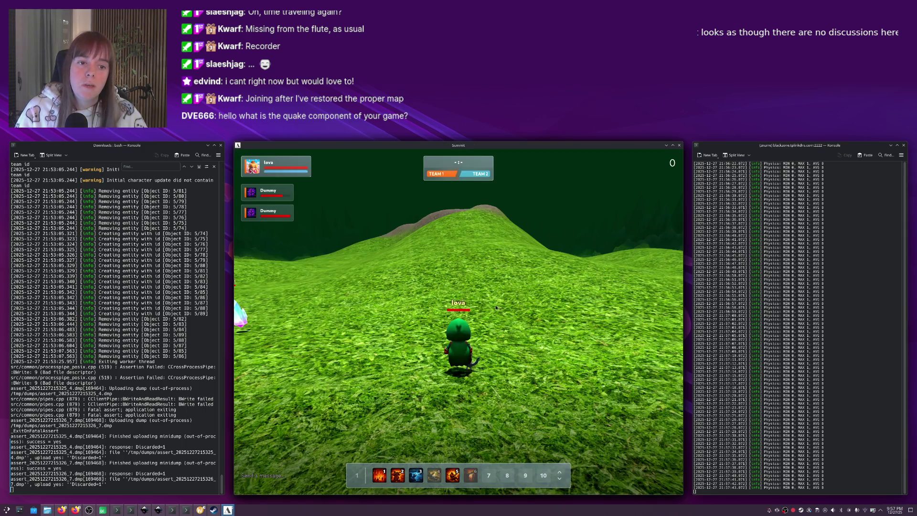
Face the valley, target the Crystal, then send /disconnect to leave the match.
mouse_move(474, 305)
left_mouse_down()
mouse_move(453, 302)
mouse_move(460, 297)
left_mouse_up()
left_click(460, 297)
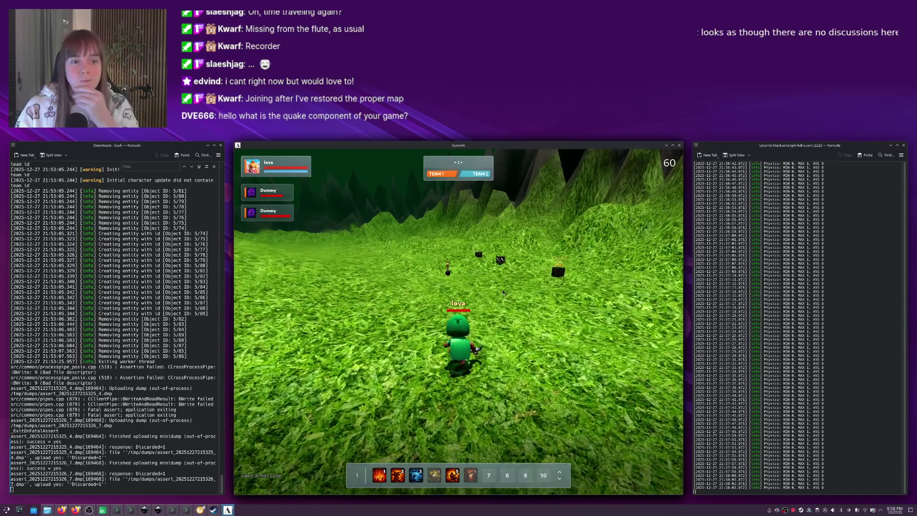
type("/disconnect")
key("Return")
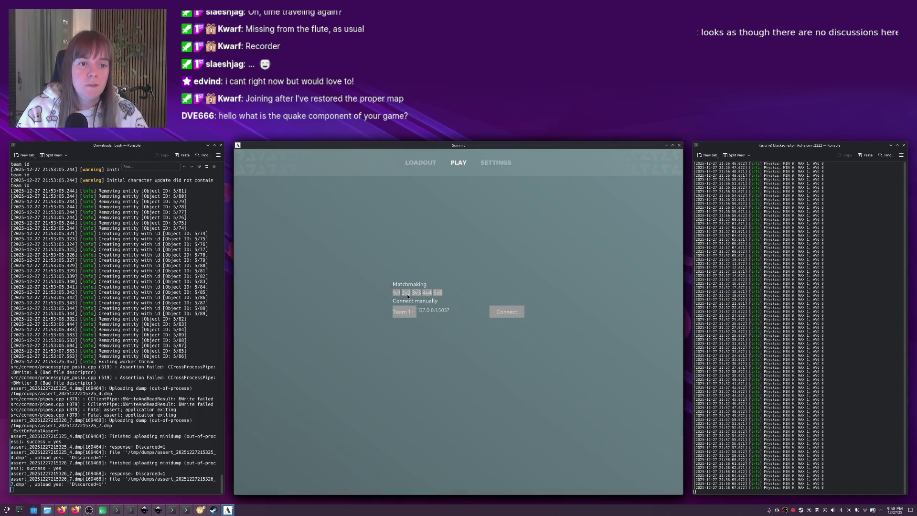